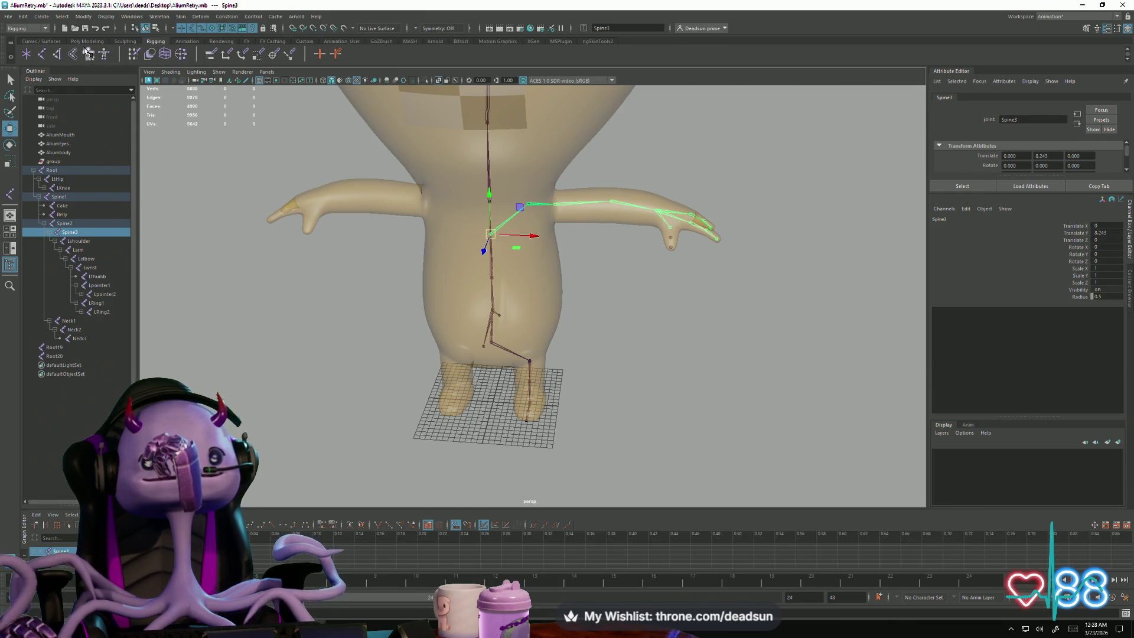
Step: Glance at the Animation shelf, go back to Rigging, and zoom in on the alien's torso
{"action": "left_click", "coordinate": [188, 42]}
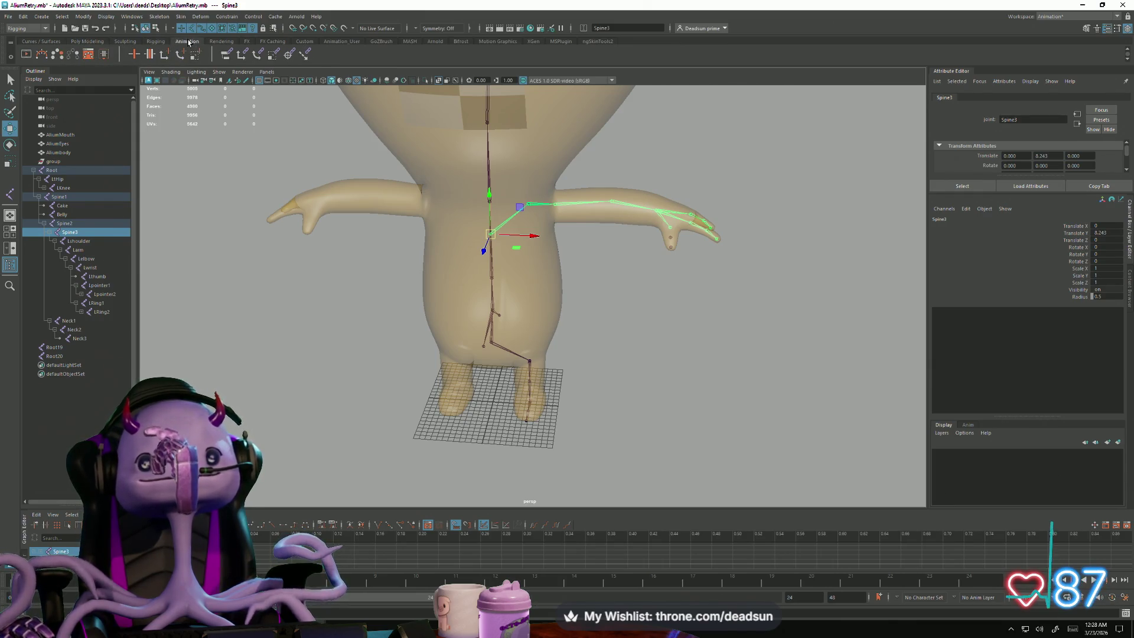
{"action": "left_click", "coordinate": [157, 42]}
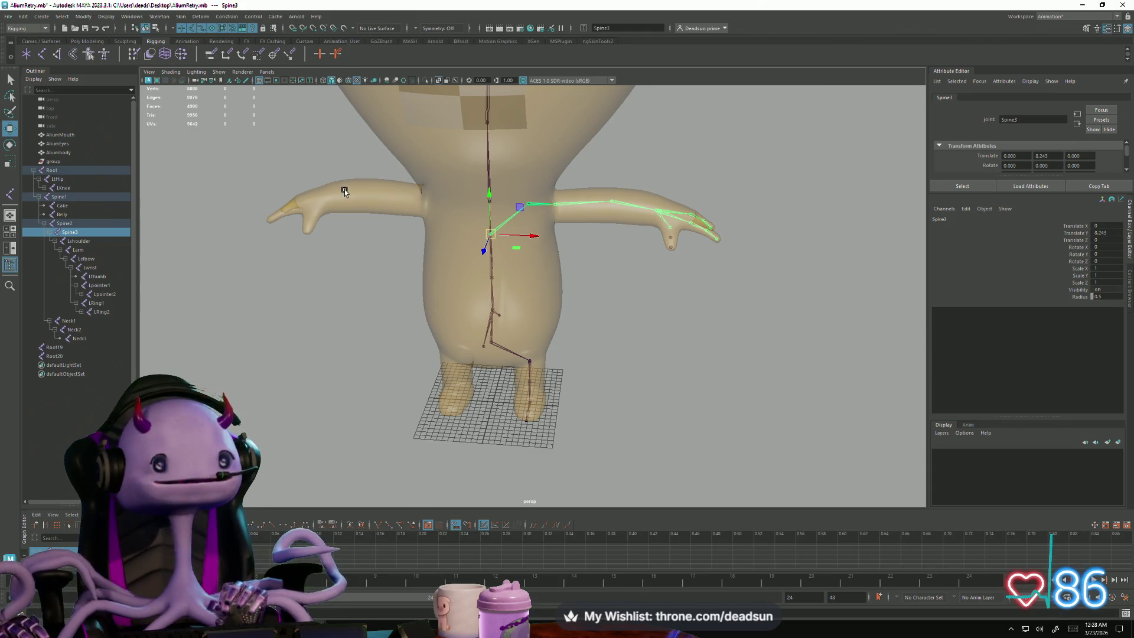
{"action": "scroll", "coordinate": [505, 244], "scroll_direction": "up", "scroll_amount": 4}
{"action": "scroll", "coordinate": [505, 244], "scroll_direction": "up", "scroll_amount": 3}
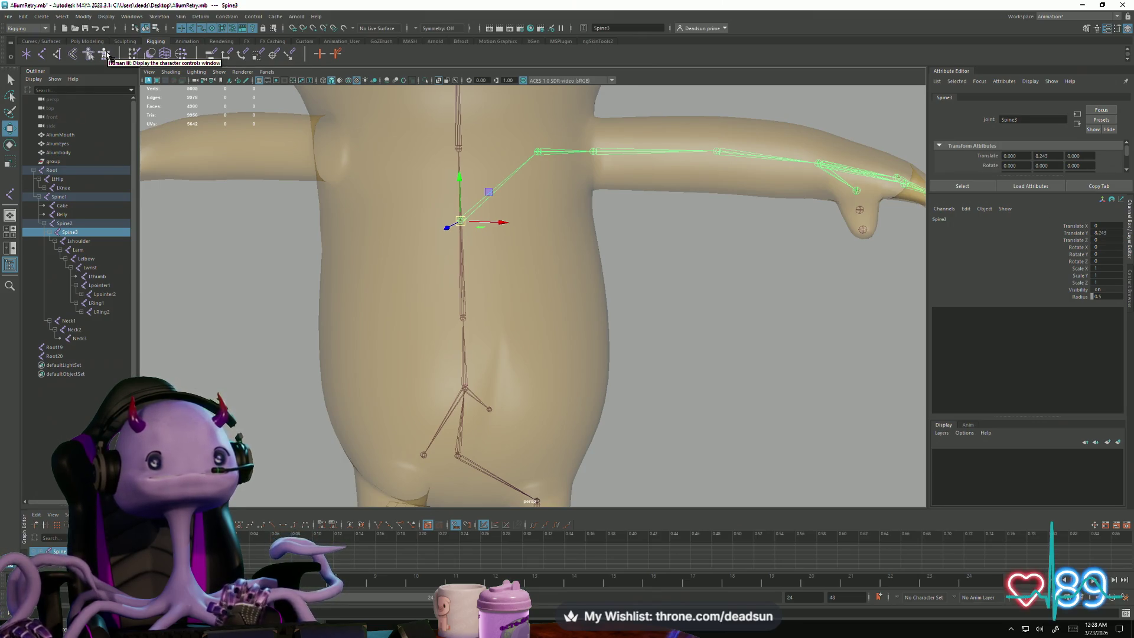
Step: Browse the Curves/Surfaces, Poly Modeling, Sculpting, Rigging, Animation and FX shelf tabs
{"action": "left_click", "coordinate": [43, 41]}
{"action": "left_click", "coordinate": [80, 42]}
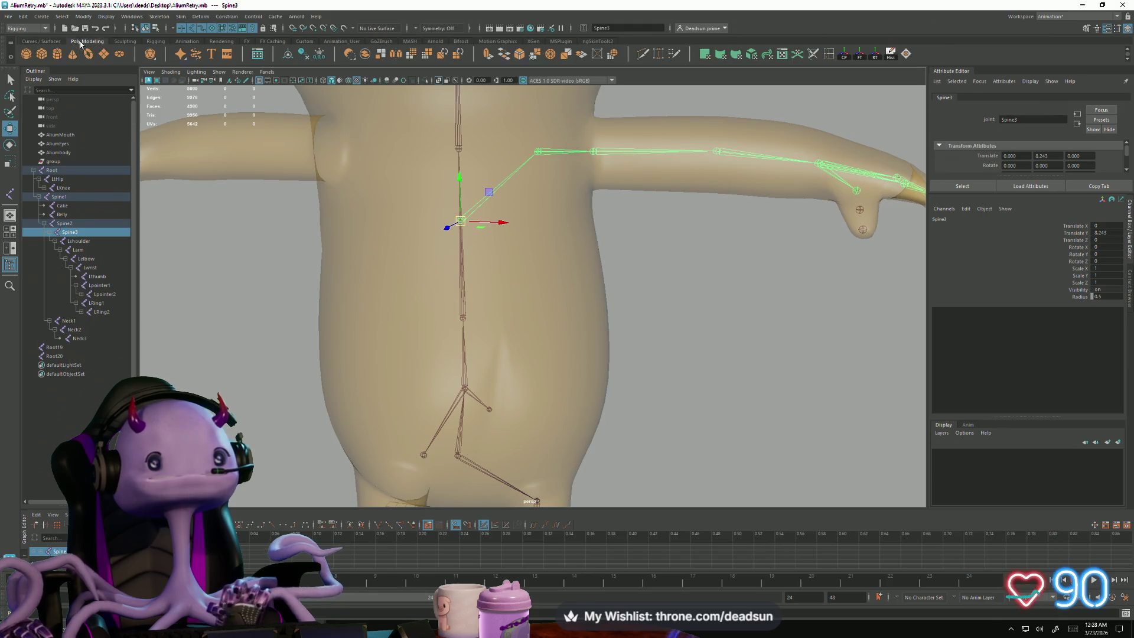
{"action": "left_click", "coordinate": [124, 42]}
{"action": "left_click", "coordinate": [155, 41]}
{"action": "left_click", "coordinate": [185, 42]}
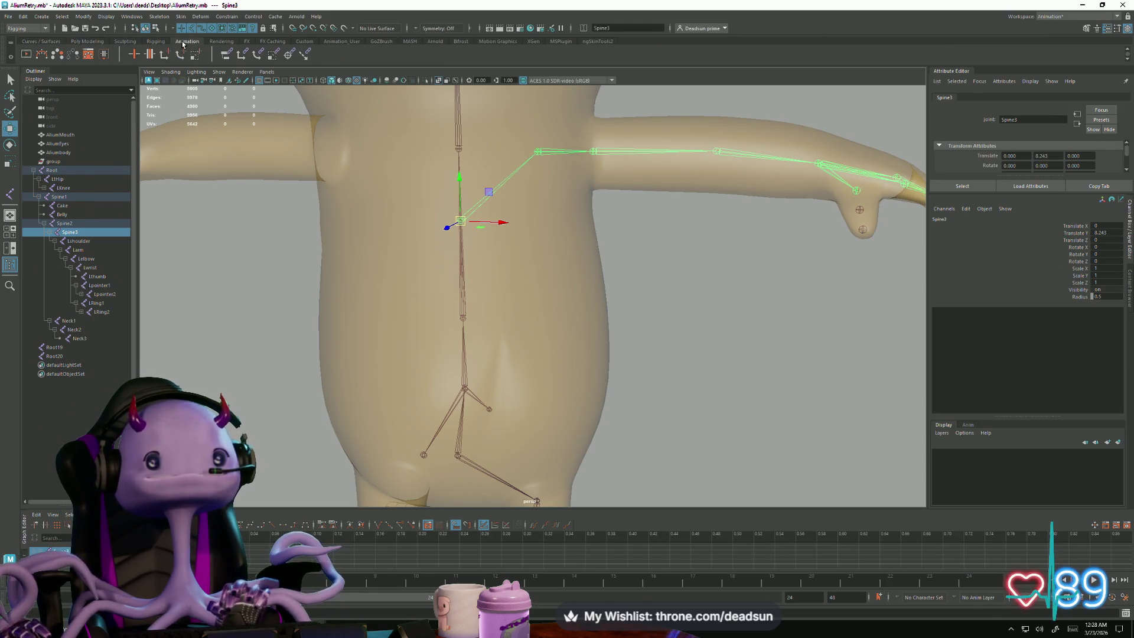
{"action": "left_click", "coordinate": [226, 41]}
{"action": "left_click", "coordinate": [247, 42]}
{"action": "left_click", "coordinate": [277, 41]}
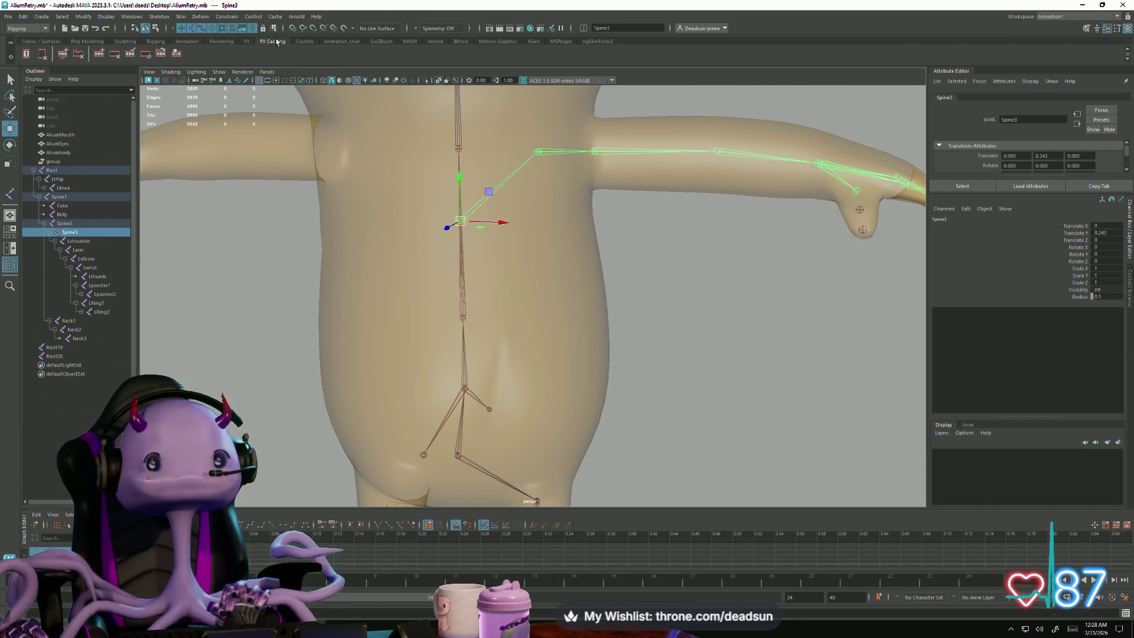
{"action": "left_click", "coordinate": [86, 41]}
Step: Return to the Rigging shelf and bring up the Skeleton menu
{"action": "left_click", "coordinate": [155, 42]}
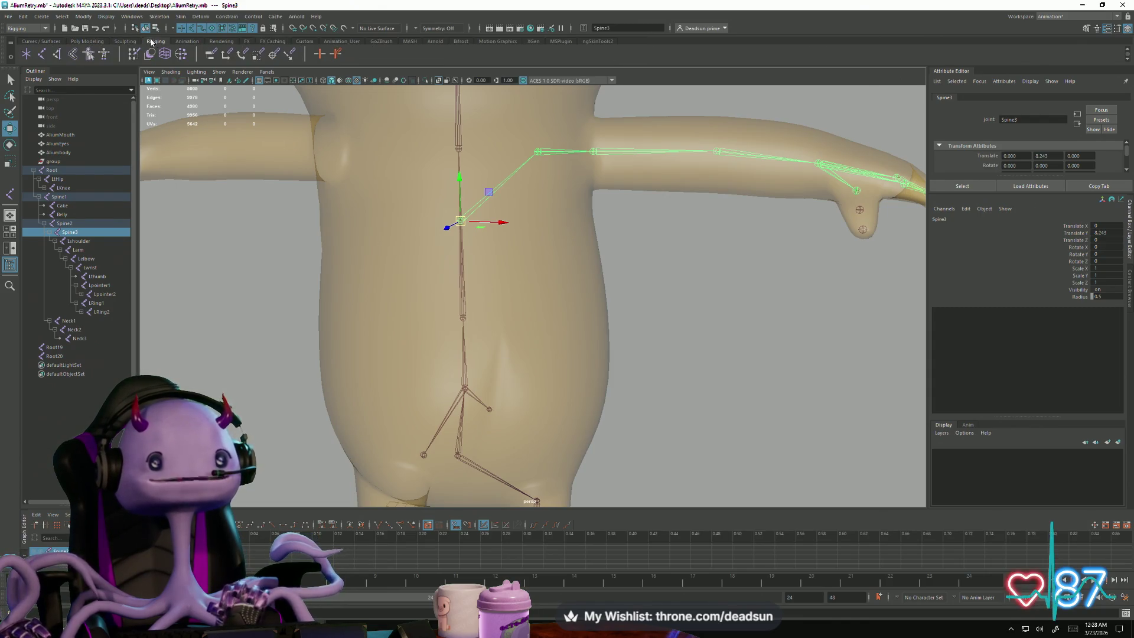
{"action": "left_click", "coordinate": [106, 17]}
{"action": "mouse_move", "coordinate": [159, 21]}
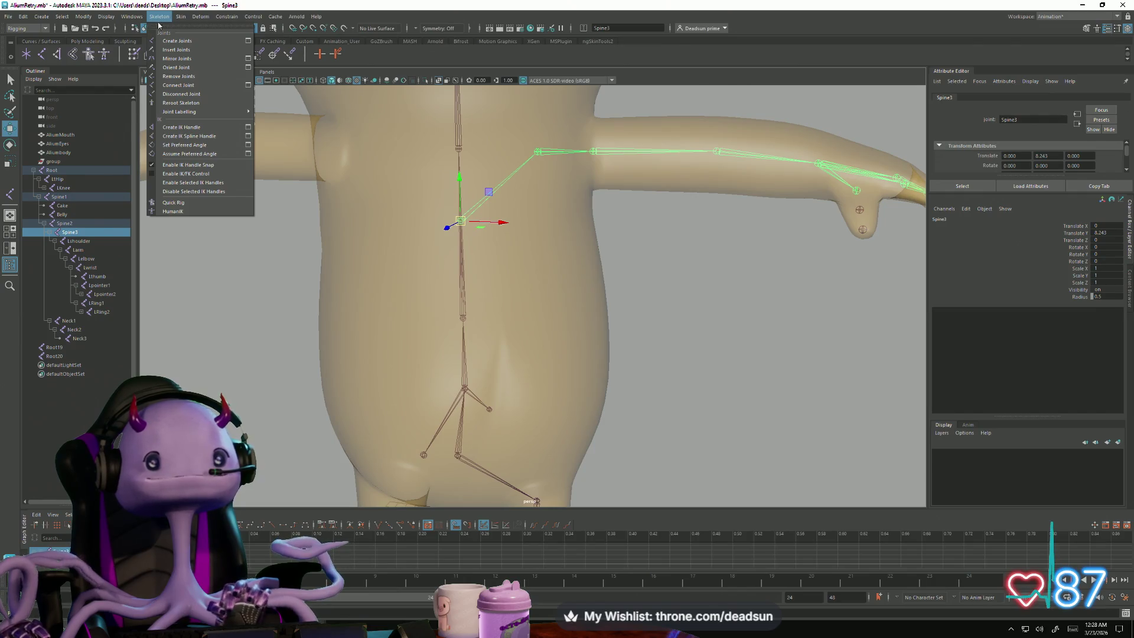
{"action": "key", "text": "Escape"}
{"action": "key", "text": "ctrl+d"}
{"action": "scroll", "coordinate": [312, 201], "scroll_direction": "down", "scroll_amount": 4}
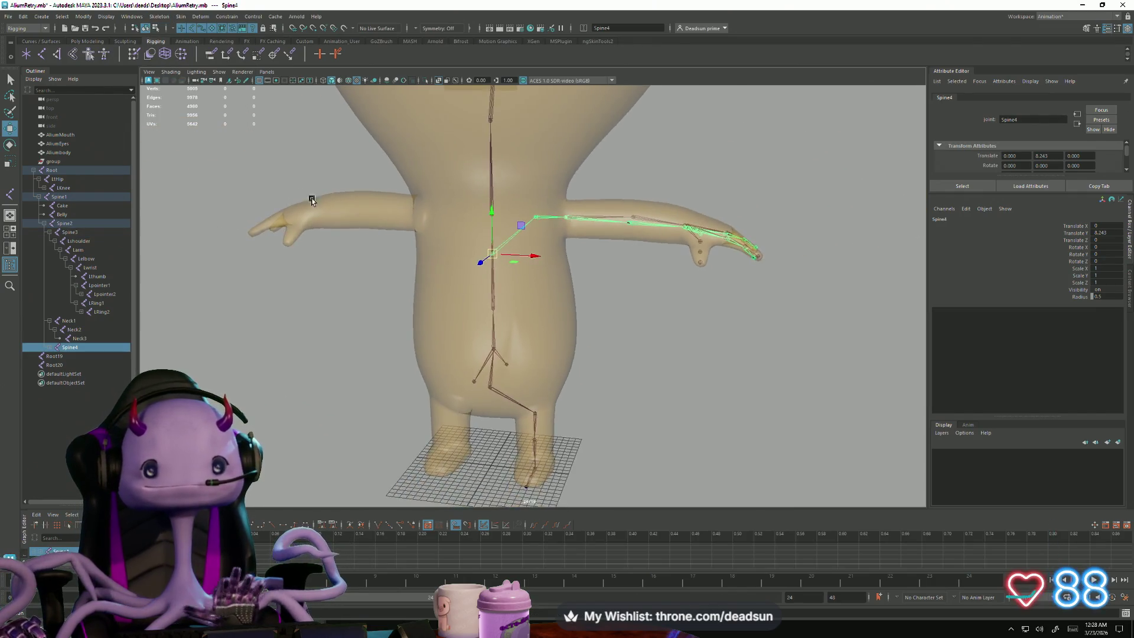
{"action": "scroll", "coordinate": [336, 206], "scroll_direction": "up", "scroll_amount": 4}
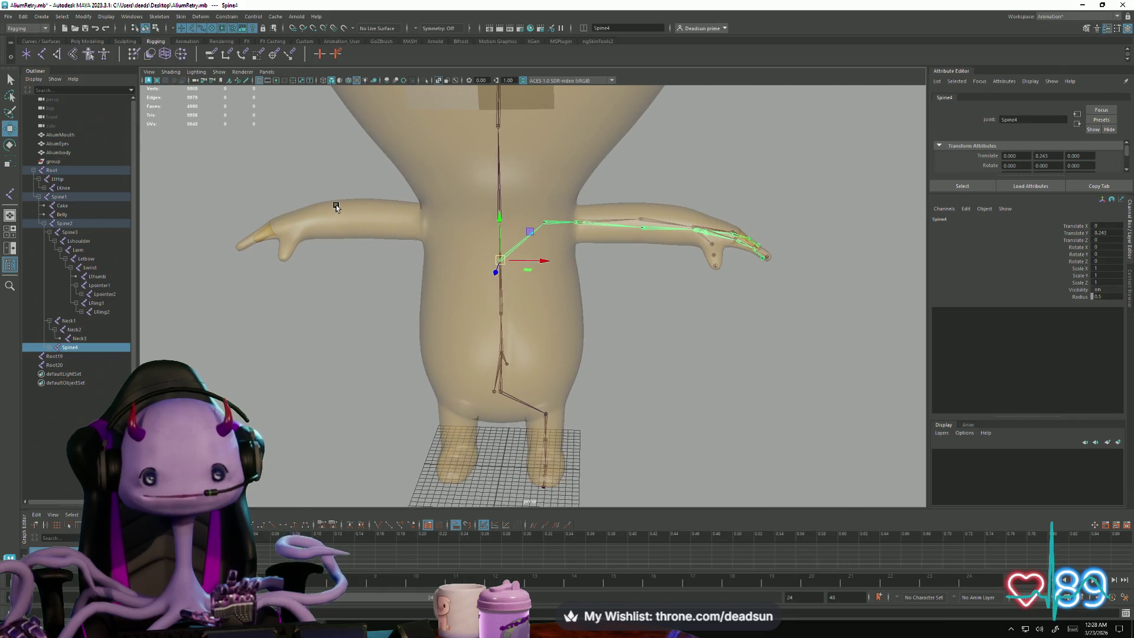
{"action": "scroll", "coordinate": [334, 207], "scroll_direction": "up", "scroll_amount": 2}
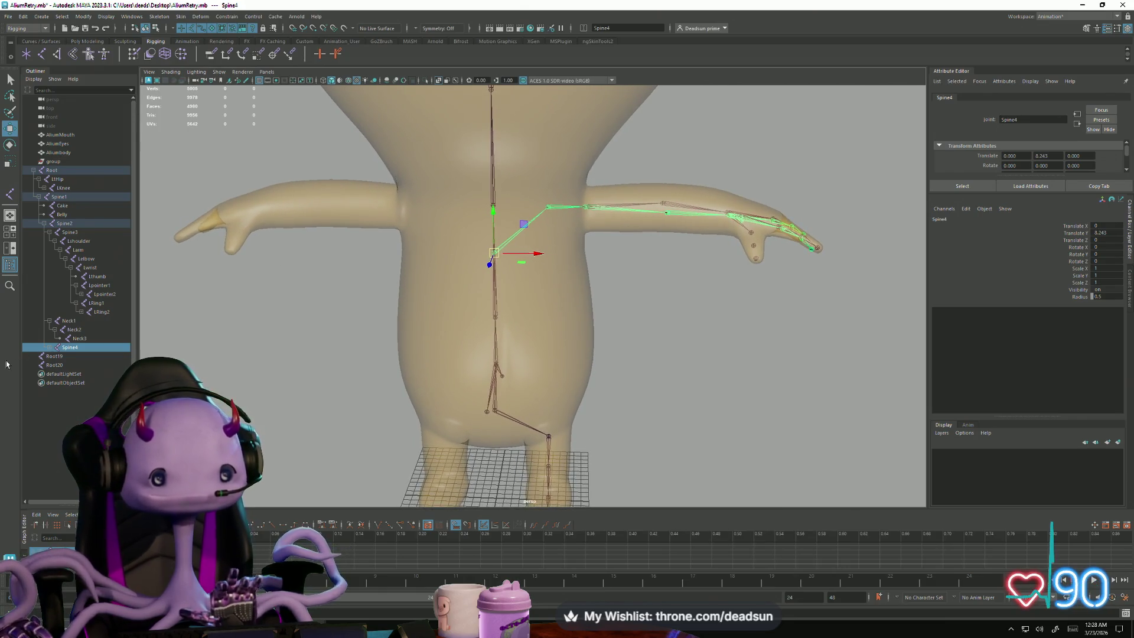
{"action": "left_click", "coordinate": [54, 347]}
{"action": "left_click", "coordinate": [60, 364]}
{"action": "left_click", "coordinate": [65, 374]}
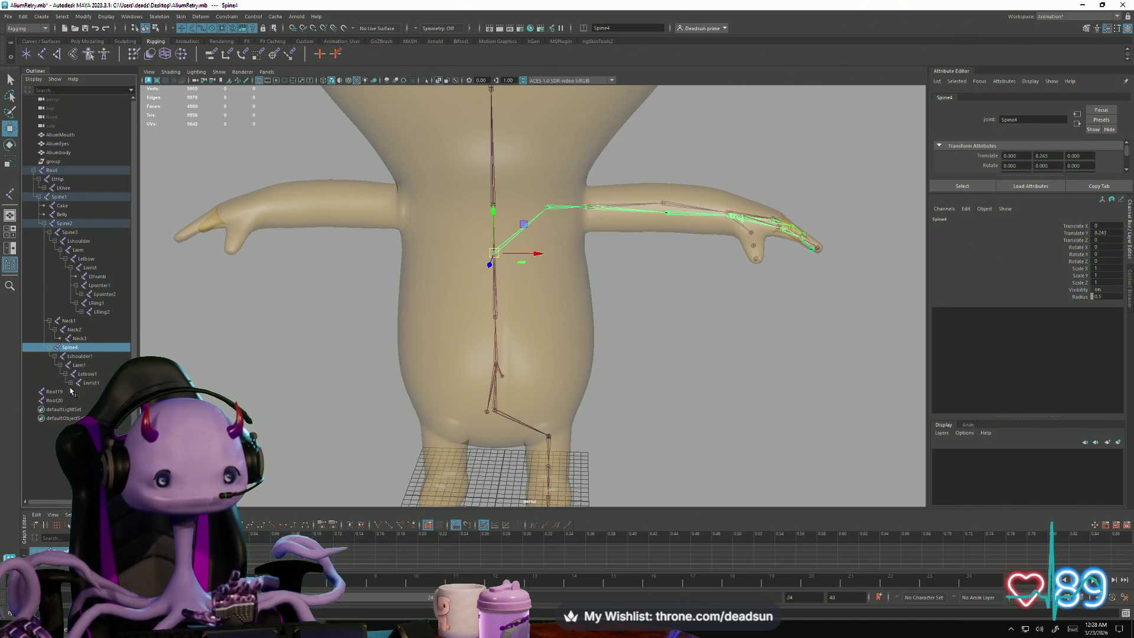
{"action": "left_click", "coordinate": [71, 382]}
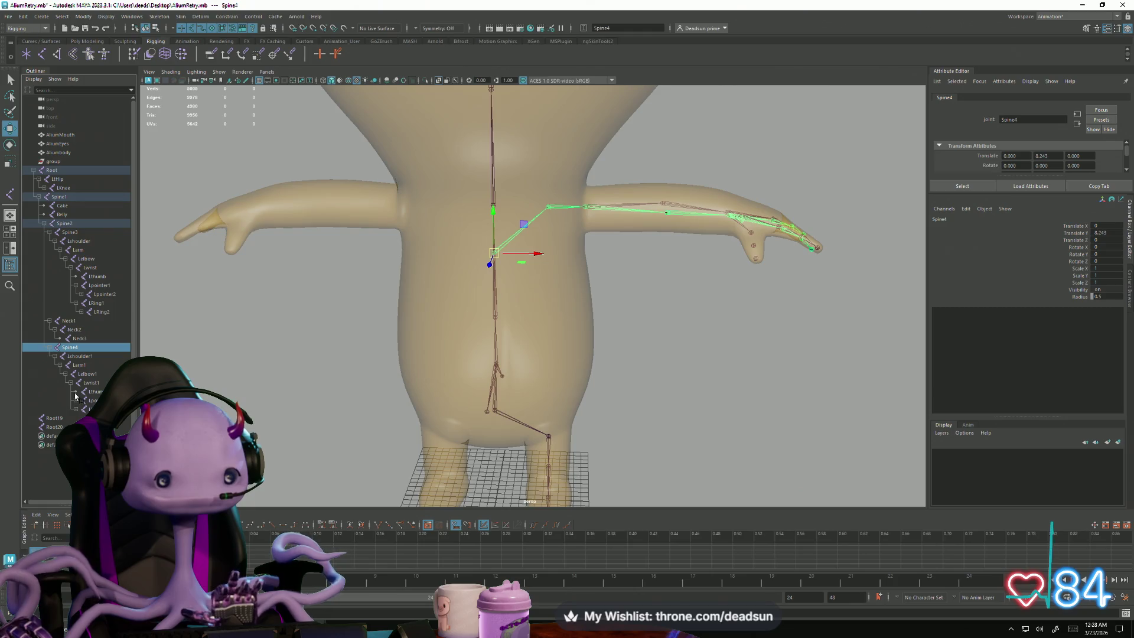
{"action": "left_click", "coordinate": [75, 401]}
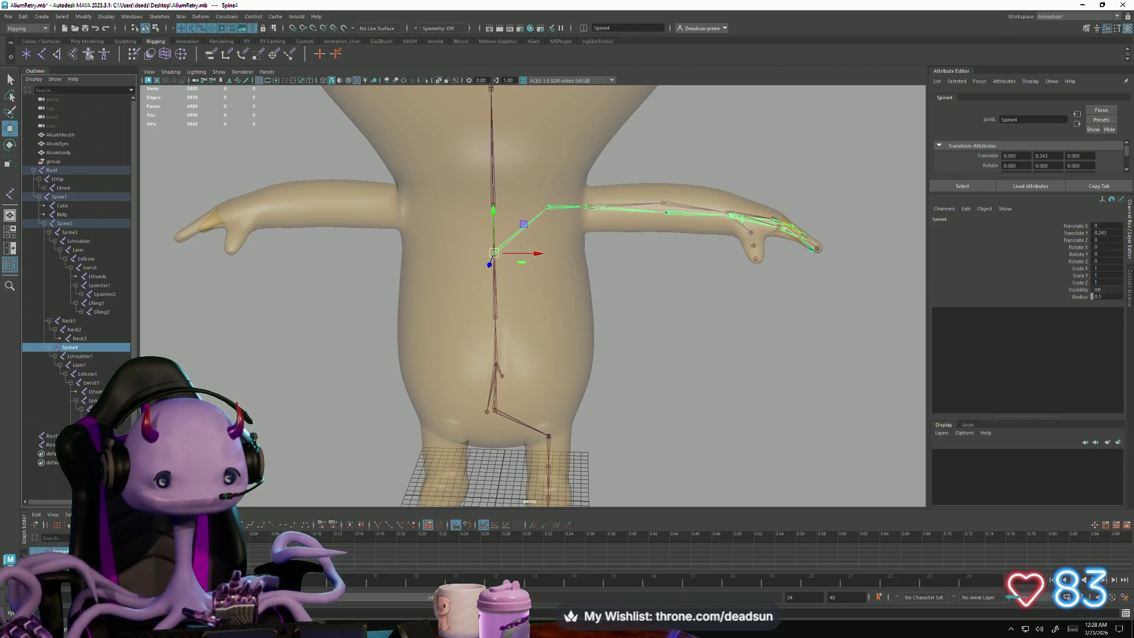
{"action": "left_click", "coordinate": [75, 418]}
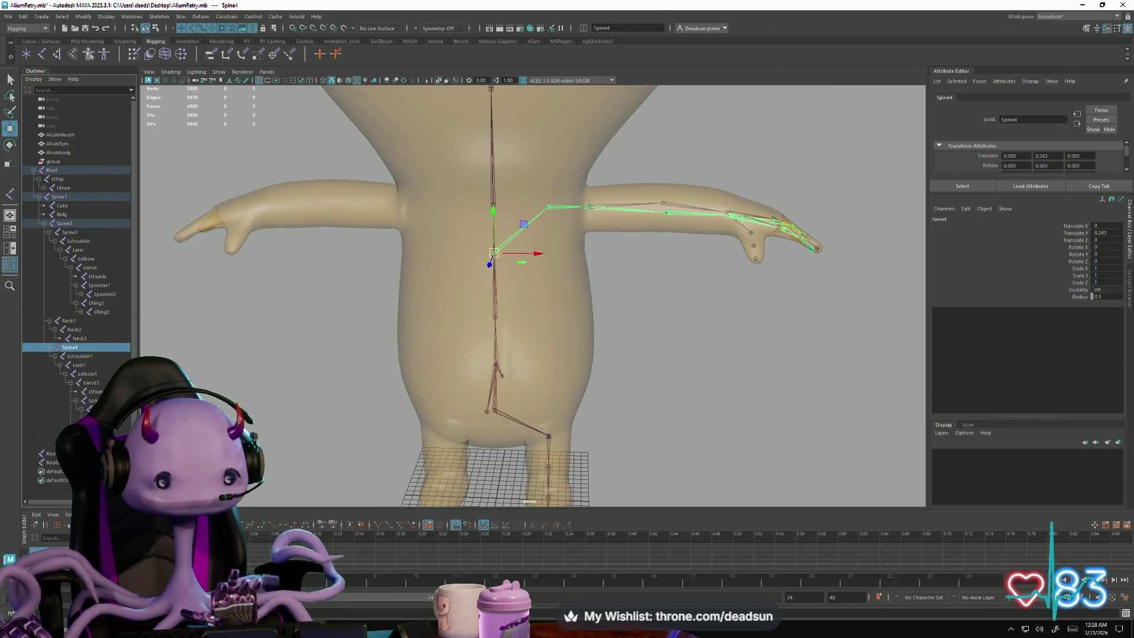
{"action": "mouse_move", "coordinate": [389, 319]}
{"action": "left_mouse_down", "text": "alt"}
{"action": "mouse_move", "coordinate": [352, 376]}
{"action": "mouse_move", "coordinate": [389, 371]}
{"action": "mouse_move", "coordinate": [357, 365]}
{"action": "mouse_move", "coordinate": [384, 346]}
{"action": "mouse_move", "coordinate": [385, 264]}
{"action": "left_mouse_up", "text": "alt"}
{"action": "key", "text": "ctrl+z"}
{"action": "left_click", "coordinate": [357, 365]}
{"action": "key", "text": "ctrl+z"}
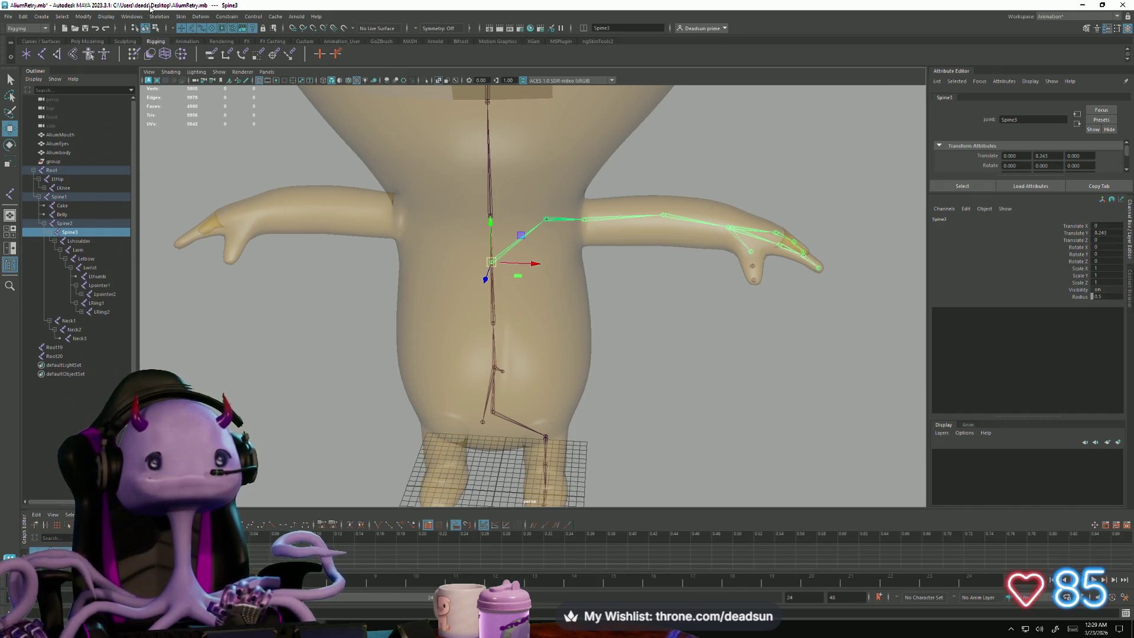
{"action": "left_click", "coordinate": [159, 17]}
{"action": "mouse_move", "coordinate": [134, 22]}
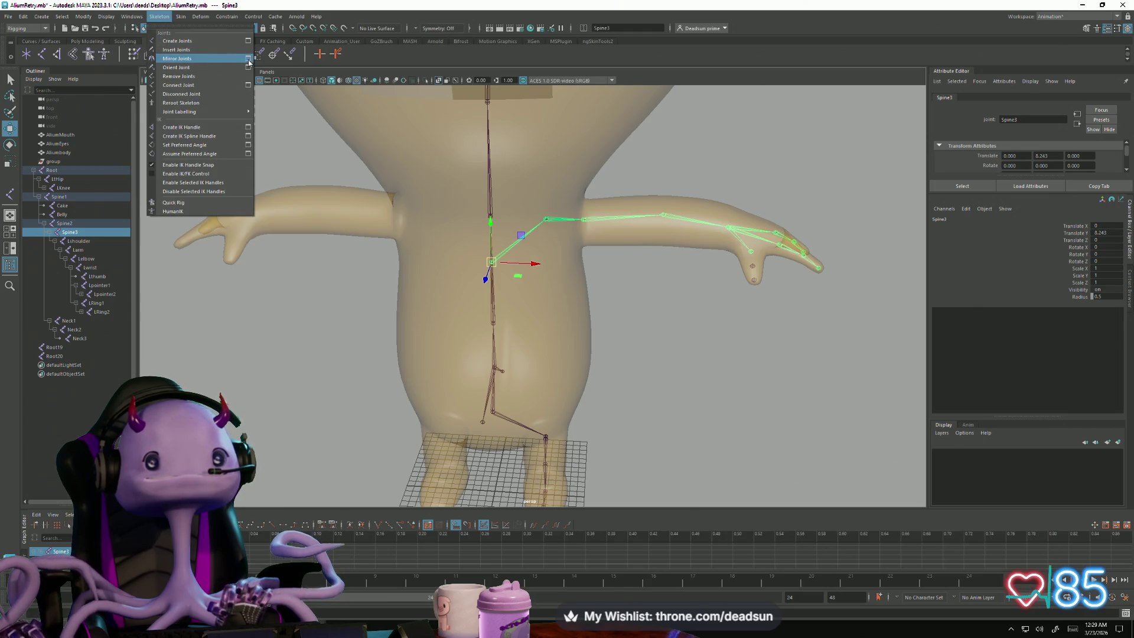
Step: Mirror the arm chain across YZ, undoing a first attempt across XZ
{"action": "left_click", "coordinate": [250, 61]}
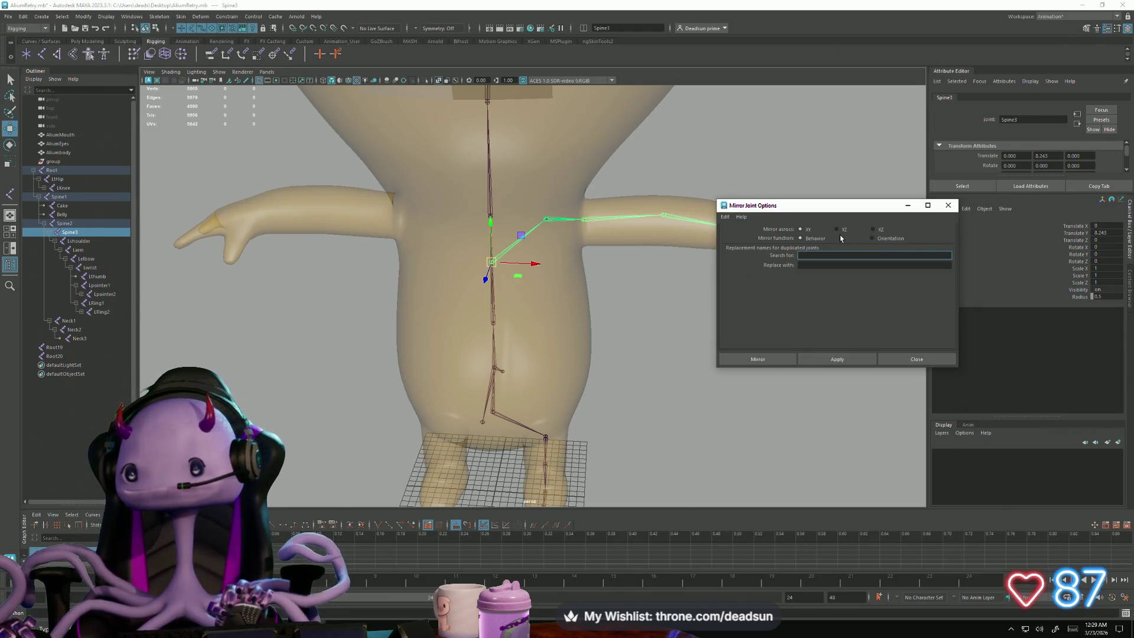
{"action": "left_click", "coordinate": [873, 229]}
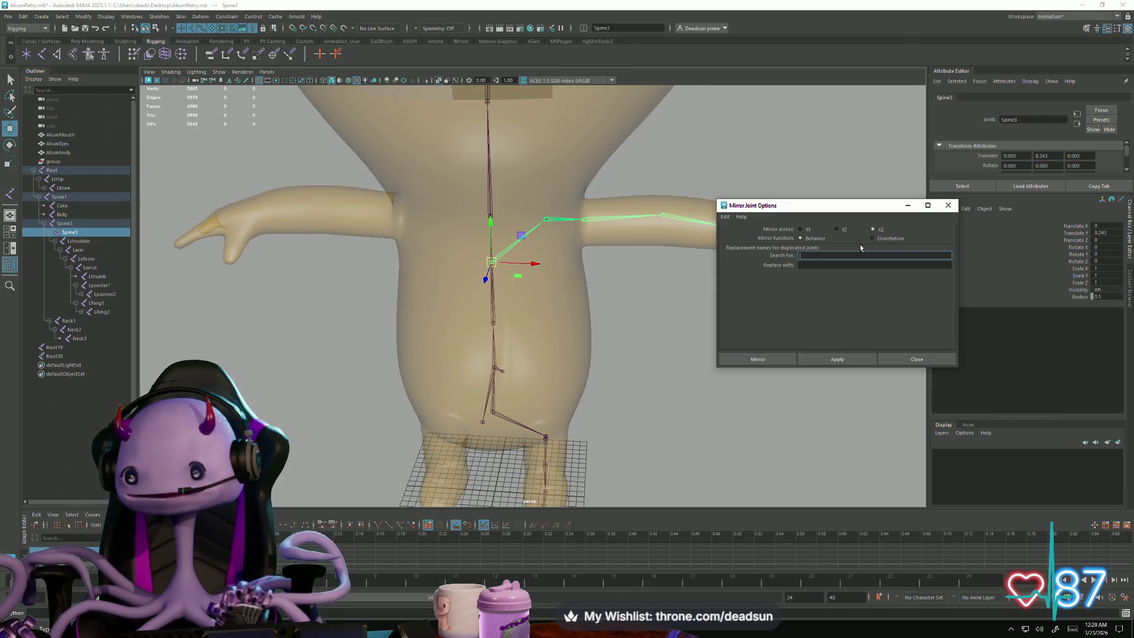
{"action": "left_click", "coordinate": [837, 359]}
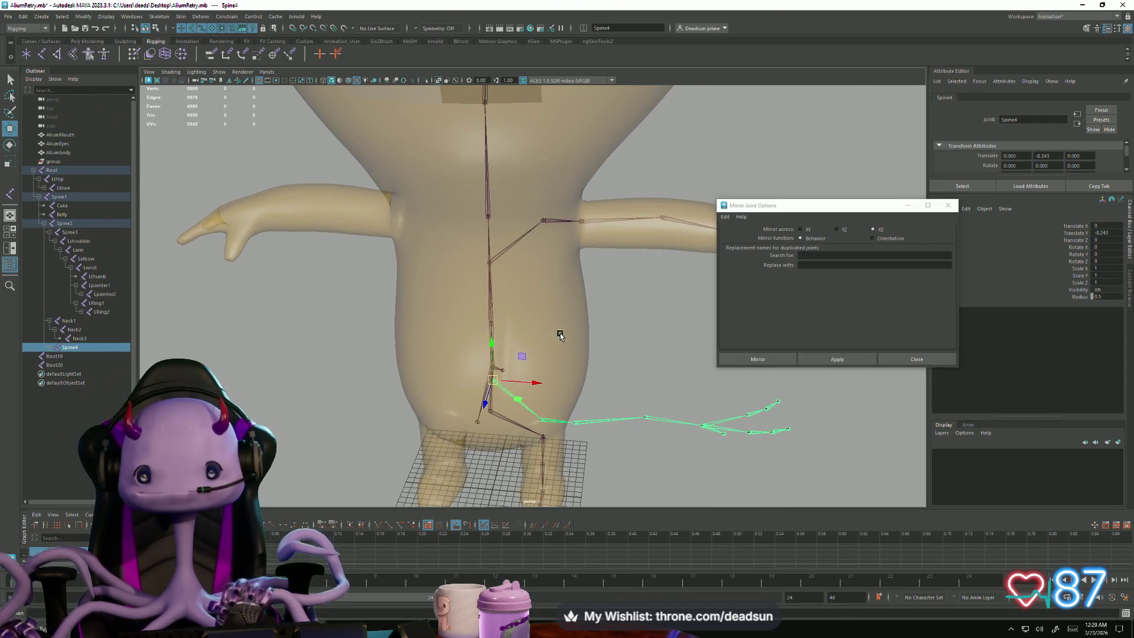
{"action": "key", "text": "ctrl+z"}
{"action": "left_click", "coordinate": [837, 233]}
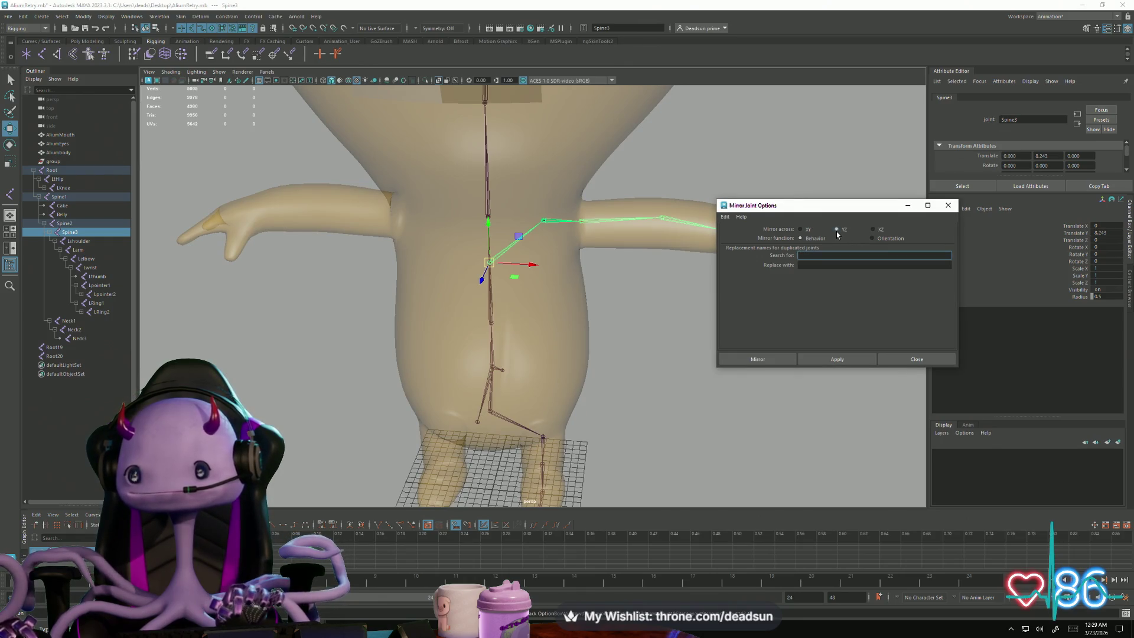
{"action": "left_click", "coordinate": [838, 358]}
{"action": "mouse_move", "coordinate": [666, 329]}
{"action": "left_mouse_down", "text": "alt"}
{"action": "mouse_move", "coordinate": [690, 352]}
{"action": "mouse_move", "coordinate": [689, 321]}
{"action": "mouse_move", "coordinate": [665, 322]}
{"action": "mouse_move", "coordinate": [676, 316]}
{"action": "left_mouse_up", "text": "alt"}
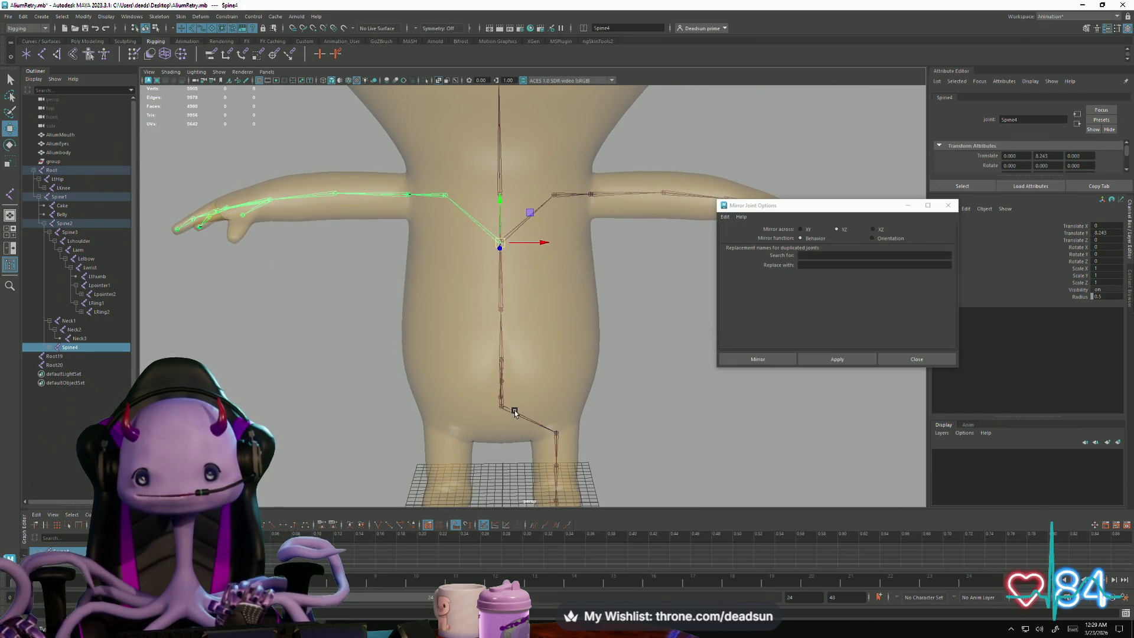
Step: Select the LtHip joint and mirror the leg chain across YZ
{"action": "left_click", "coordinate": [516, 413]}
{"action": "left_click", "coordinate": [672, 404]}
{"action": "left_click_drag", "start_coordinate": [672, 403], "coordinate": [532, 393], "text": "alt"}
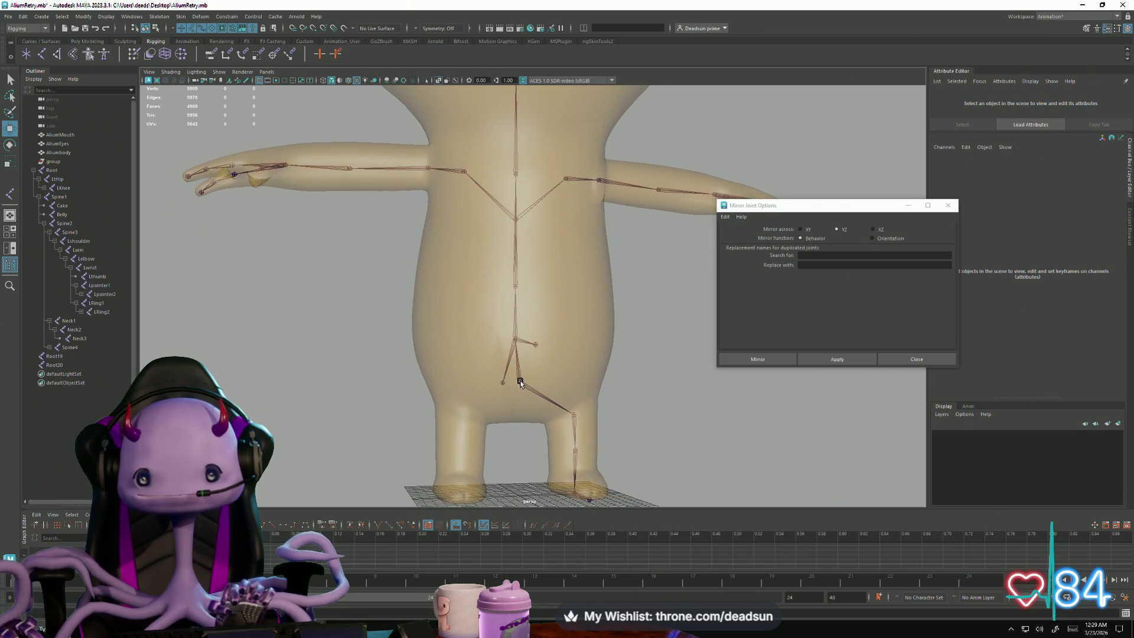
{"action": "left_click", "coordinate": [518, 383]}
{"action": "left_click", "coordinate": [543, 394]}
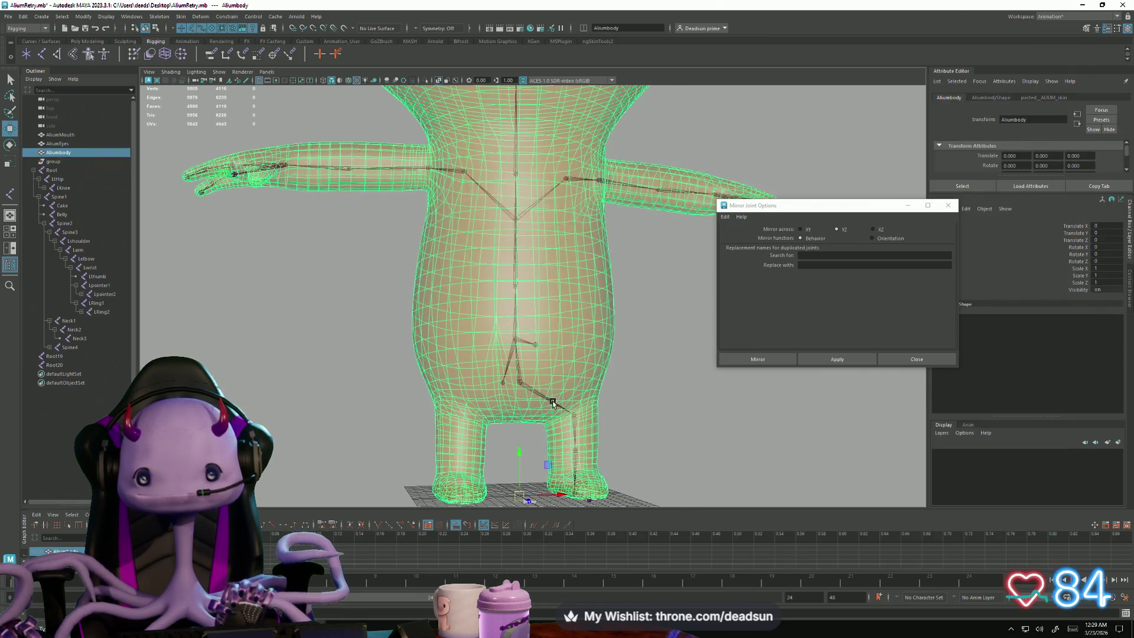
{"action": "left_click", "coordinate": [665, 412]}
{"action": "left_click", "coordinate": [576, 414]}
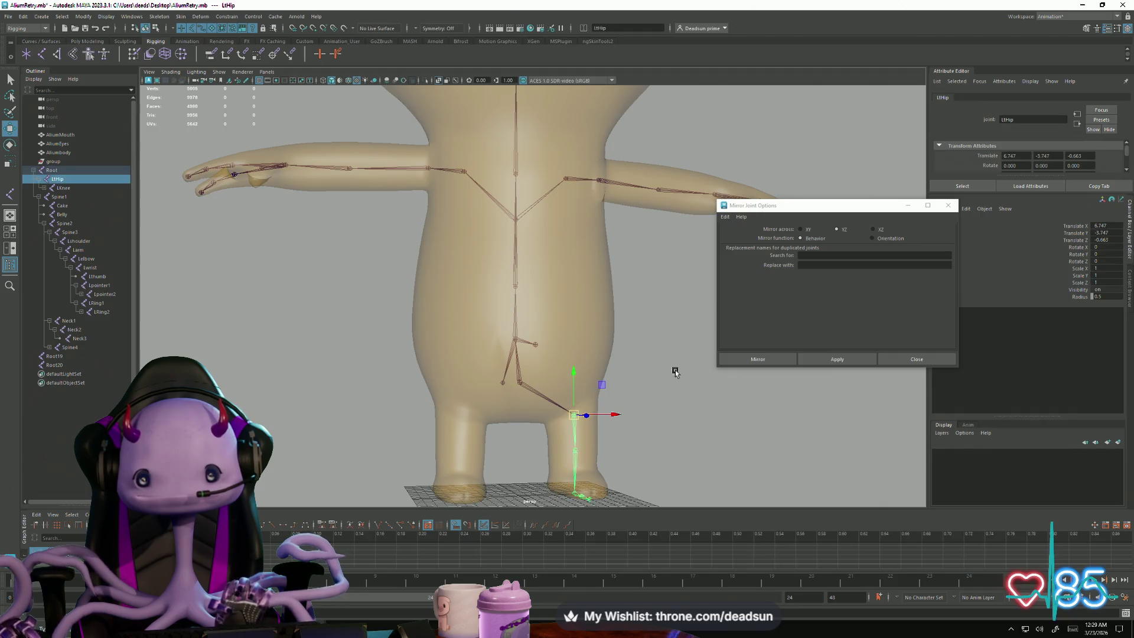
{"action": "left_click", "coordinate": [833, 361]}
{"action": "left_click_drag", "start_coordinate": [730, 372], "coordinate": [685, 388], "text": "alt"}
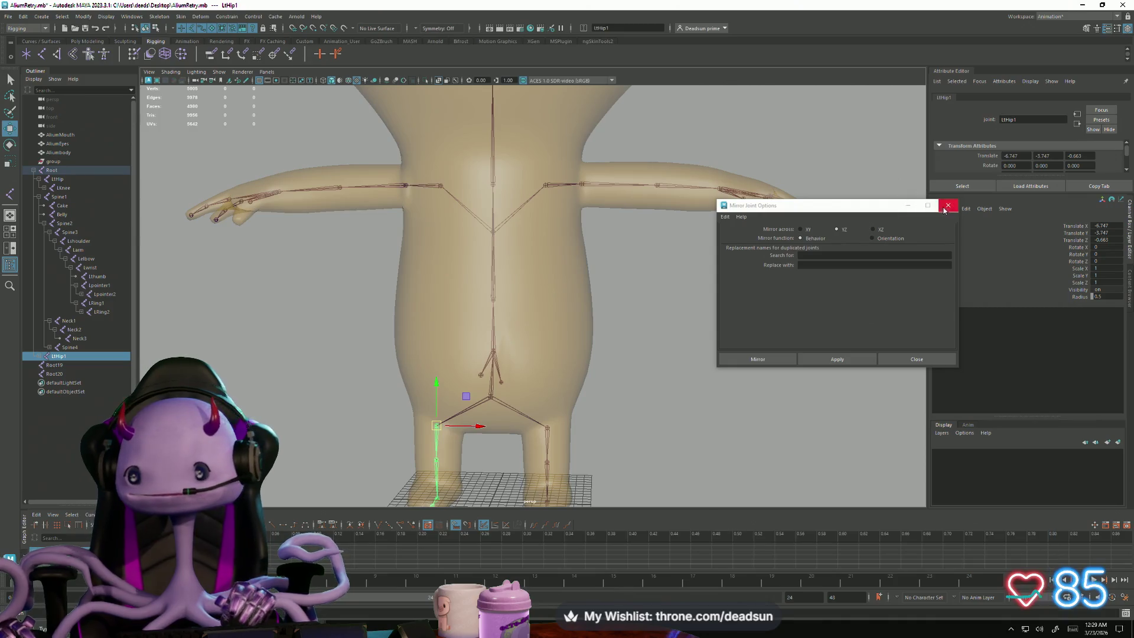
Step: Close the Mirror Joints options and expand the mirrored LtHip1 leg chain in the Outliner
{"action": "left_click", "coordinate": [948, 205]}
{"action": "mouse_move", "coordinate": [615, 286]}
{"action": "left_mouse_down", "text": "alt"}
{"action": "mouse_move", "coordinate": [423, 311]}
{"action": "mouse_move", "coordinate": [412, 296]}
{"action": "mouse_move", "coordinate": [433, 362]}
{"action": "mouse_move", "coordinate": [354, 329]}
{"action": "mouse_move", "coordinate": [425, 355]}
{"action": "mouse_move", "coordinate": [356, 326]}
{"action": "mouse_move", "coordinate": [475, 269]}
{"action": "mouse_move", "coordinate": [498, 197]}
{"action": "left_mouse_up", "text": "alt"}
{"action": "scroll", "coordinate": [465, 306], "scroll_direction": "up", "scroll_amount": 5}
{"action": "left_click", "coordinate": [498, 201]}
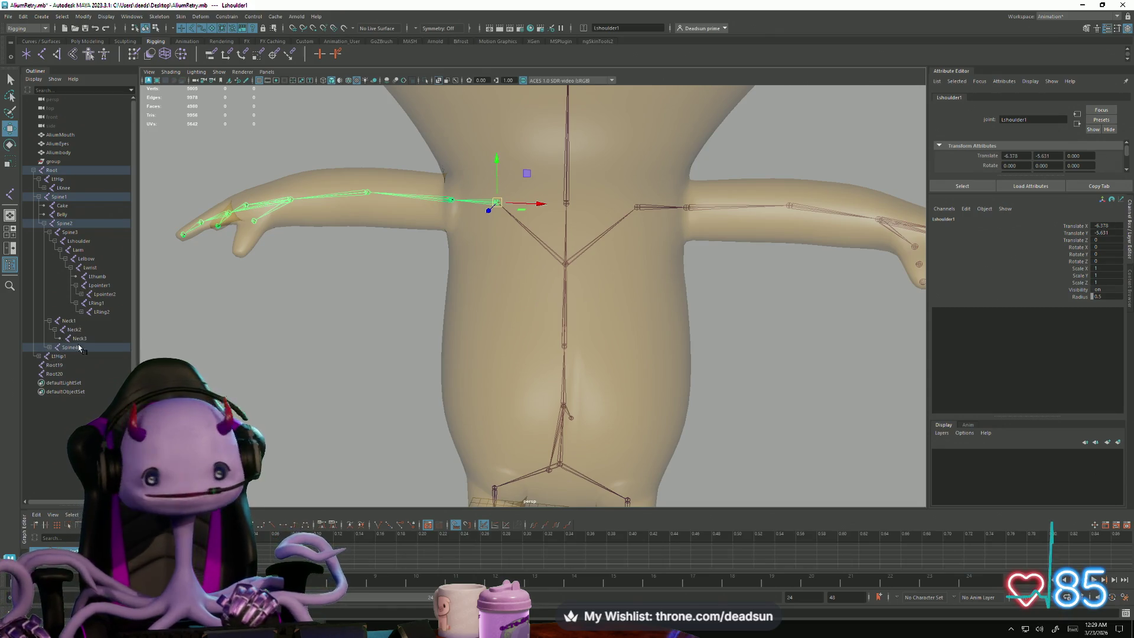
{"action": "left_click", "coordinate": [65, 357]}
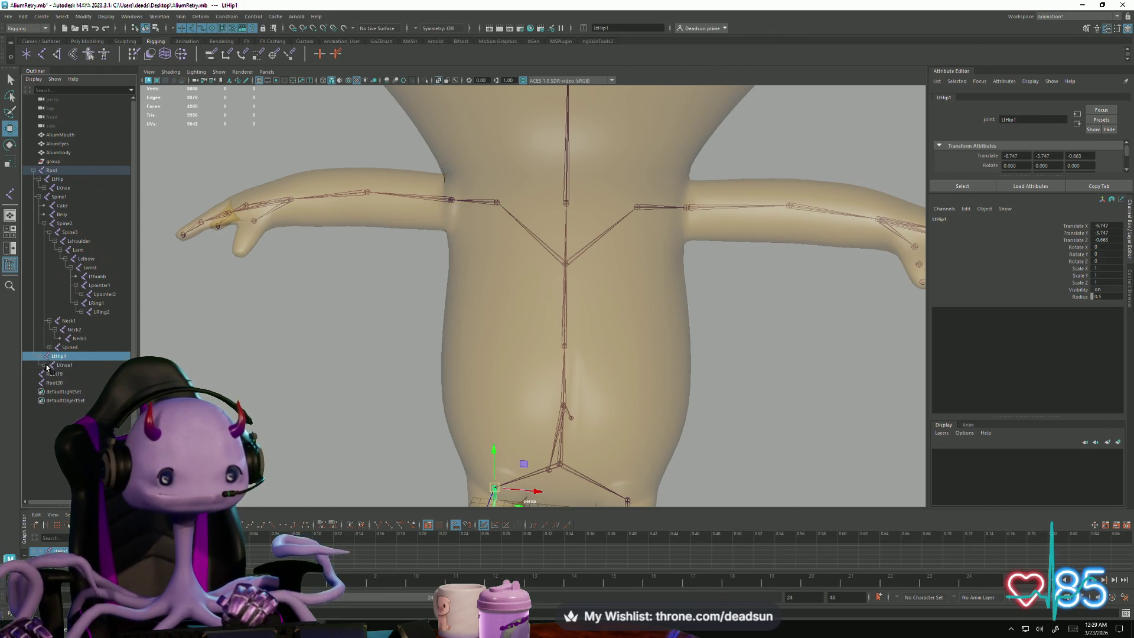
{"action": "left_click", "coordinate": [39, 356]}
{"action": "left_click", "coordinate": [48, 375]}
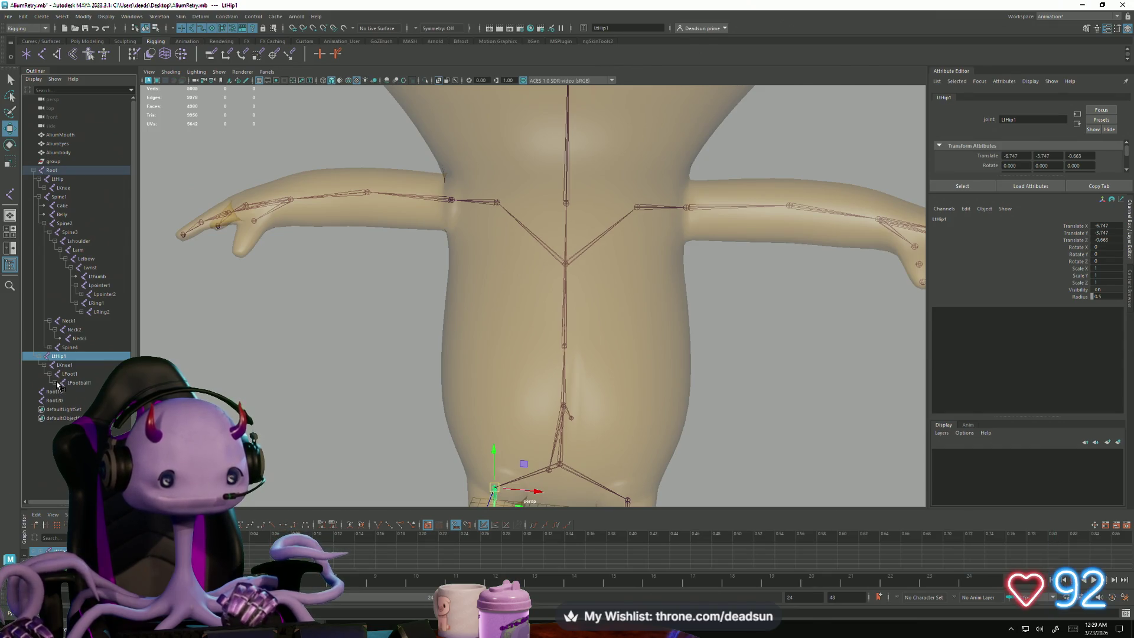
Step: Rename the mirrored leg joints RToe1, RFootball1, RFoot1, RKnee1 and RtHip1
{"action": "left_click", "coordinate": [77, 392]}
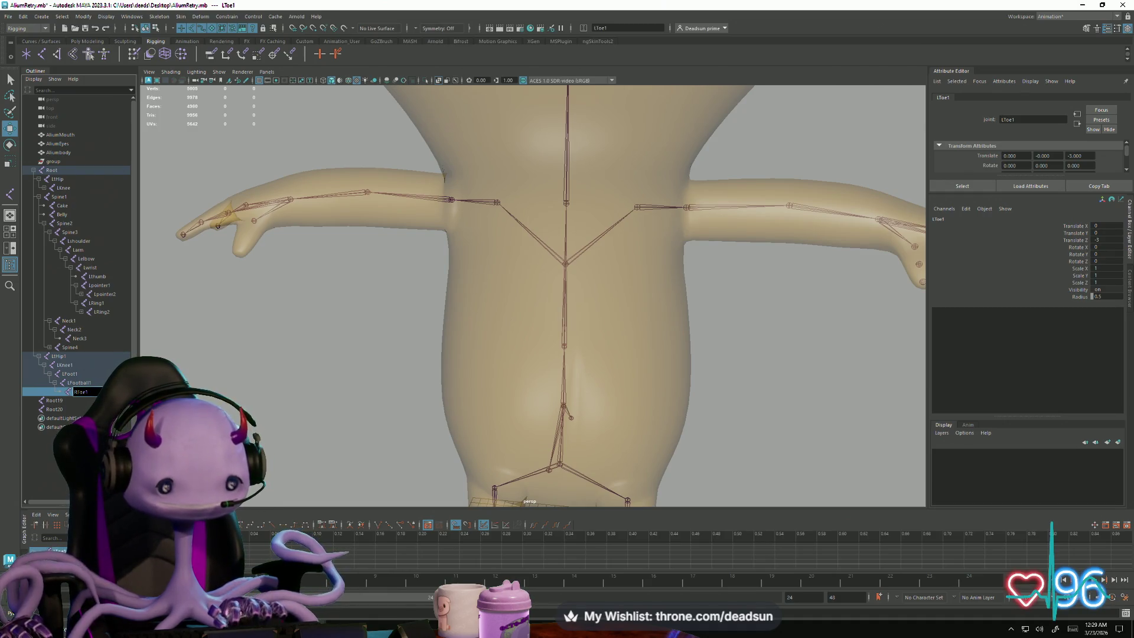
{"action": "left_click", "coordinate": [70, 384]}
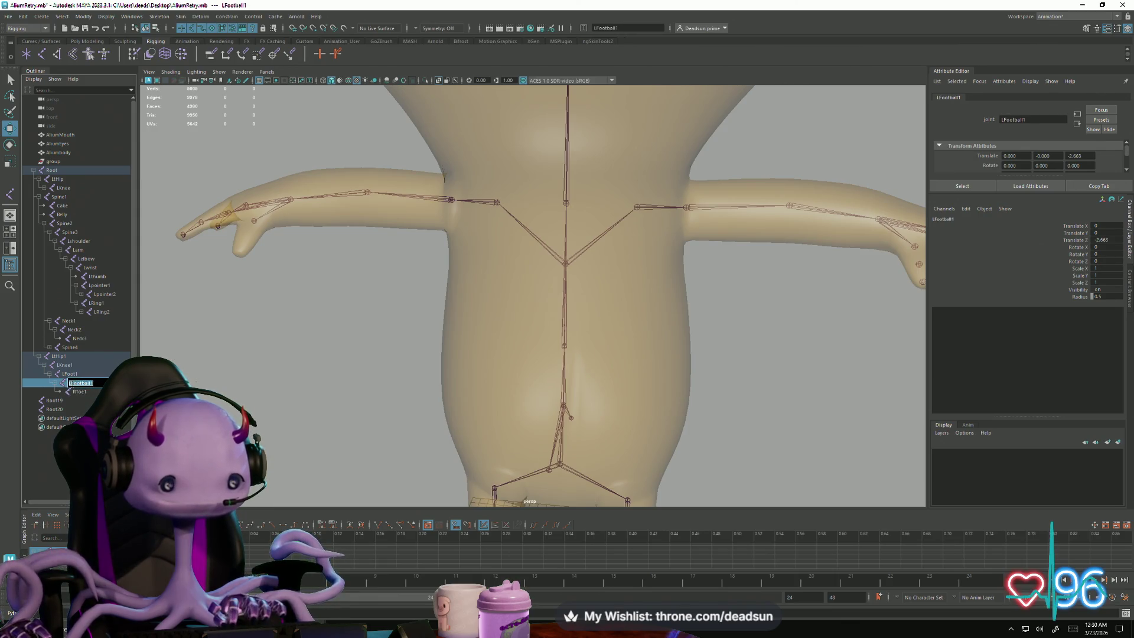
{"action": "type", "text": "R"}
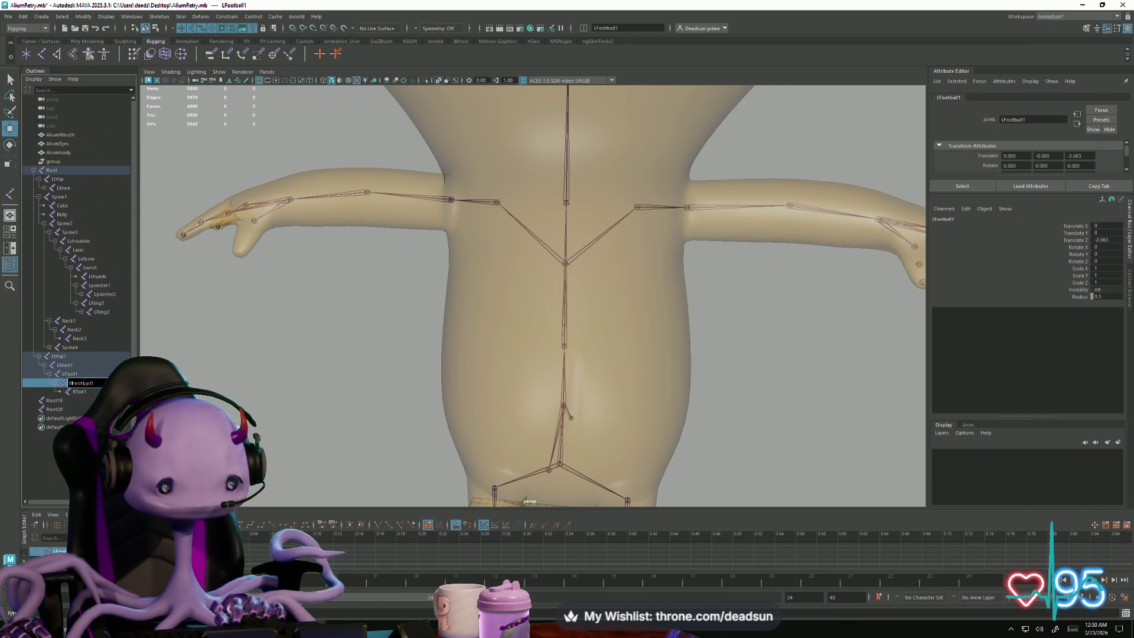
{"action": "left_click", "coordinate": [67, 377]}
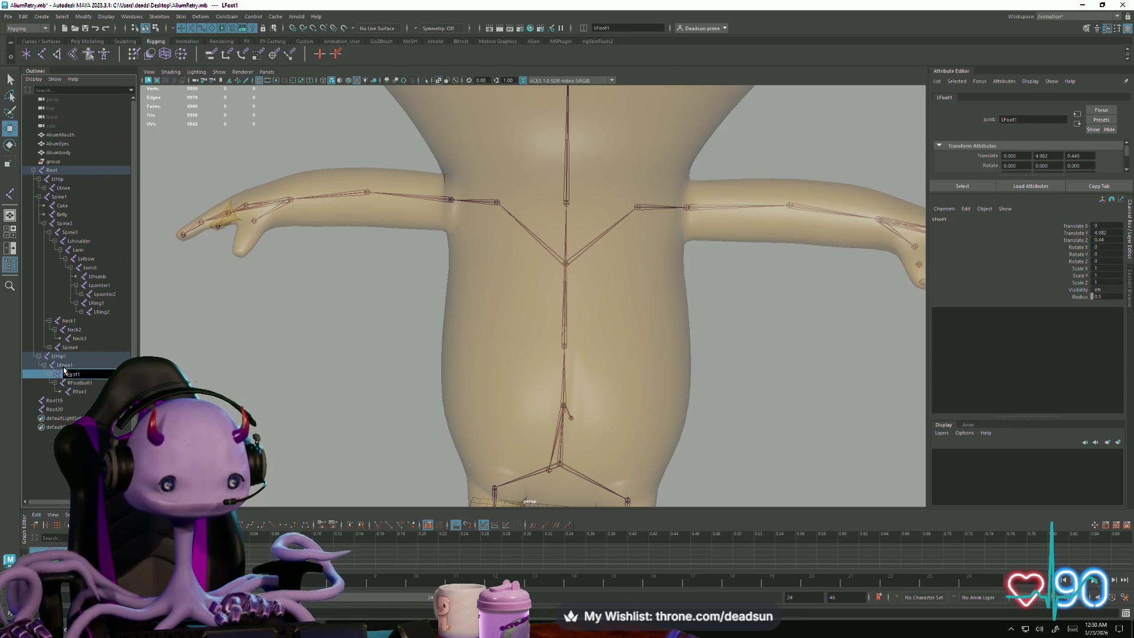
{"action": "left_click", "coordinate": [61, 366]}
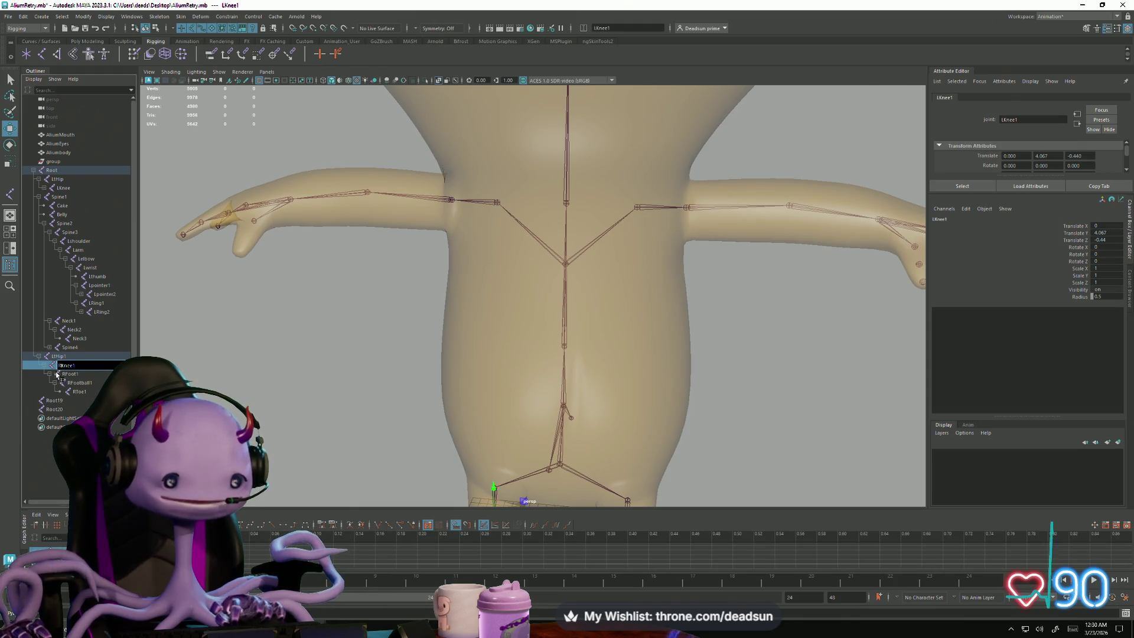
{"action": "left_click", "coordinate": [57, 357]}
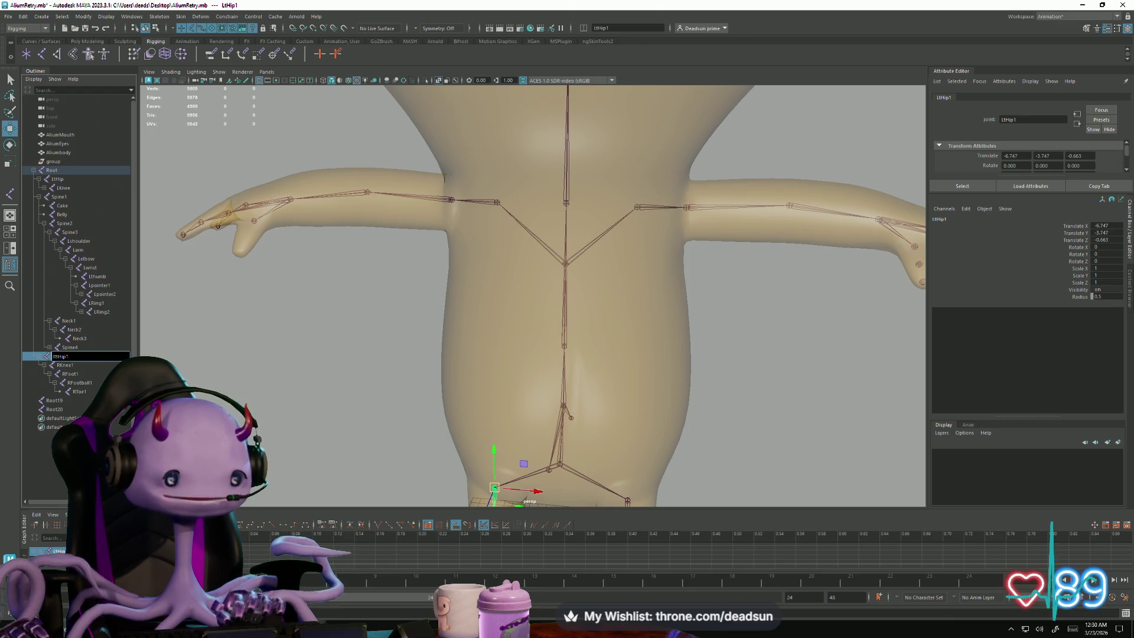
{"action": "key", "text": "Return"}
{"action": "middle_click_drag", "start_coordinate": [374, 418], "coordinate": [340, 260], "text": "alt"}
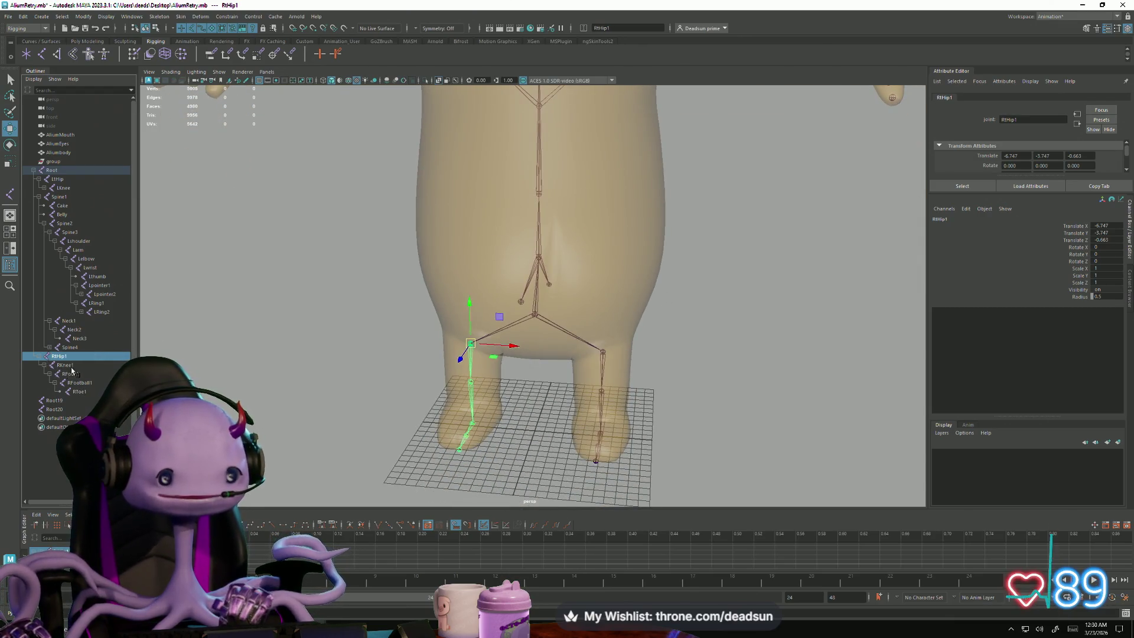
Step: Frame the hand and rename the Root20 joint to LThumbtip
{"action": "left_click", "coordinate": [48, 404]}
{"action": "key", "text": "a"}
{"action": "scroll", "coordinate": [490, 420], "scroll_direction": "up", "scroll_amount": 5}
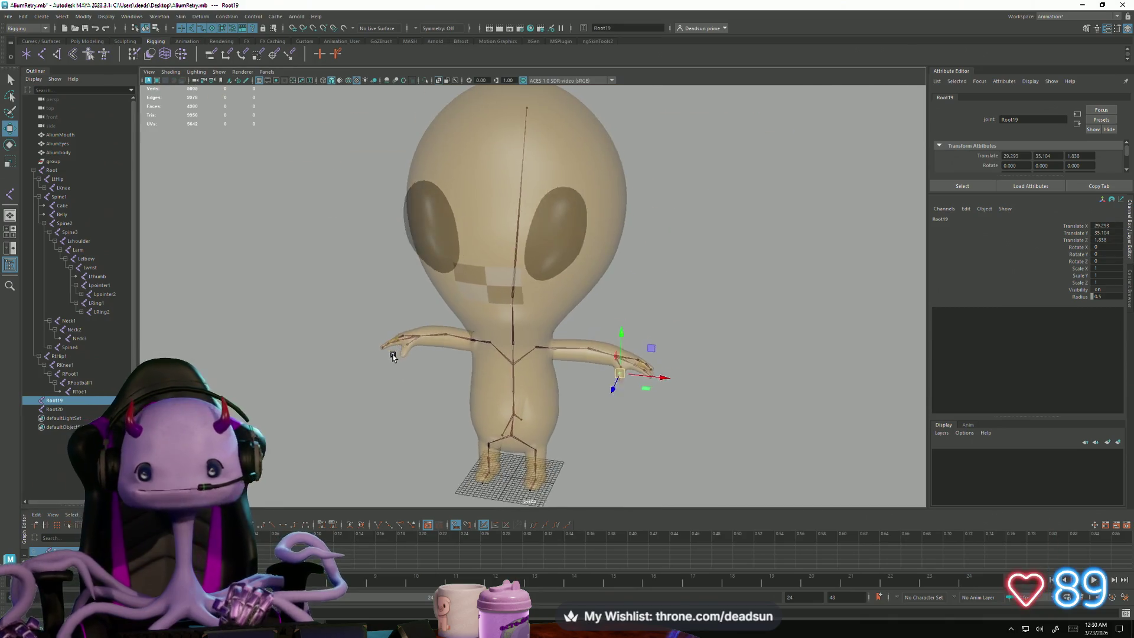
{"action": "scroll", "coordinate": [490, 420], "scroll_direction": "up", "scroll_amount": 10}
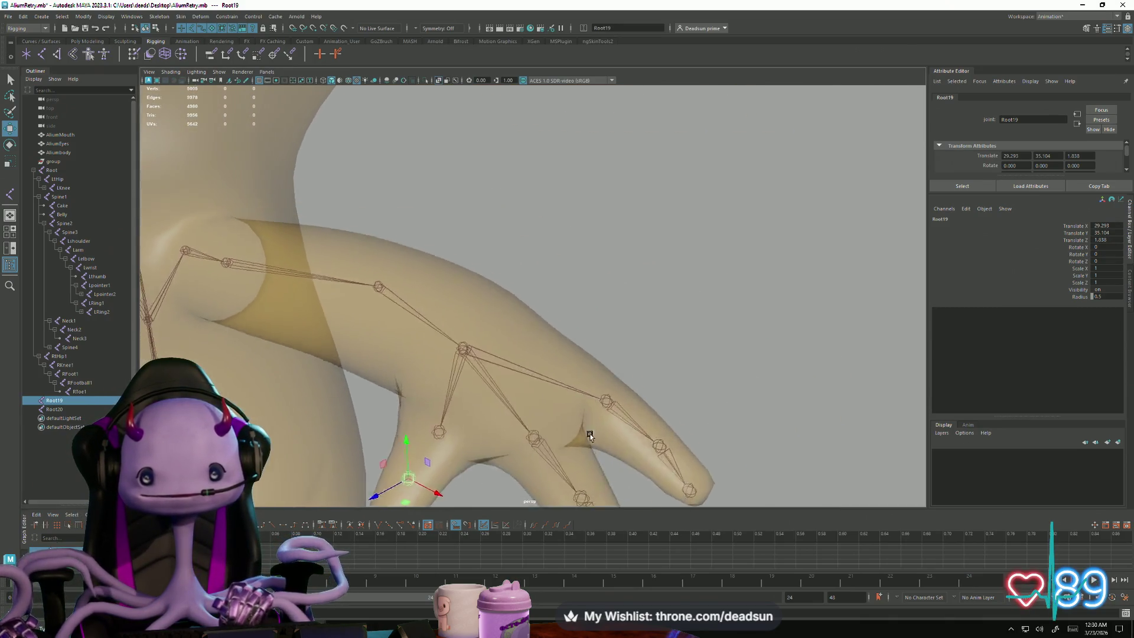
{"action": "middle_click_drag", "start_coordinate": [510, 434], "coordinate": [593, 300], "text": "alt"}
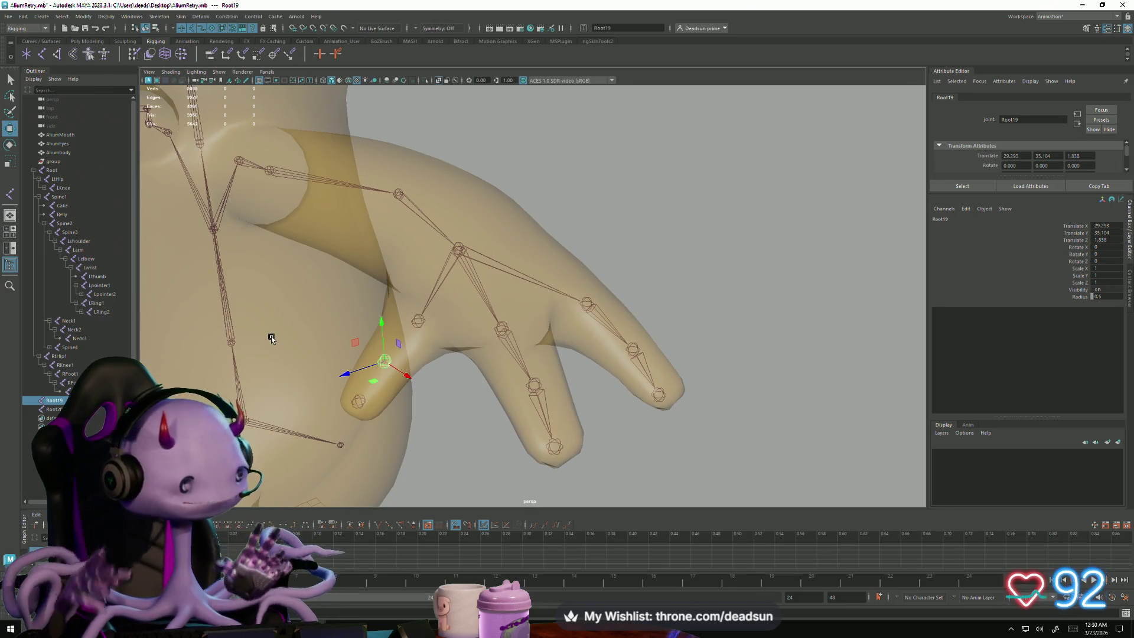
{"action": "left_click", "coordinate": [55, 410]}
{"action": "type", "text": "LThumbB"}
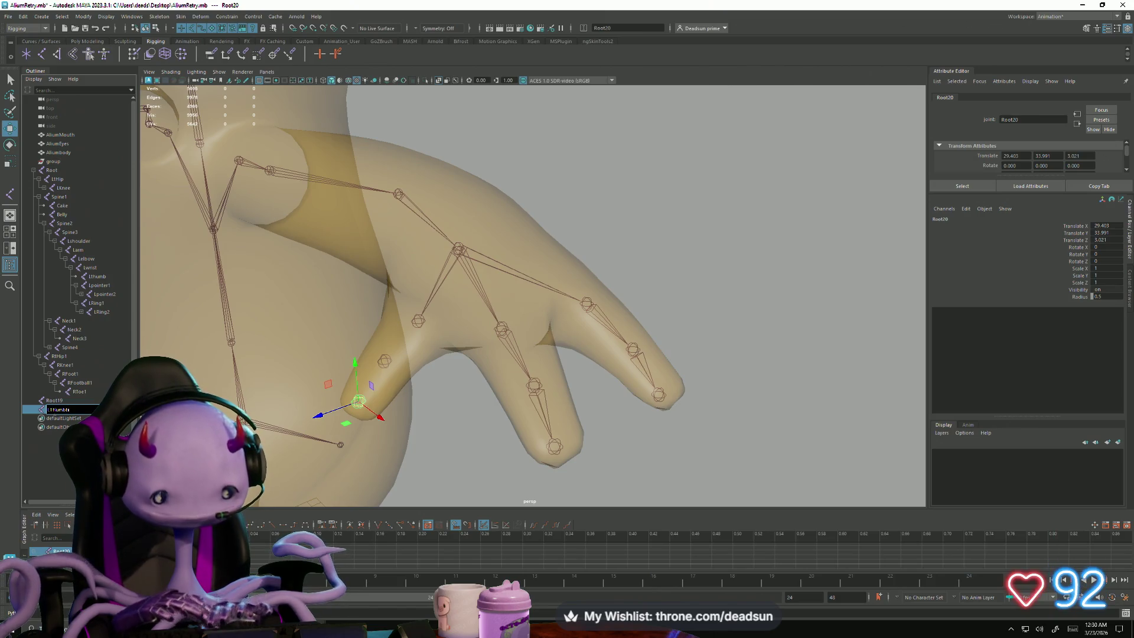
{"action": "type", "text": "p"}
{"action": "key", "text": "Return"}
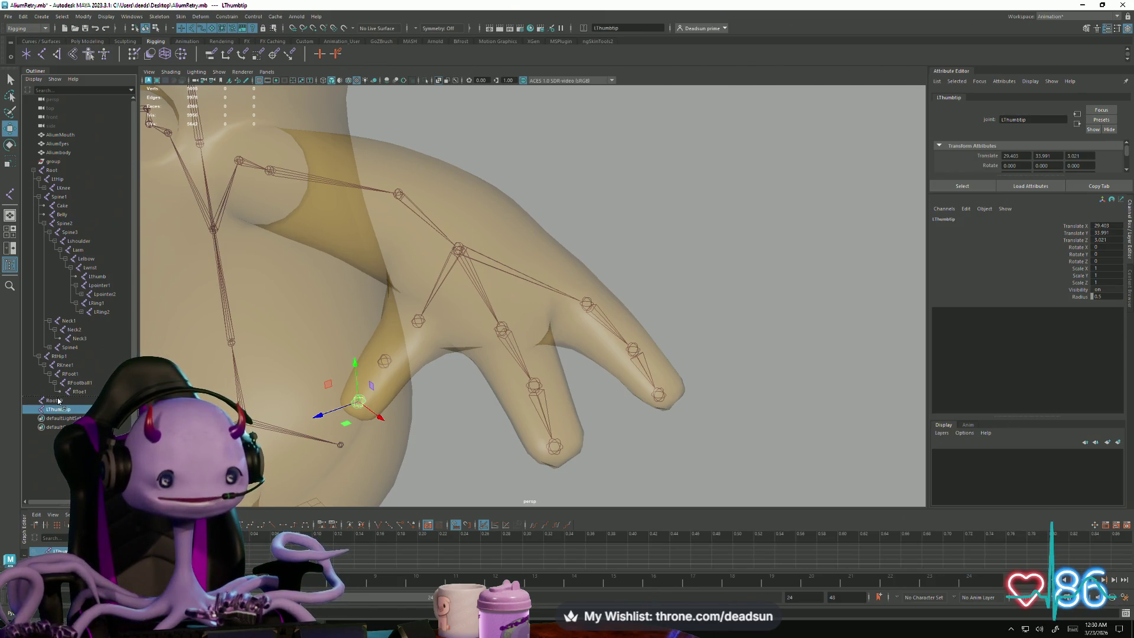
Step: Parent LThumbtip under Root19, rename Root19 to LThumb2, and parent it under Lthumb
{"action": "middle_click_drag", "start_coordinate": [58, 400], "coordinate": [56, 405]}
{"action": "double_click", "coordinate": [55, 400]}
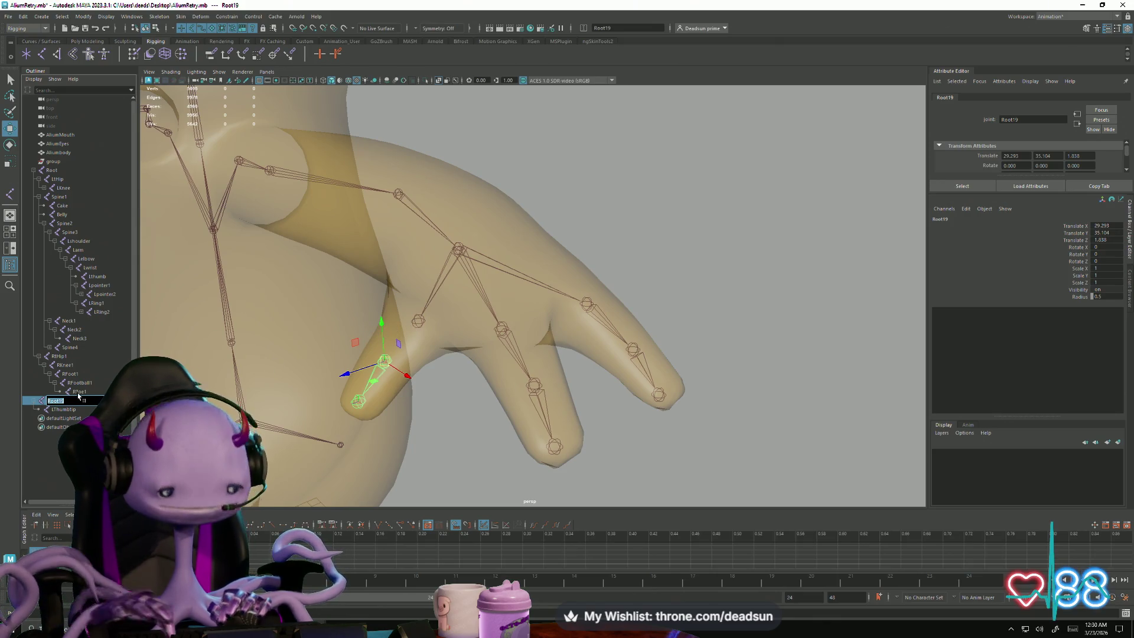
{"action": "key", "text": "BackSpace"}
{"action": "type", "text": "LThumb2"}
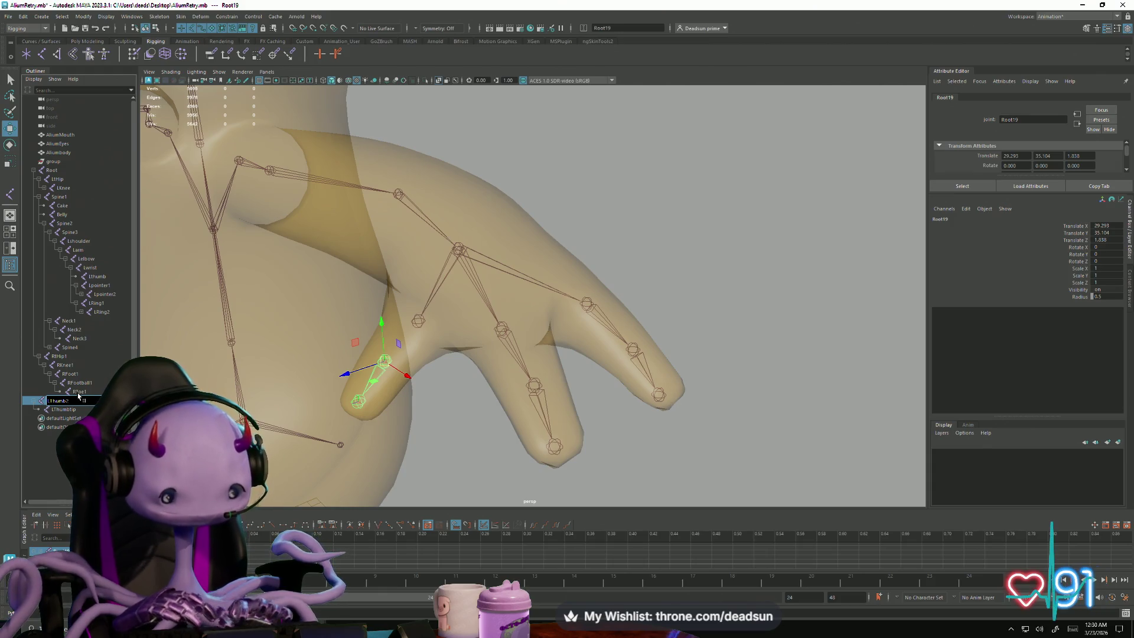
{"action": "key", "text": "Return"}
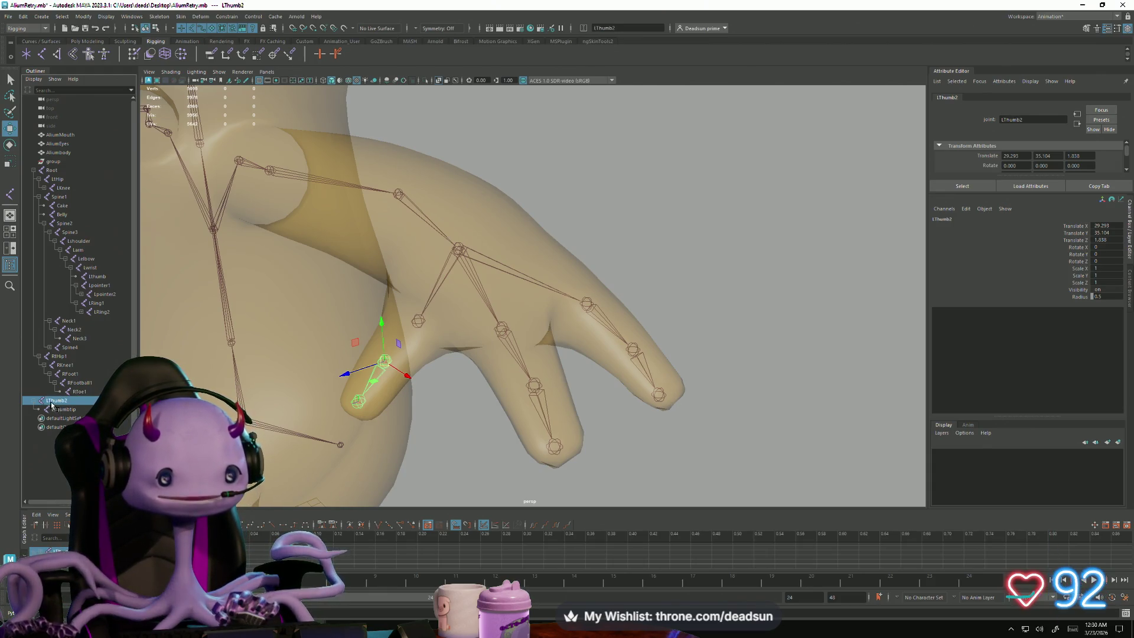
{"action": "mouse_move", "coordinate": [51, 405]}
{"action": "middle_mouse_down"}
{"action": "mouse_move", "coordinate": [100, 349]}
{"action": "mouse_move", "coordinate": [110, 299]}
{"action": "mouse_move", "coordinate": [100, 282]}
{"action": "mouse_move", "coordinate": [90, 287]}
{"action": "middle_mouse_up"}
{"action": "left_click", "coordinate": [85, 286]}
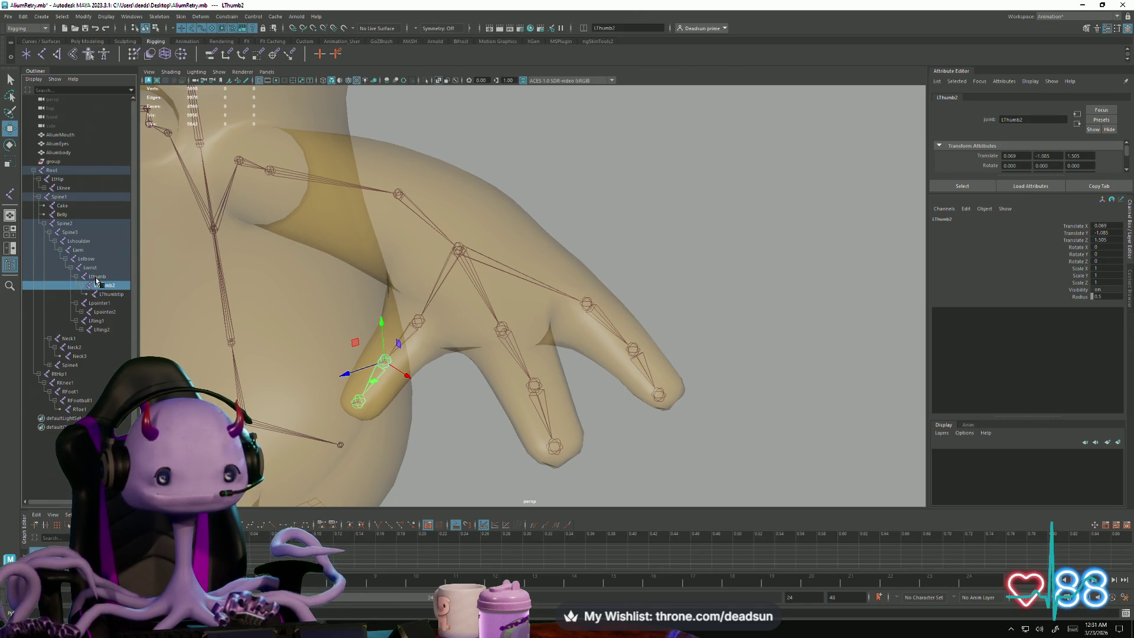
Step: Rename the Lthumb joint to Lthumb1
{"action": "double_click", "coordinate": [98, 276]}
{"action": "key", "text": "End"}
{"action": "type", "text": "1"}
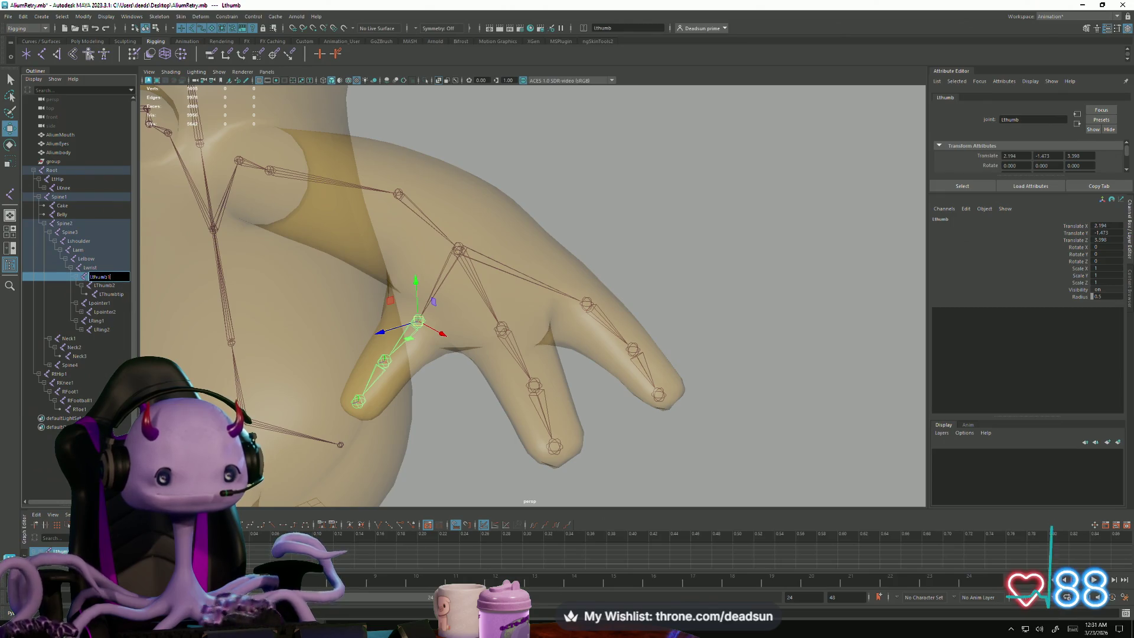
{"action": "key", "text": "Return"}
Step: Select the LThumb2 joint in the viewport and open the Skeleton menu
{"action": "left_click", "coordinate": [425, 455]}
{"action": "mouse_move", "coordinate": [425, 455]}
{"action": "left_mouse_down", "text": "alt"}
{"action": "mouse_move", "coordinate": [261, 393]}
{"action": "mouse_move", "coordinate": [397, 395]}
{"action": "left_mouse_up", "text": "alt"}
{"action": "left_click", "coordinate": [558, 362]}
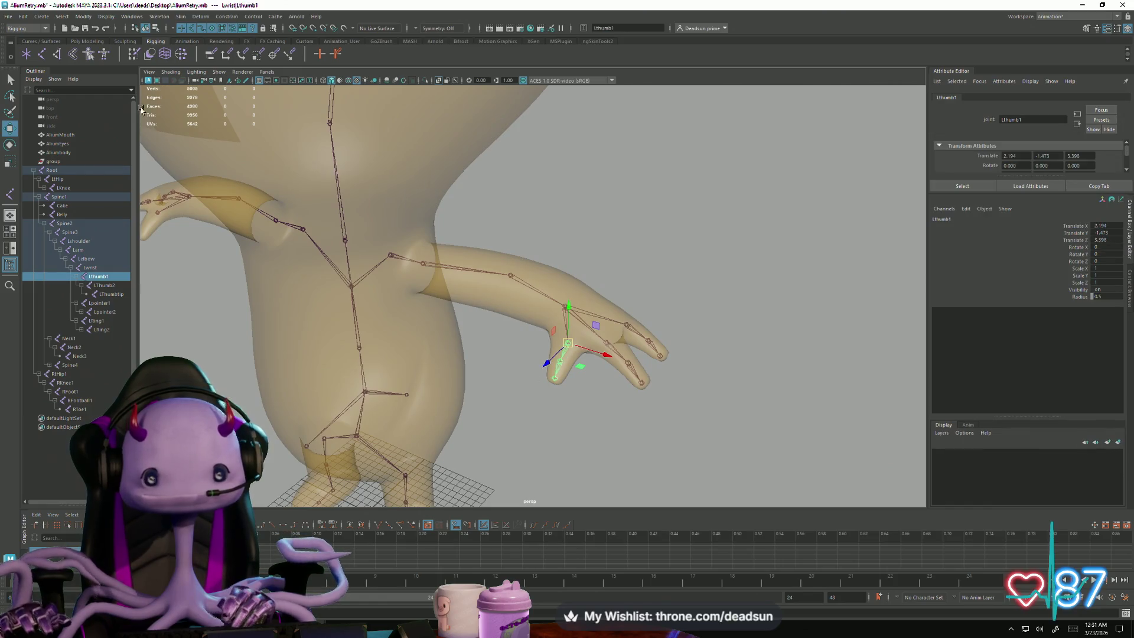
{"action": "mouse_move", "coordinate": [541, 367]}
{"action": "left_mouse_down", "text": "alt"}
{"action": "mouse_move", "coordinate": [488, 307]}
{"action": "mouse_move", "coordinate": [387, 319]}
{"action": "mouse_move", "coordinate": [459, 321]}
{"action": "left_mouse_up", "text": "alt"}
{"action": "left_click", "coordinate": [844, 403]}
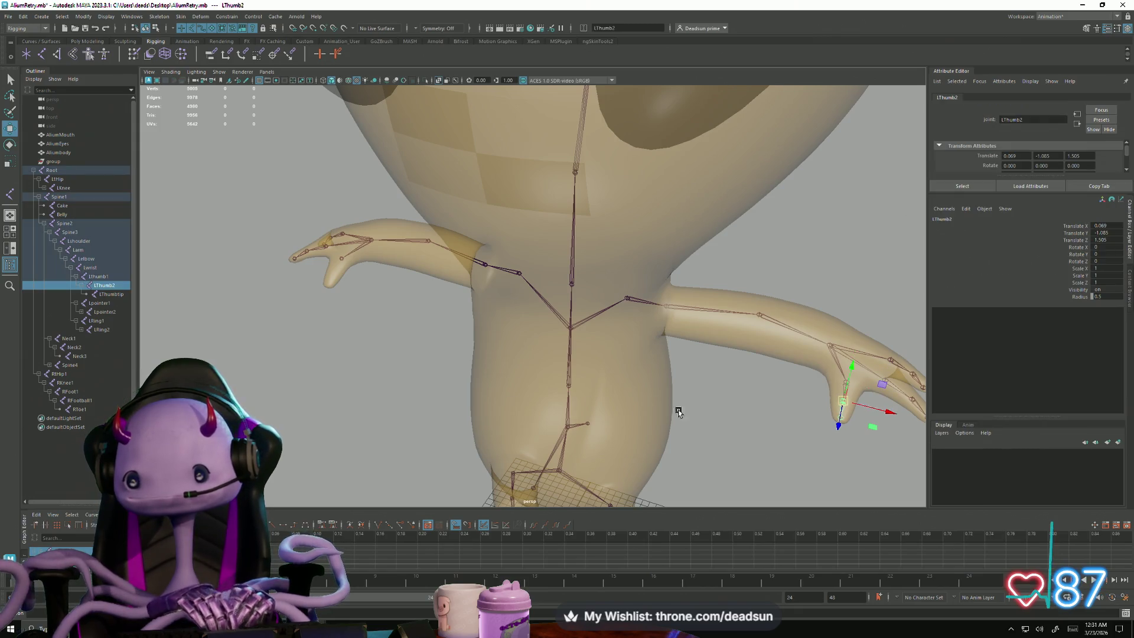
{"action": "left_click", "coordinate": [132, 17]}
{"action": "mouse_move", "coordinate": [159, 18]}
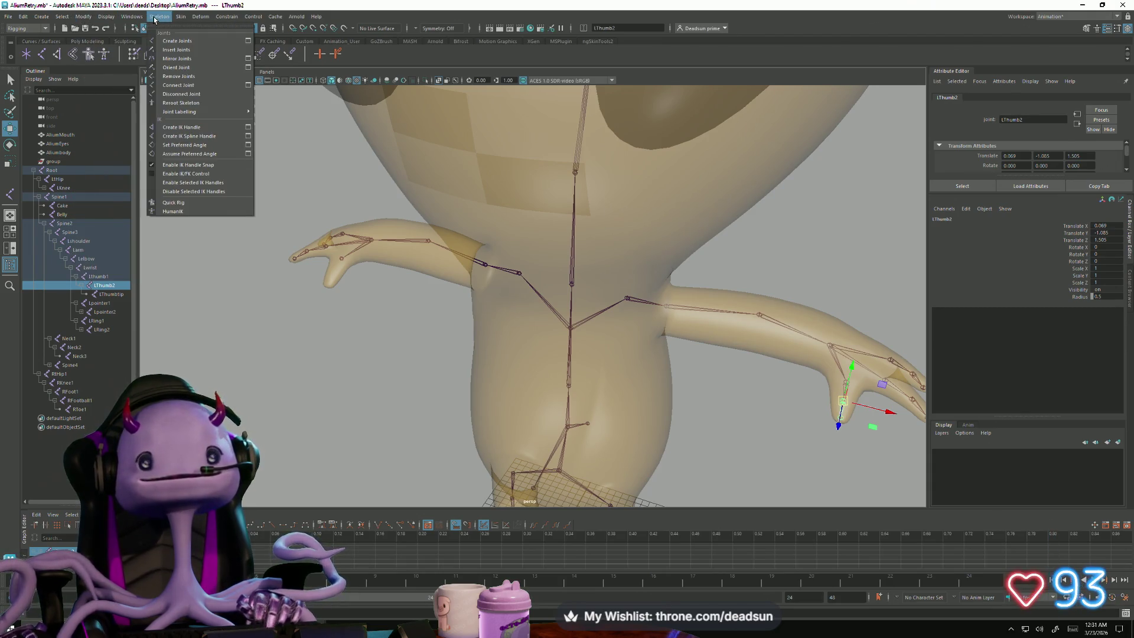
Step: Try mirroring the selected thumb joint, then undo the mirror
{"action": "left_click", "coordinate": [164, 59]}
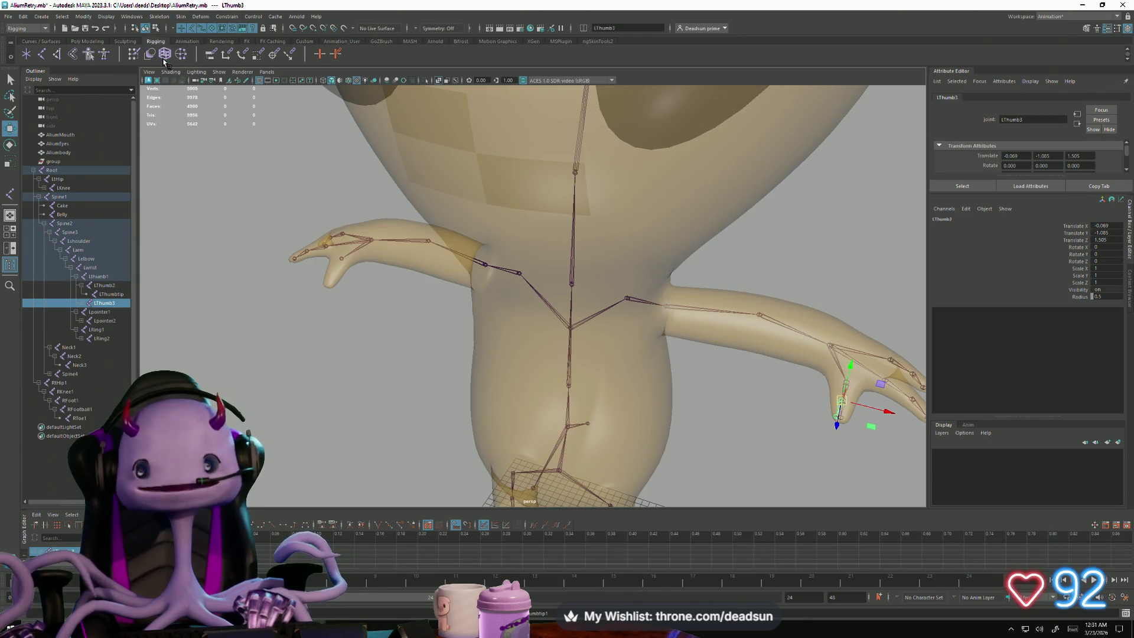
{"action": "scroll", "coordinate": [215, 361], "scroll_direction": "down", "scroll_amount": 1}
{"action": "scroll", "coordinate": [294, 348], "scroll_direction": "down", "scroll_amount": 2}
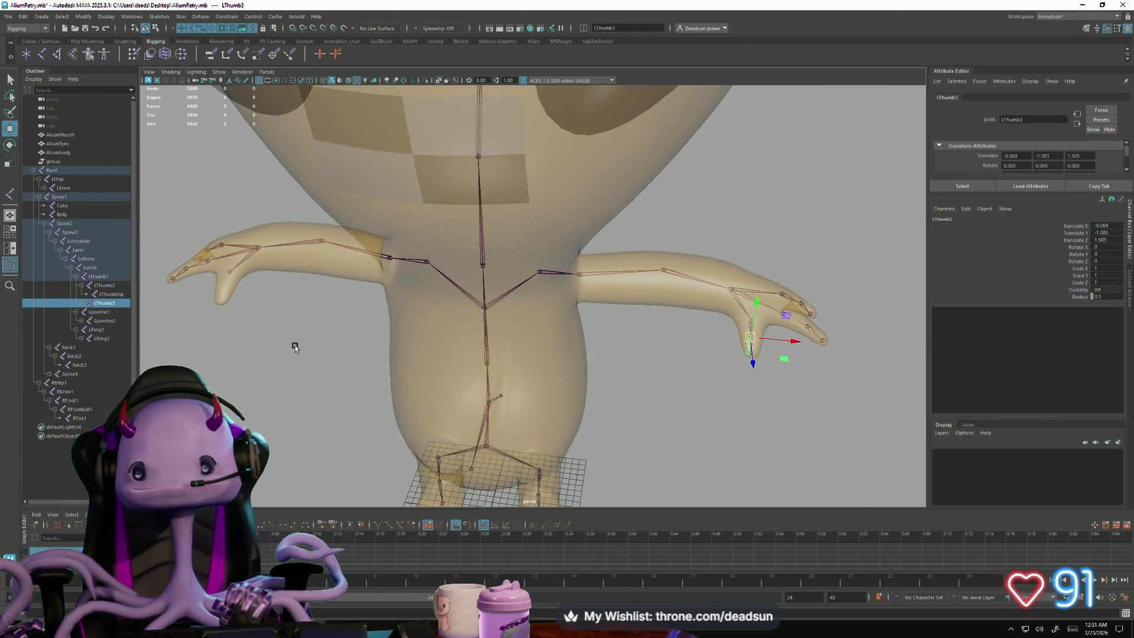
{"action": "scroll", "coordinate": [418, 347], "scroll_direction": "up", "scroll_amount": 5}
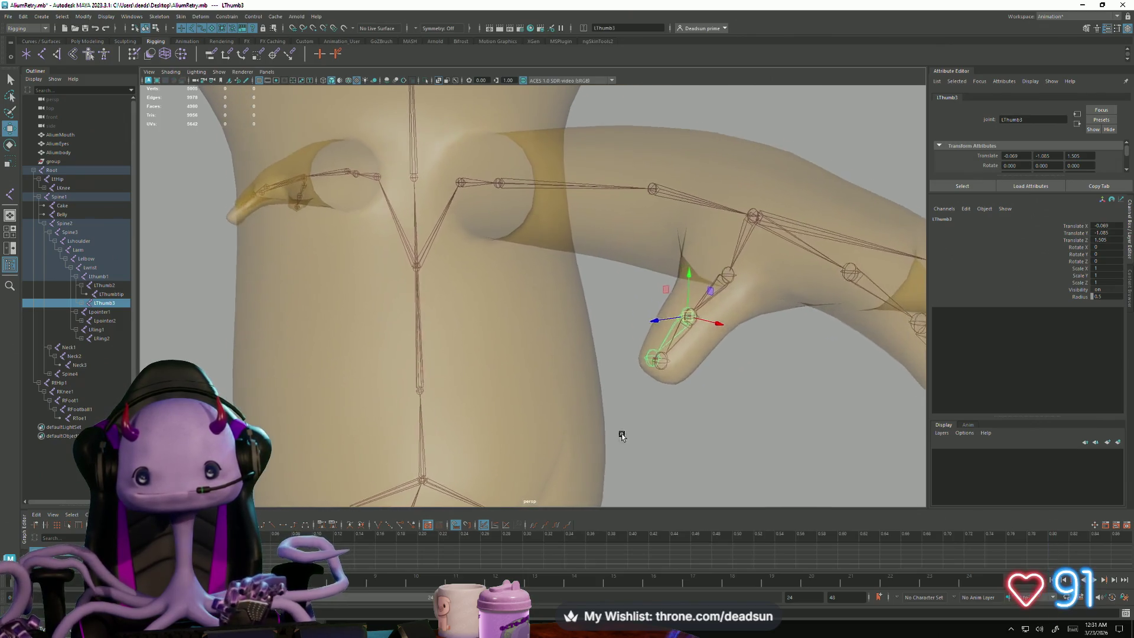
{"action": "scroll", "coordinate": [609, 425], "scroll_direction": "down", "scroll_amount": 2}
{"action": "key", "text": "ctrl+z"}
{"action": "scroll", "coordinate": [567, 360], "scroll_direction": "down", "scroll_amount": 2}
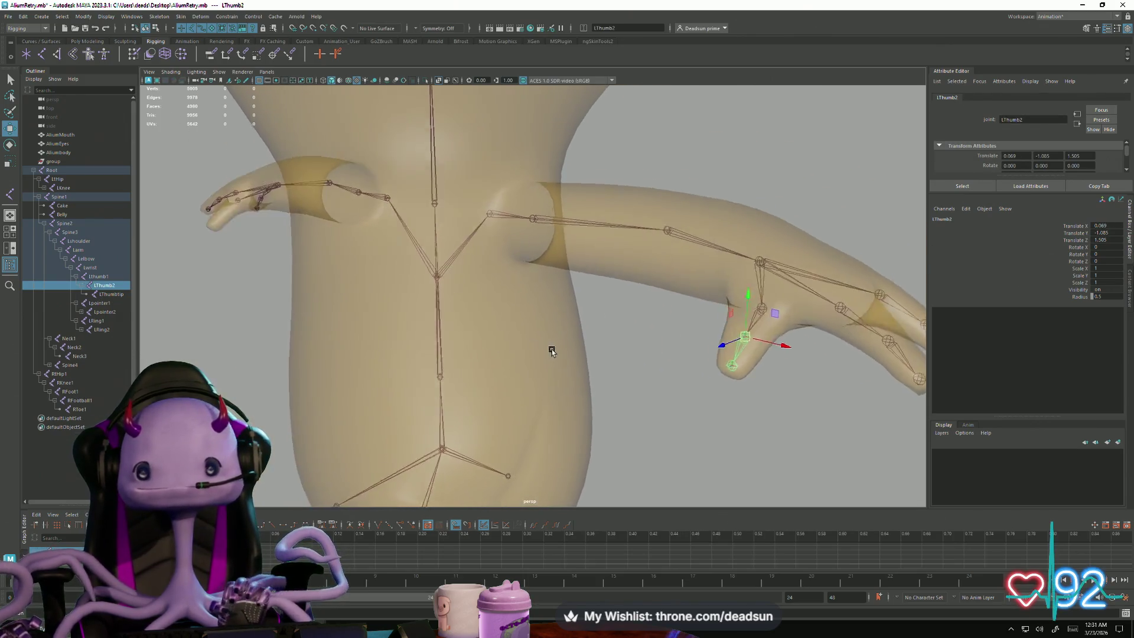
Step: Undo back until LThumb2 is unparented from the wrist to the scene root
{"action": "left_click_drag", "start_coordinate": [551, 350], "coordinate": [667, 400], "text": "alt"}
{"action": "left_click", "coordinate": [655, 404]}
{"action": "left_click", "coordinate": [855, 399]}
{"action": "left_click", "coordinate": [721, 450]}
{"action": "key", "text": "ctrl+z"}
{"action": "left_click", "coordinate": [721, 450]}
{"action": "key", "text": "ctrl+z"}
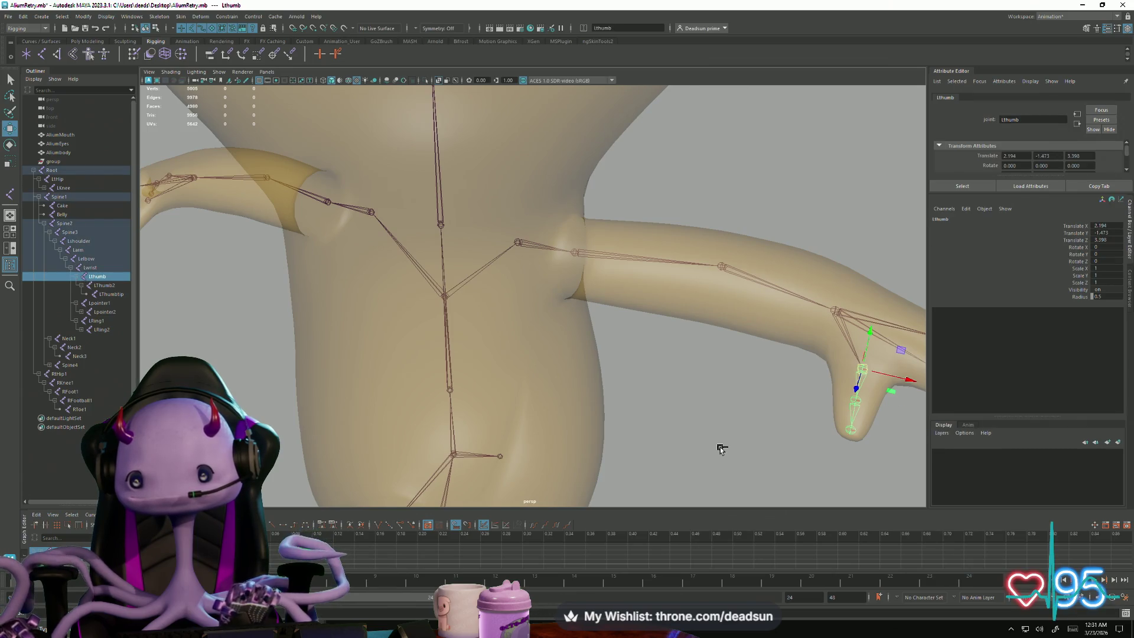
{"action": "key", "text": "ctrl+z"}
{"action": "key", "text": "ctrl+z"}
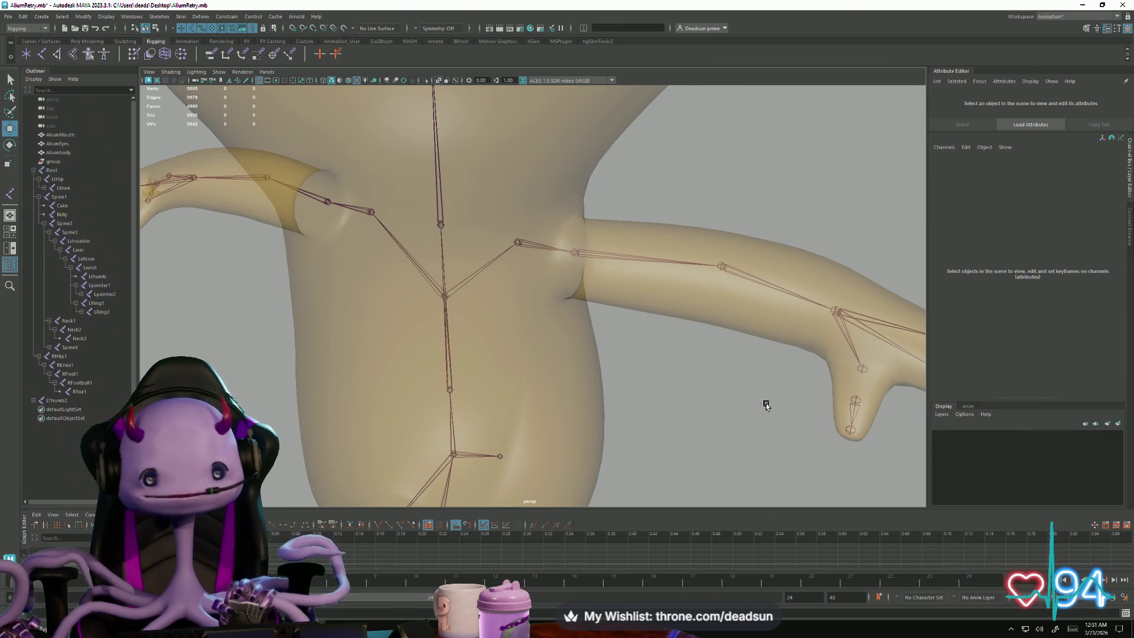
Step: Select LThumb2, frame the character, and open the Skeleton menu
{"action": "left_click", "coordinate": [56, 401]}
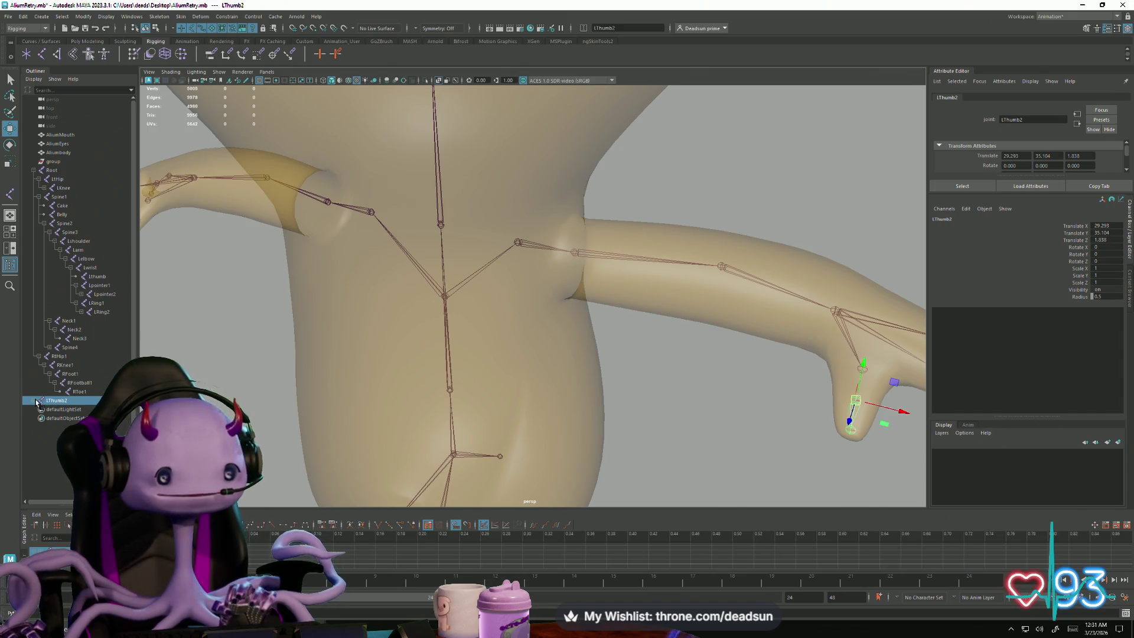
{"action": "key", "text": "a"}
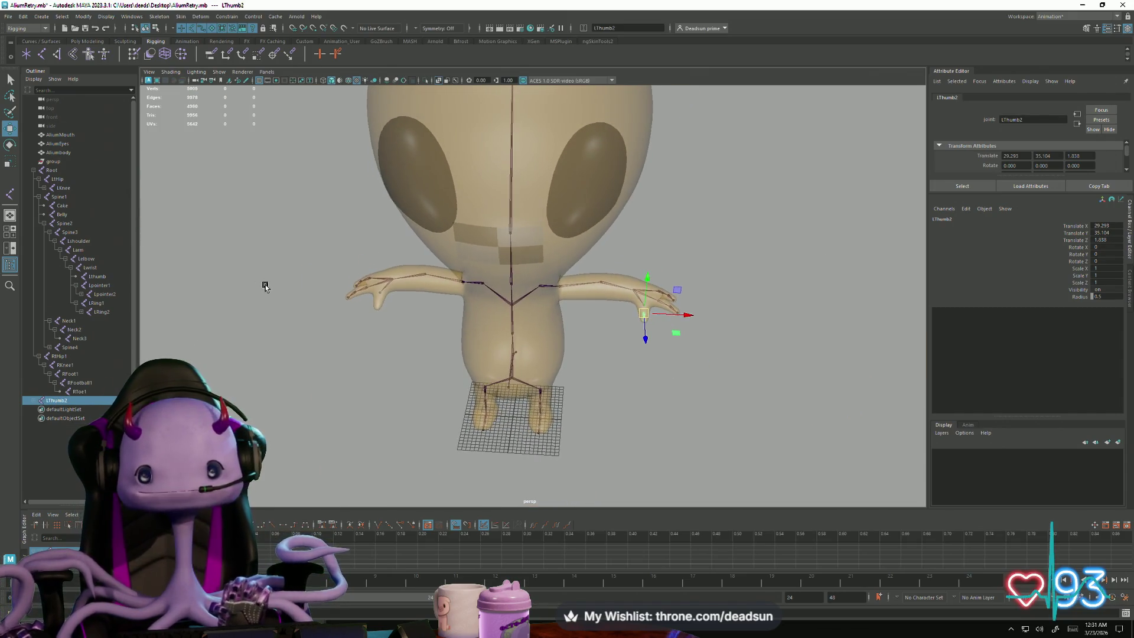
{"action": "scroll", "coordinate": [260, 248], "scroll_direction": "up", "scroll_amount": 1}
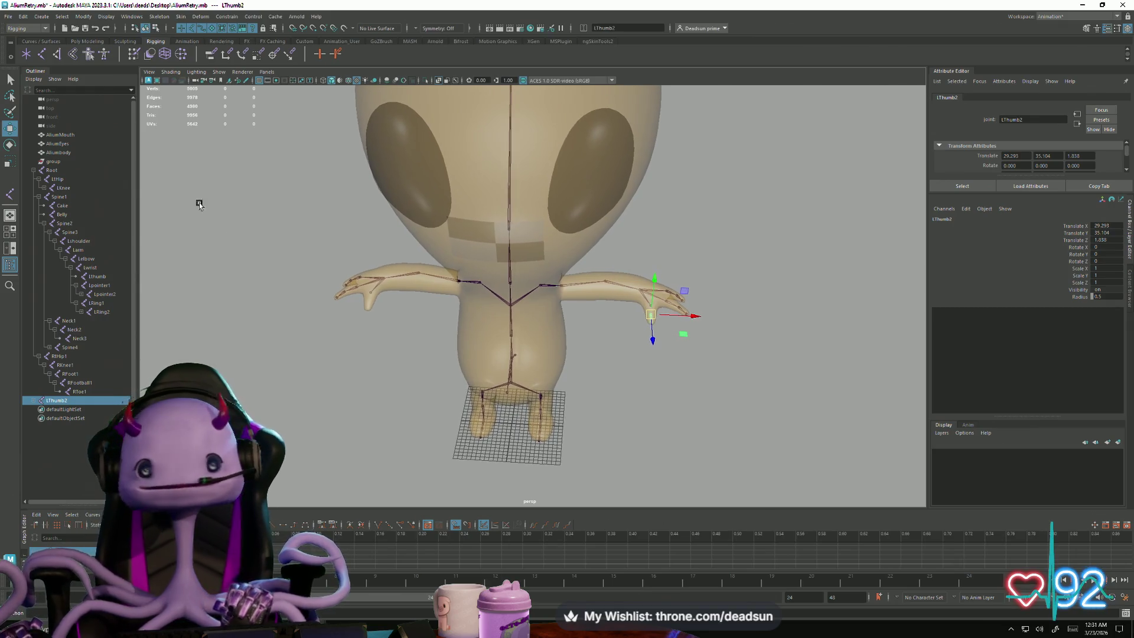
{"action": "left_click", "coordinate": [131, 17]}
Step: Mirror the LThumb2 chain across YZ to create LThumb3 on the other hand
{"action": "mouse_move", "coordinate": [153, 18]}
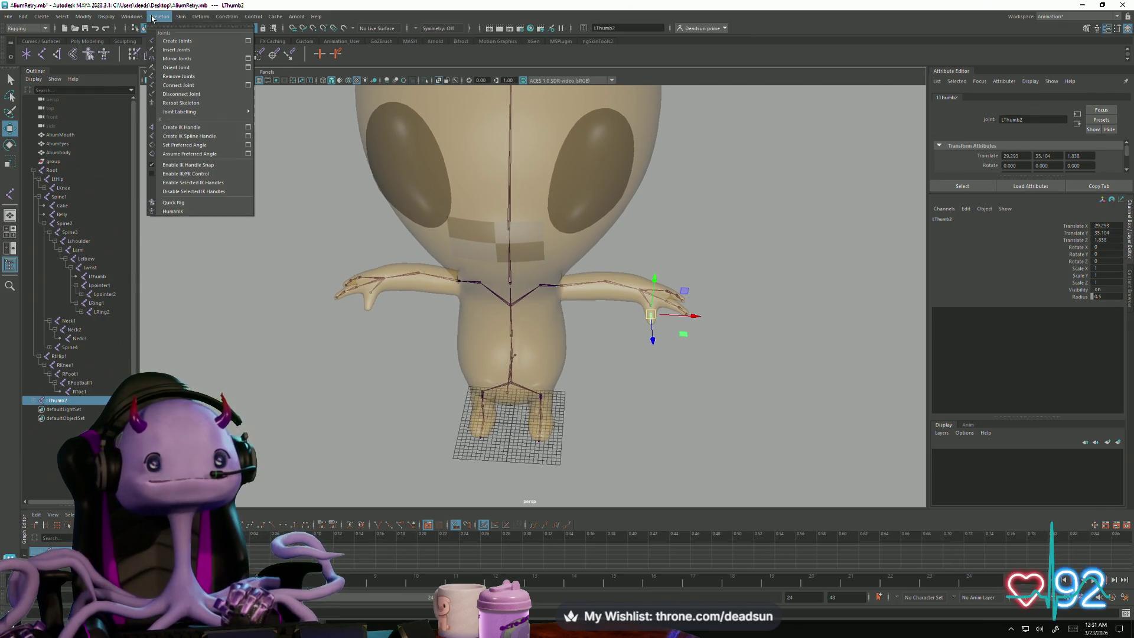
{"action": "left_click", "coordinate": [248, 59]}
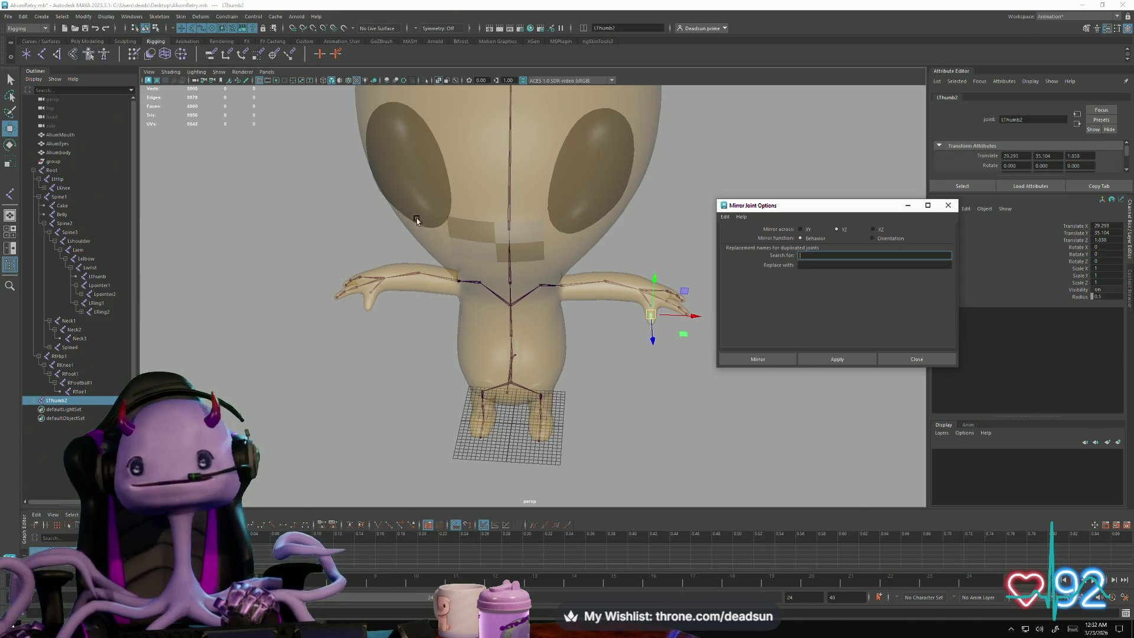
{"action": "left_click", "coordinate": [822, 360]}
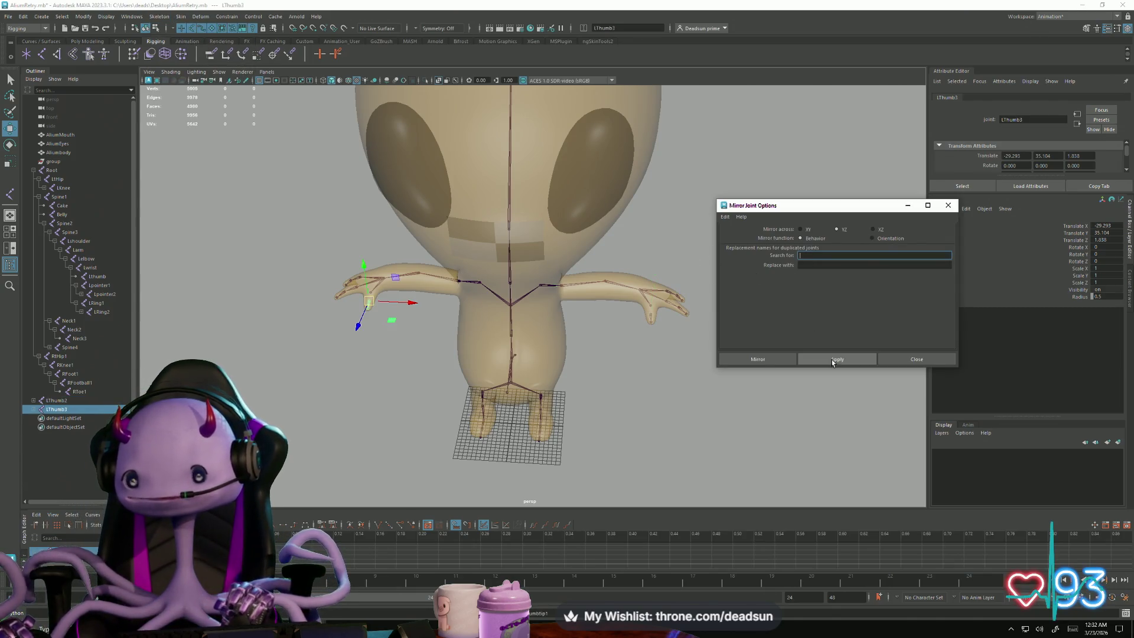
{"action": "left_click", "coordinate": [948, 205]}
Step: Zoom in on the mirrored thumb, select LThumb3, and expand LThumb2 in the Outliner
{"action": "scroll", "coordinate": [727, 275], "scroll_direction": "up", "scroll_amount": 5}
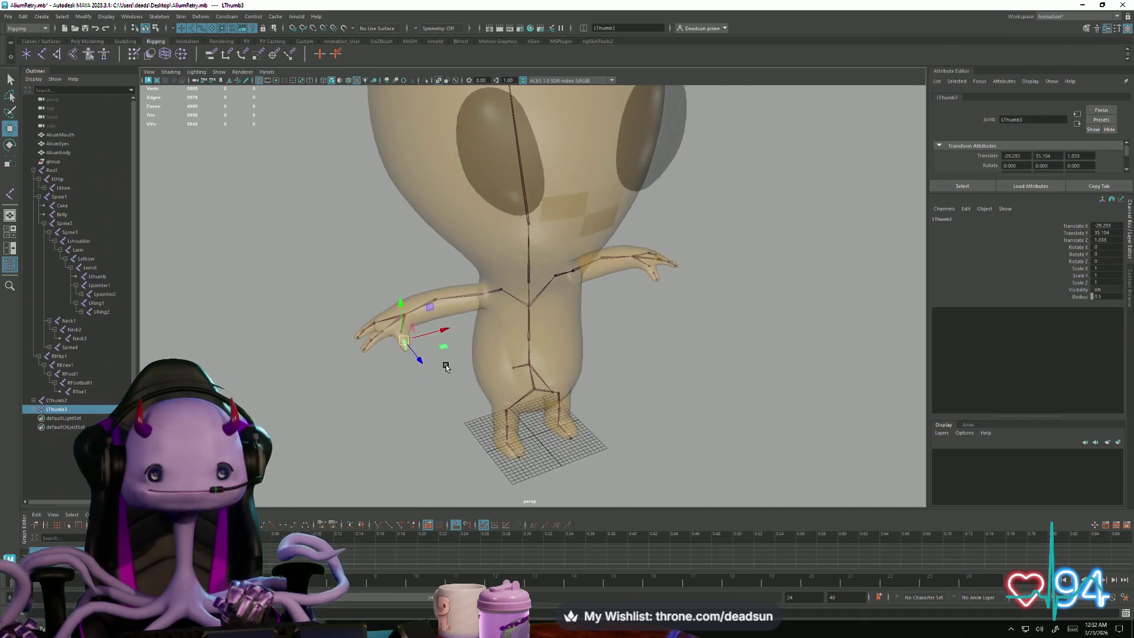
{"action": "middle_click_drag", "start_coordinate": [295, 413], "coordinate": [490, 442], "text": "alt"}
{"action": "scroll", "coordinate": [490, 441], "scroll_direction": "up", "scroll_amount": 2}
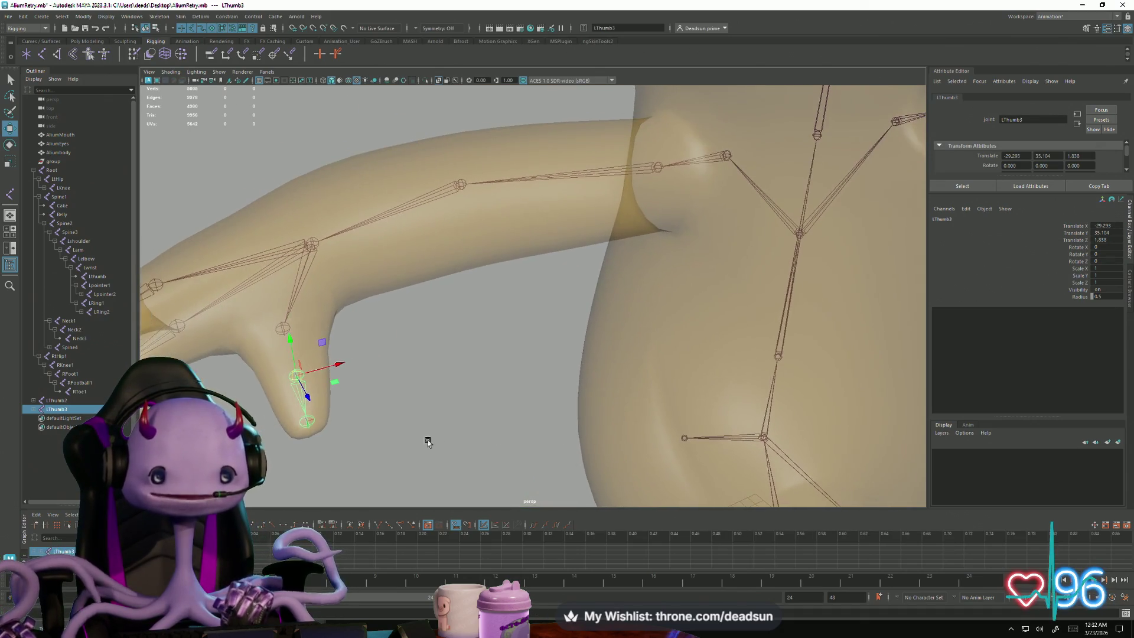
{"action": "left_click", "coordinate": [395, 438]}
{"action": "left_click", "coordinate": [301, 371]}
{"action": "left_click", "coordinate": [298, 374]}
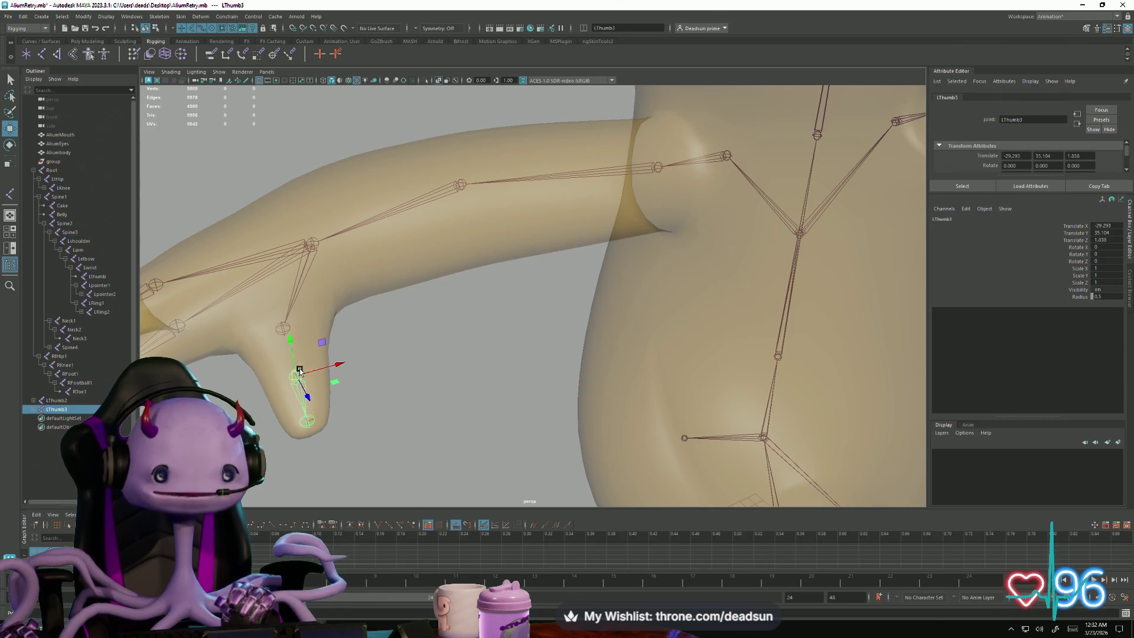
{"action": "left_click", "coordinate": [34, 403]}
{"action": "left_click", "coordinate": [50, 402]}
{"action": "mouse_move", "coordinate": [523, 444]}
{"action": "left_mouse_down", "text": "alt"}
{"action": "mouse_move", "coordinate": [418, 360]}
{"action": "mouse_move", "coordinate": [576, 326]}
{"action": "mouse_move", "coordinate": [425, 424]}
{"action": "mouse_move", "coordinate": [354, 416]}
{"action": "left_mouse_up", "text": "alt"}
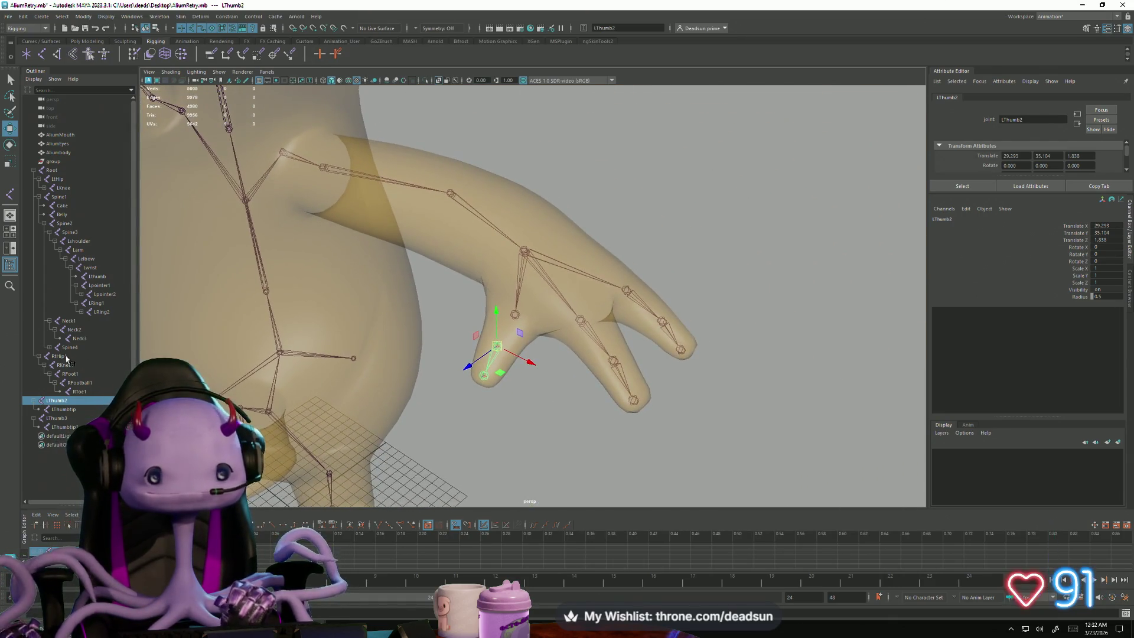
Step: Parent LThumb2 under Lthumb in the wrist chain and rename Lthumb to Lthumb1
{"action": "middle_click_drag", "start_coordinate": [57, 404], "coordinate": [105, 283]}
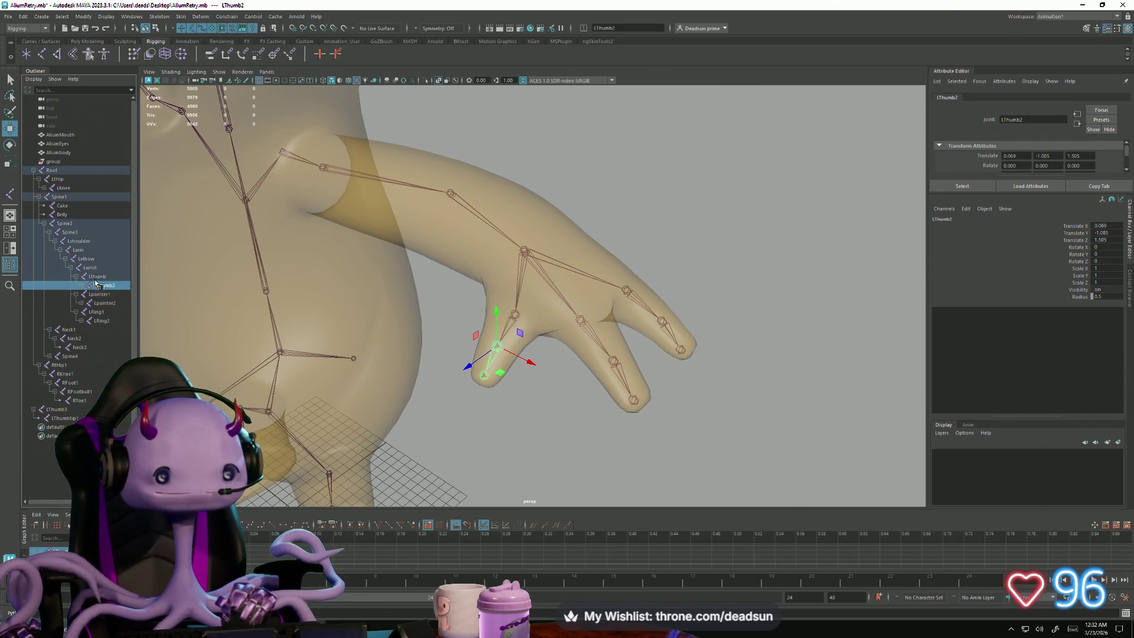
{"action": "double_click", "coordinate": [110, 277]}
{"action": "left_click", "coordinate": [111, 276]}
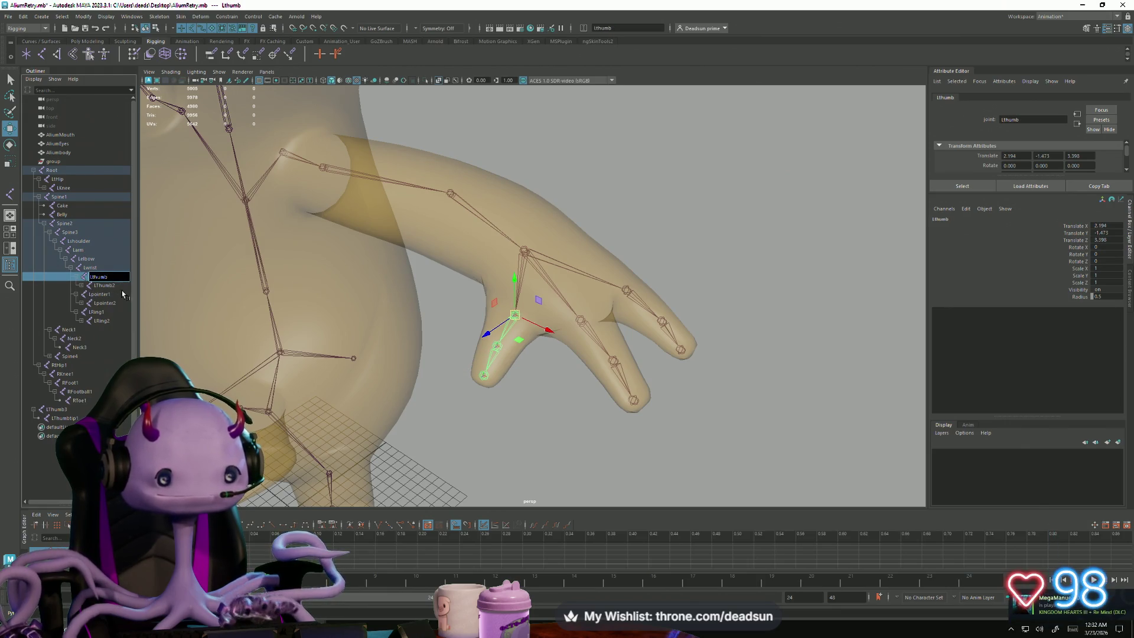
{"action": "key", "text": "Return"}
{"action": "left_click", "coordinate": [81, 286]}
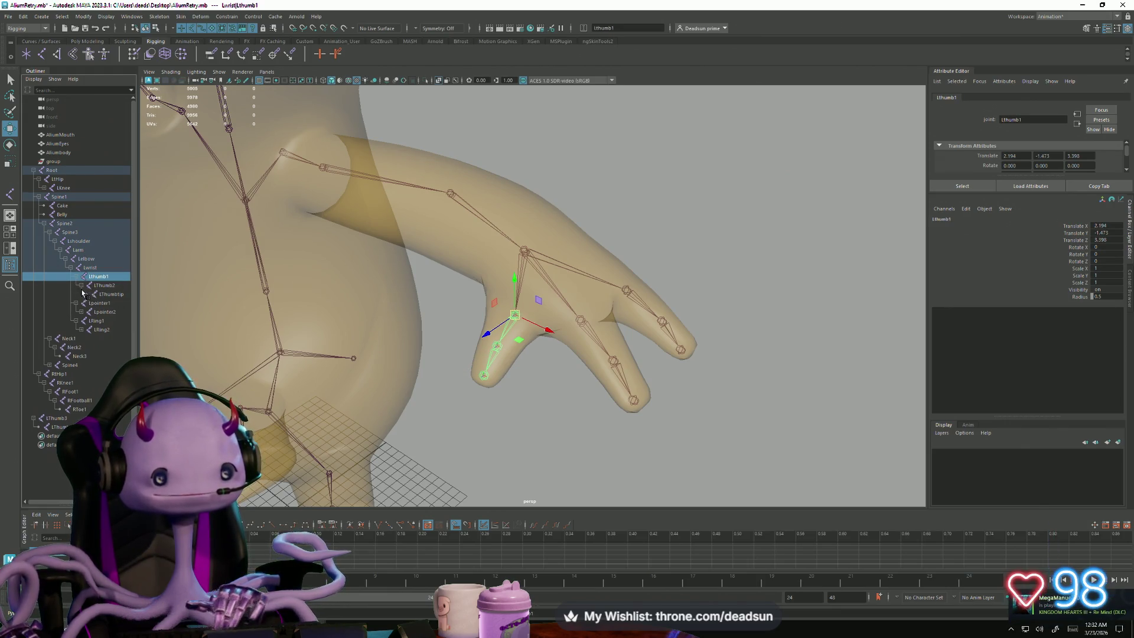
Step: Select the mirrored LThumb3 and LThumbtip1 joints
{"action": "mouse_move", "coordinate": [359, 396]}
{"action": "left_mouse_down", "text": "alt"}
{"action": "mouse_move", "coordinate": [392, 372]}
{"action": "mouse_move", "coordinate": [473, 409]}
{"action": "mouse_move", "coordinate": [443, 418]}
{"action": "mouse_move", "coordinate": [436, 384]}
{"action": "left_mouse_up", "text": "alt"}
{"action": "left_click", "coordinate": [435, 384]}
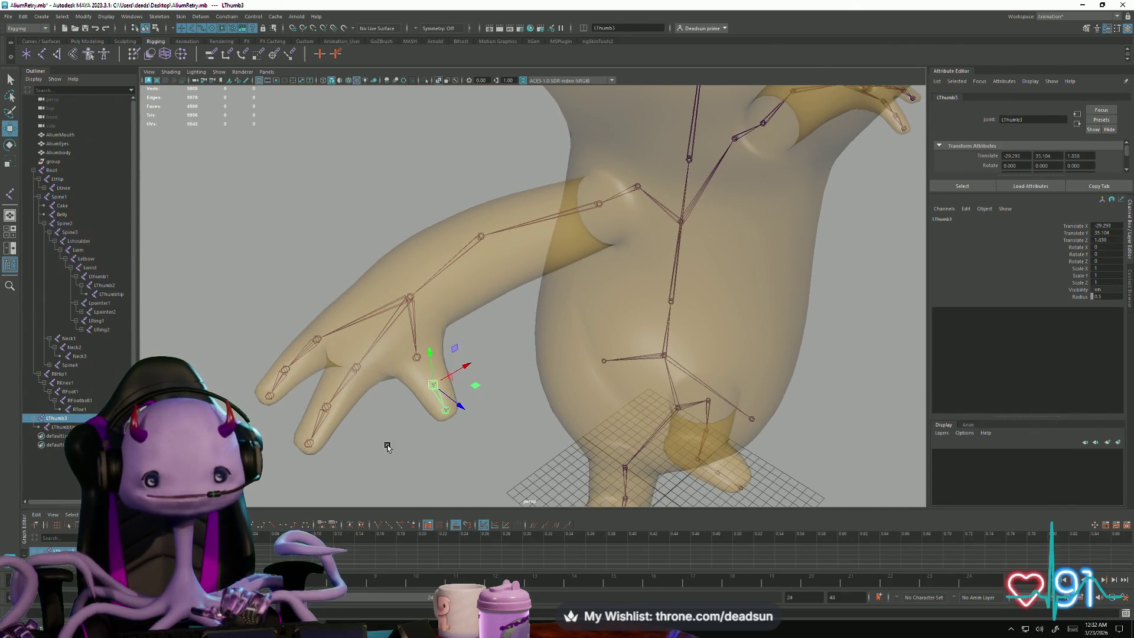
{"action": "left_click", "coordinate": [56, 427]}
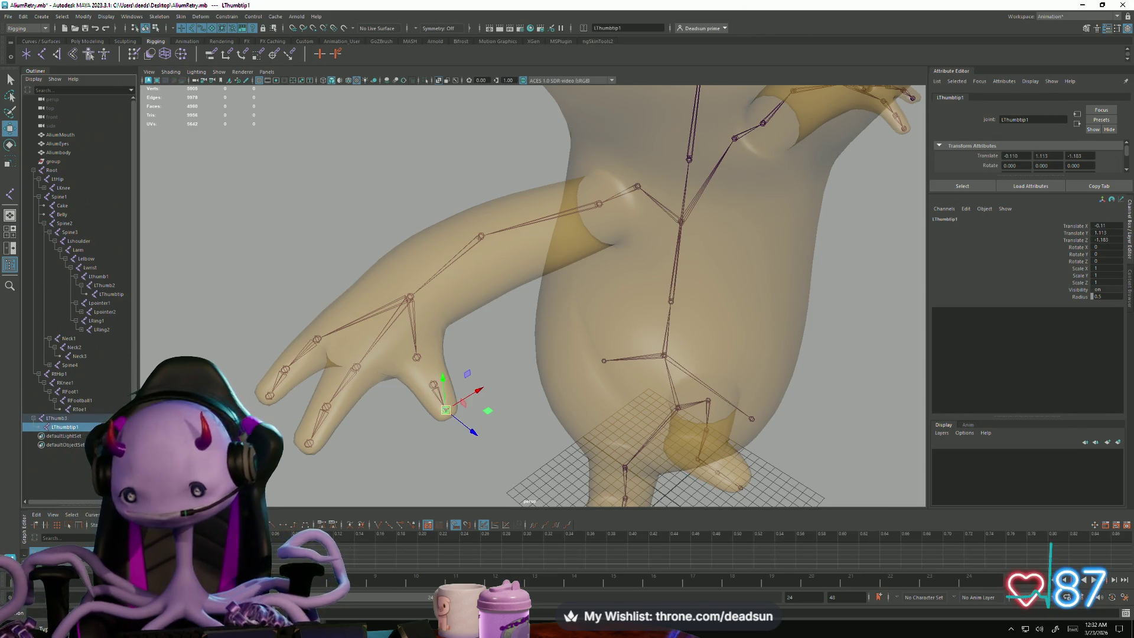
{"action": "key", "text": "alt+Tab"}
{"action": "key", "text": "alt+Tab"}
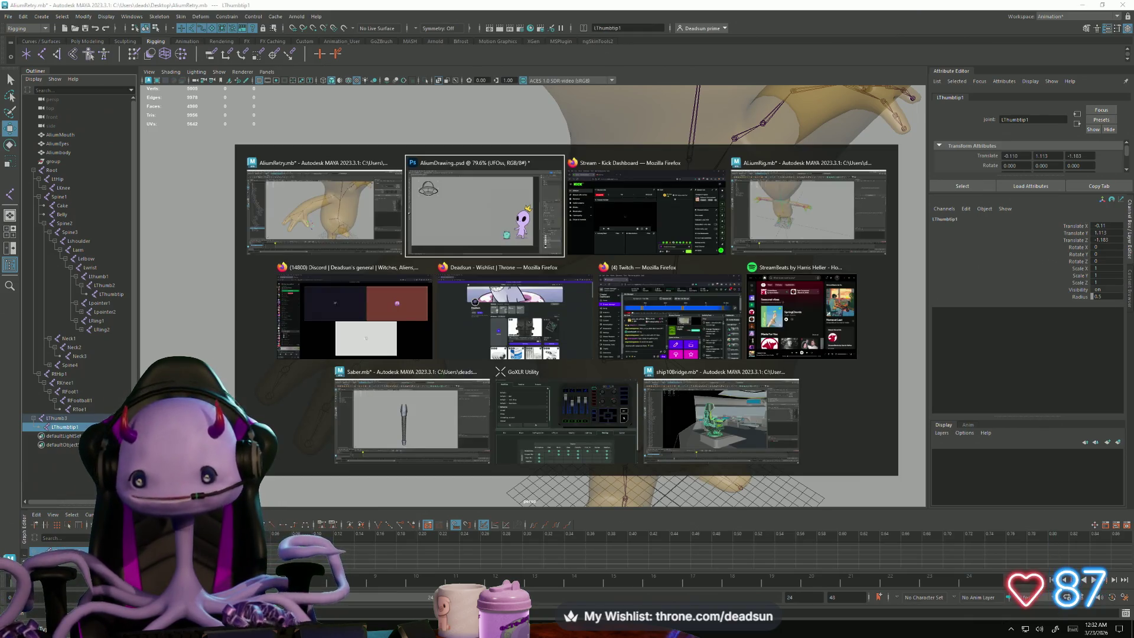
{"action": "left_click", "coordinate": [417, 306]}
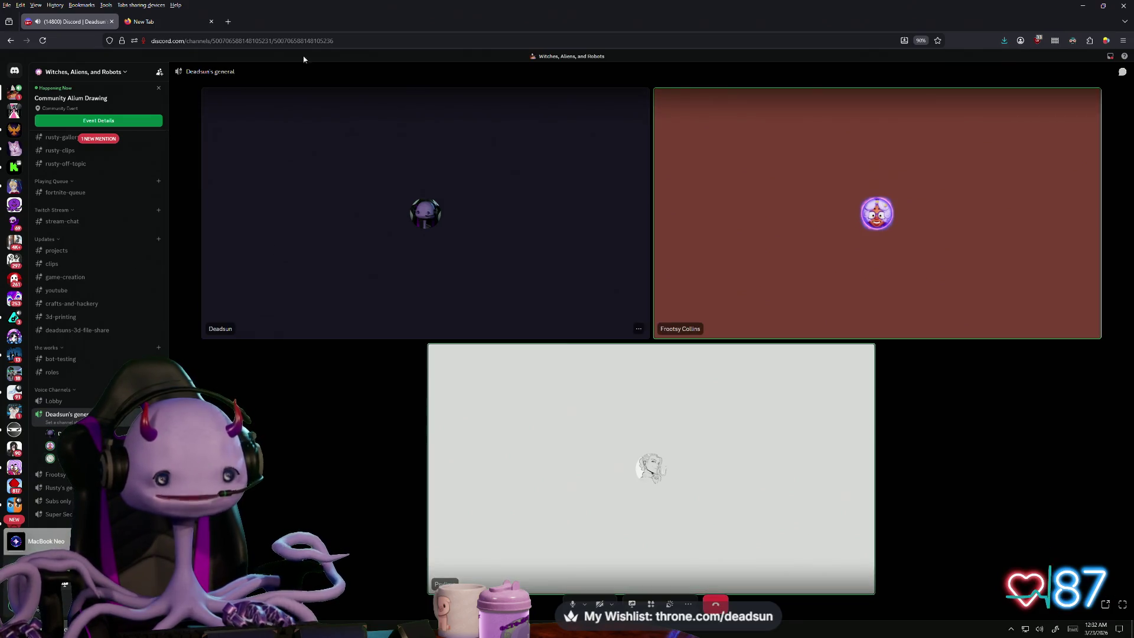
{"action": "key", "text": "super+Down"}
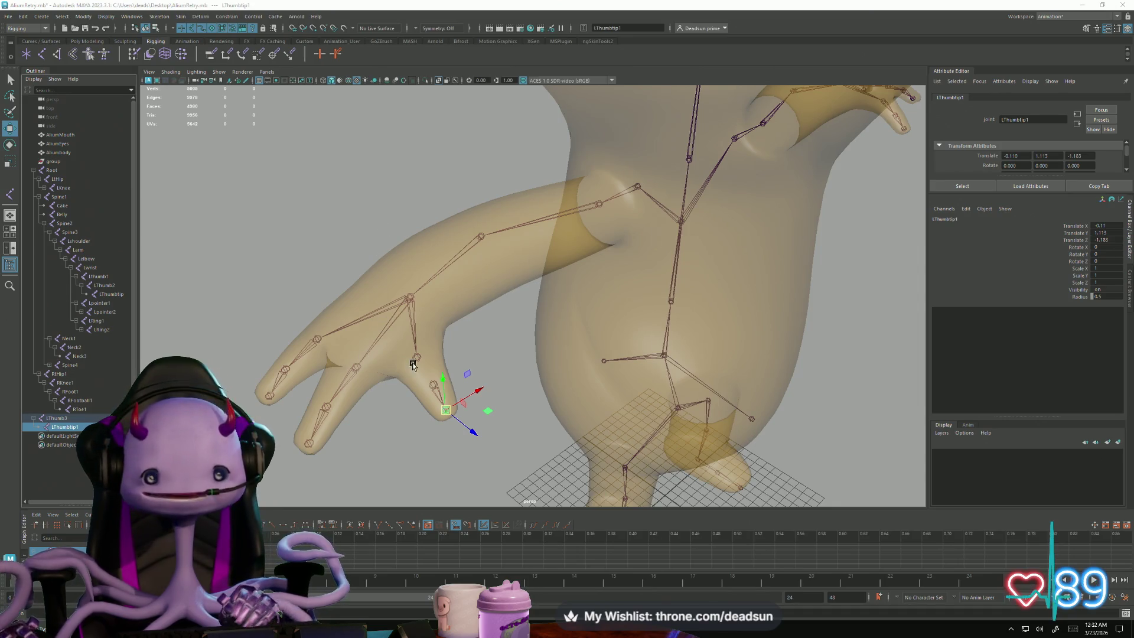
Step: Rename LThumb3 to RThumb3 and LThumbtip1 to RThumbtip
{"action": "left_click", "coordinate": [430, 383]}
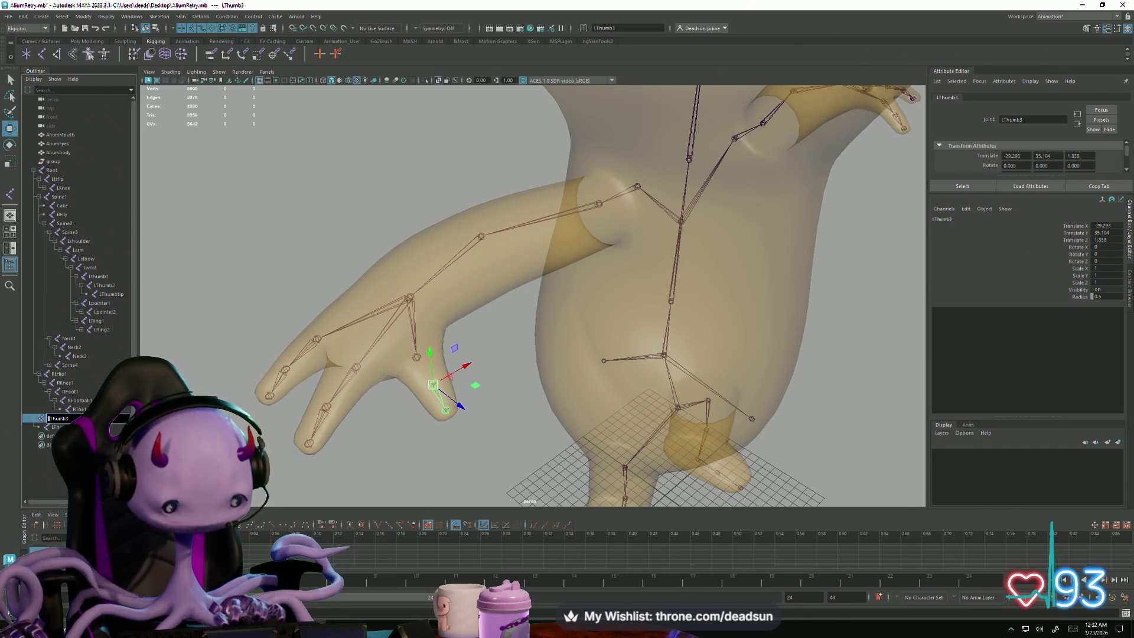
{"action": "key", "text": "Return"}
{"action": "double_click", "coordinate": [59, 427]}
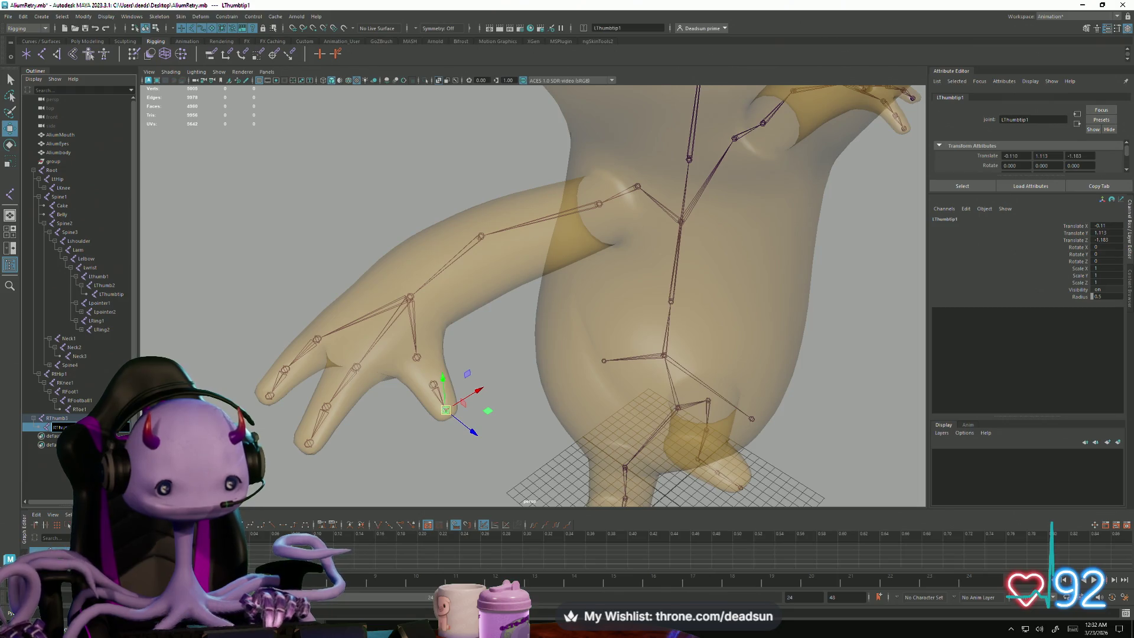
{"action": "left_click", "coordinate": [56, 418]}
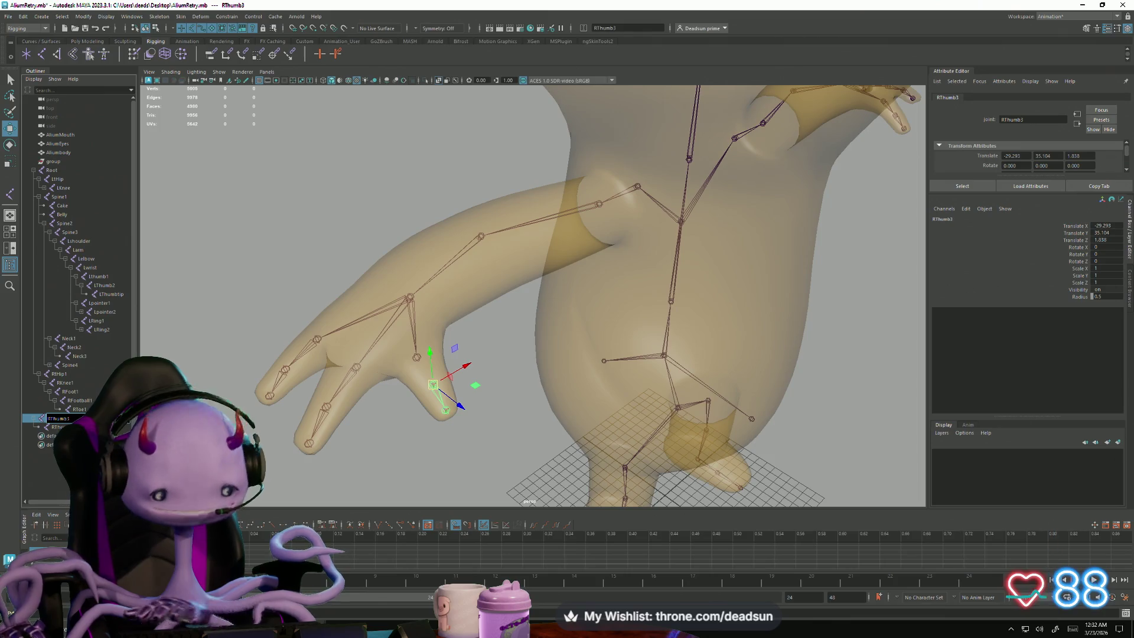
{"action": "key", "text": "Down"}
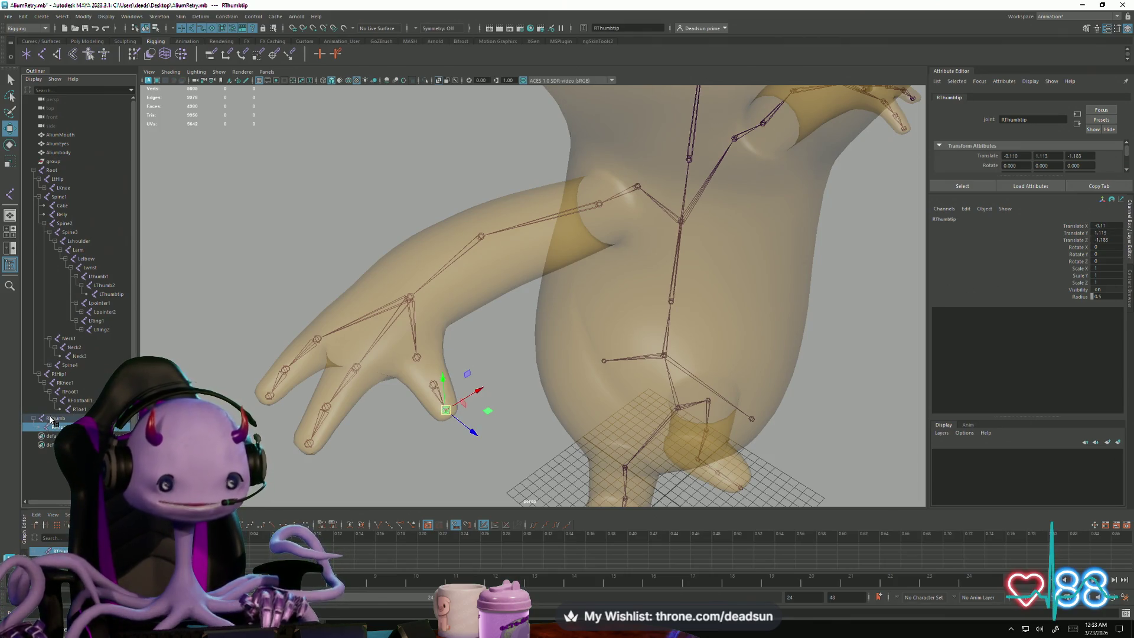
{"action": "left_click", "coordinate": [416, 357]}
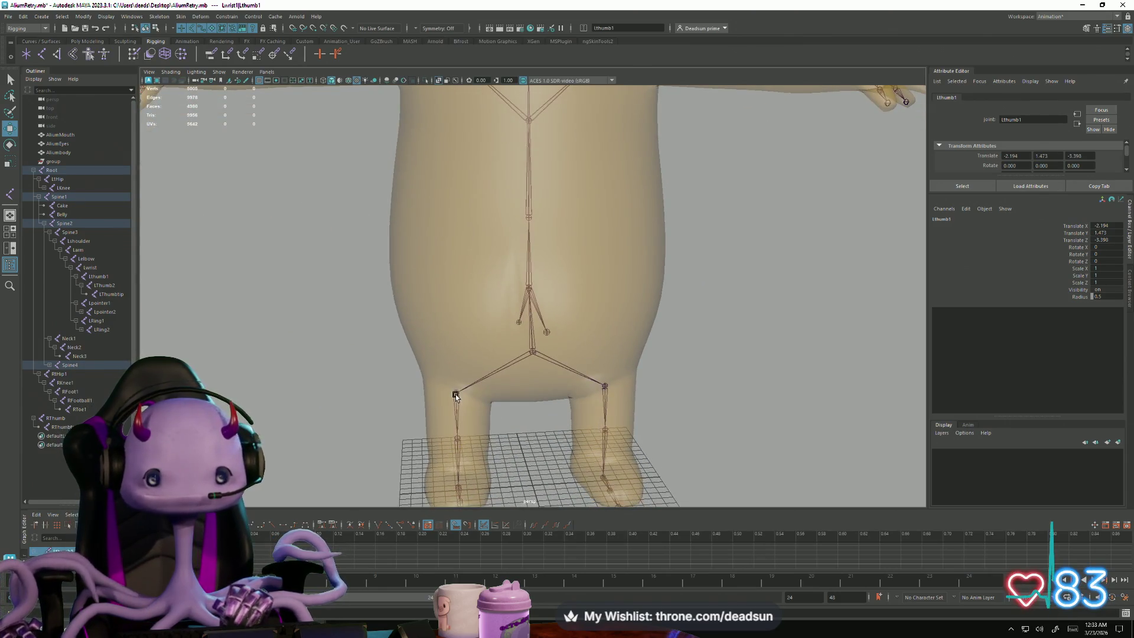
Step: Rename RtHip1, RKnee1, RFoot1, RFootball1, RToe1 to RHip, RKnee, RFoot, RFootball, RToe
{"action": "left_click", "coordinate": [454, 394]}
{"action": "double_click", "coordinate": [58, 377]}
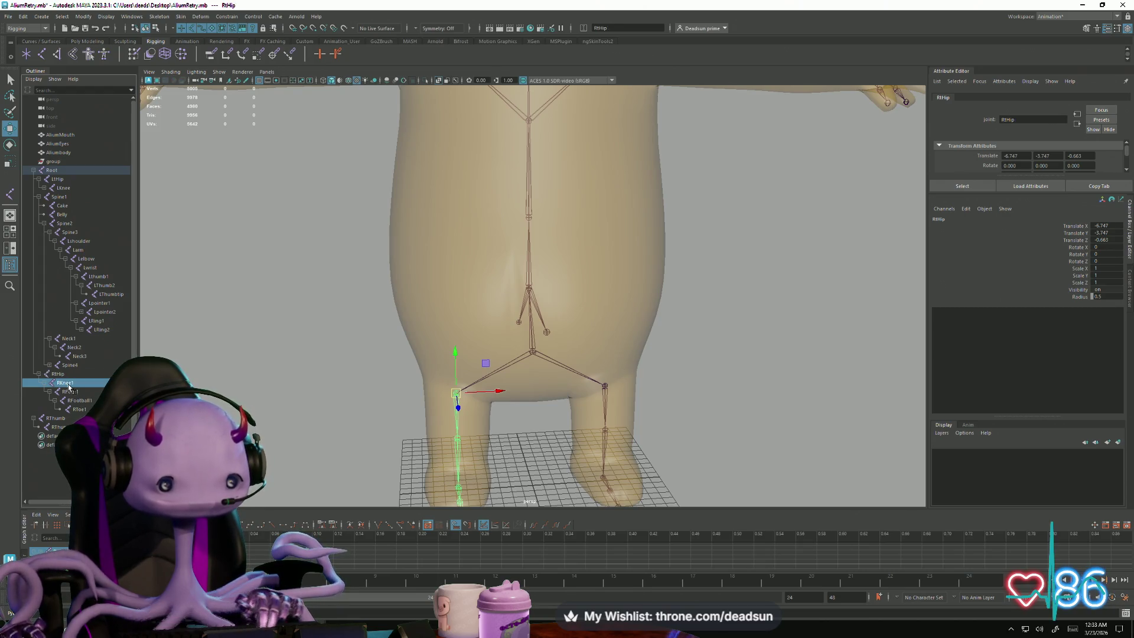
{"action": "left_click", "coordinate": [70, 384]}
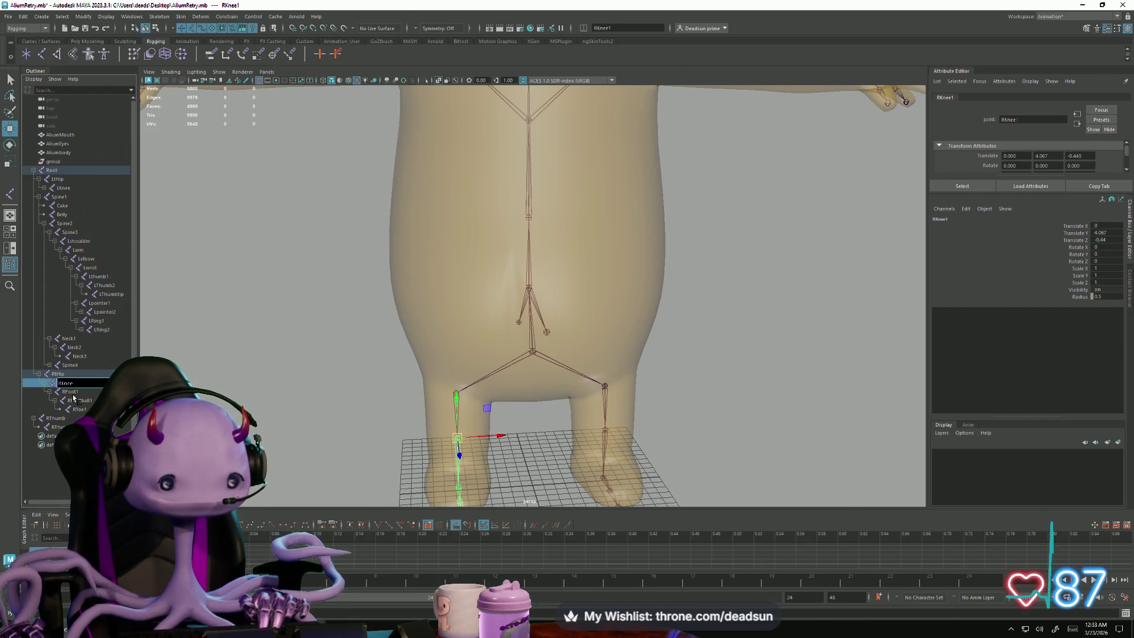
{"action": "left_click", "coordinate": [76, 392]}
{"action": "key", "text": "BackSpace"}
{"action": "left_click", "coordinate": [83, 402]}
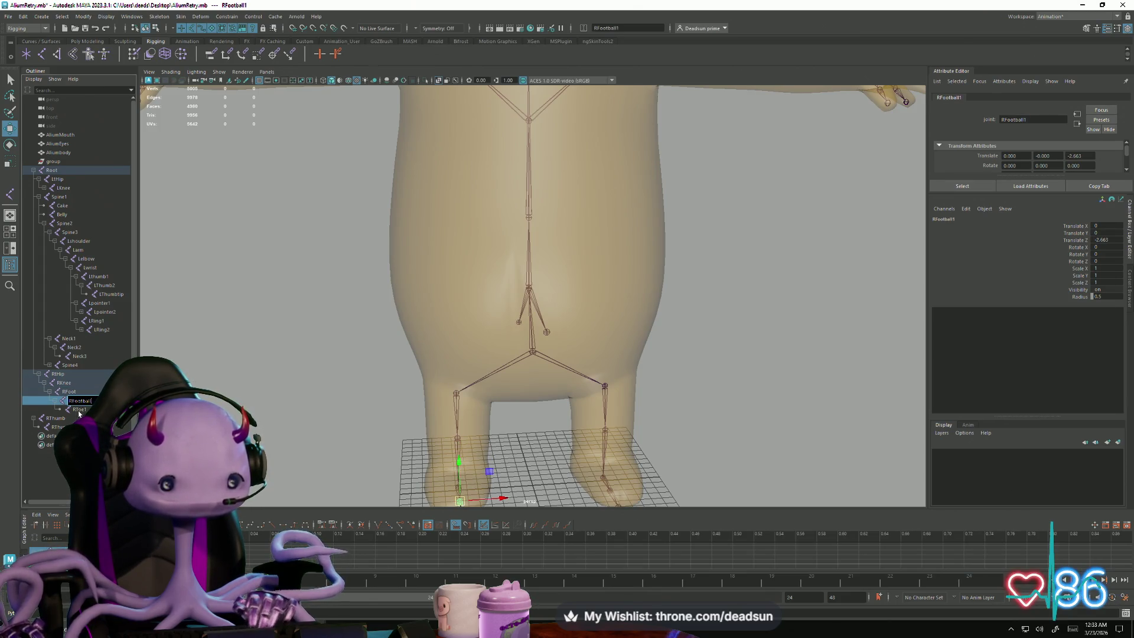
{"action": "left_click", "coordinate": [80, 410]}
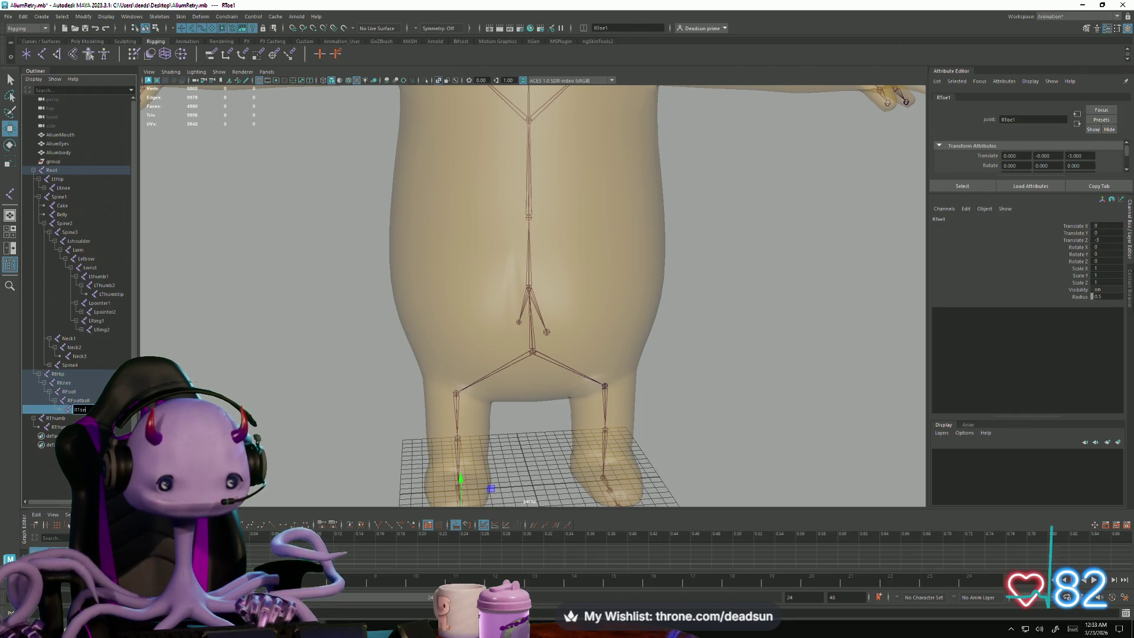
{"action": "key", "text": "Return"}
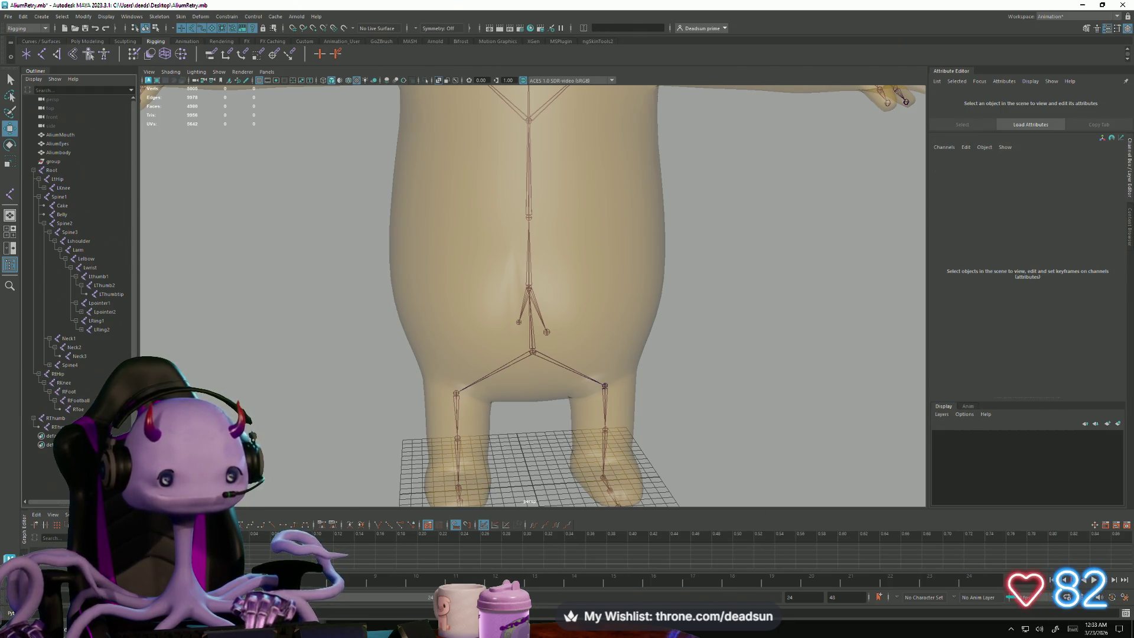
{"action": "scroll", "coordinate": [475, 391], "scroll_direction": "down", "scroll_amount": 4}
Step: Select the right-hand RThumb joint and rename it RThumb2 in the Outliner
{"action": "mouse_move", "coordinate": [475, 391]}
{"action": "left_mouse_down", "text": "alt"}
{"action": "mouse_move", "coordinate": [425, 388]}
{"action": "mouse_move", "coordinate": [437, 401]}
{"action": "mouse_move", "coordinate": [427, 401]}
{"action": "left_mouse_up", "text": "alt"}
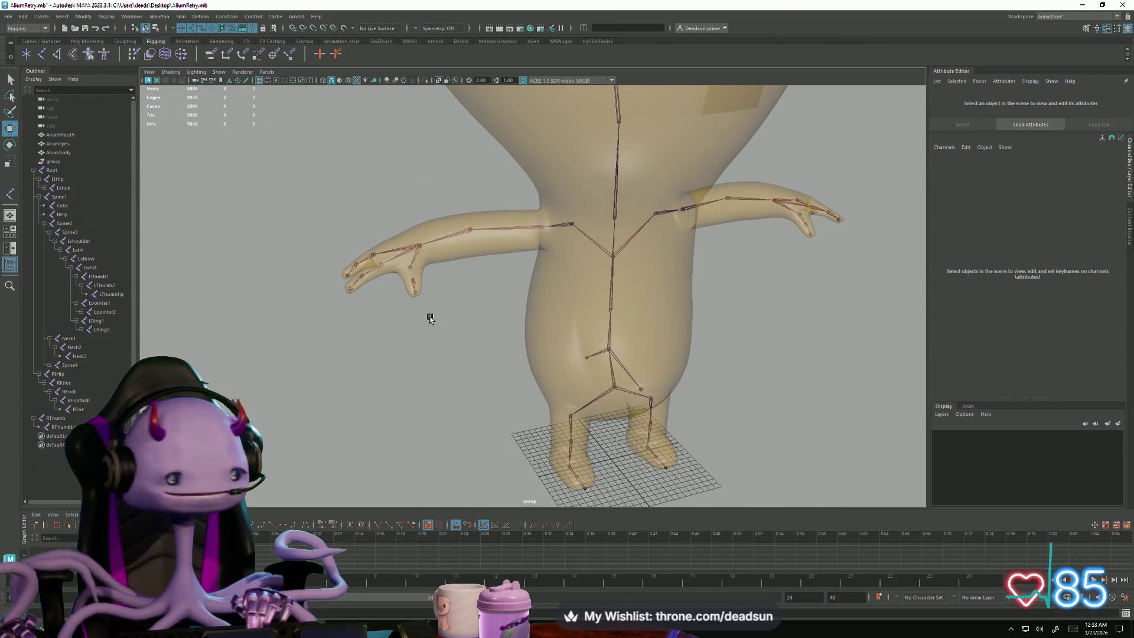
{"action": "scroll", "coordinate": [428, 332], "scroll_direction": "up", "scroll_amount": 4}
{"action": "scroll", "coordinate": [505, 354], "scroll_direction": "up", "scroll_amount": 6}
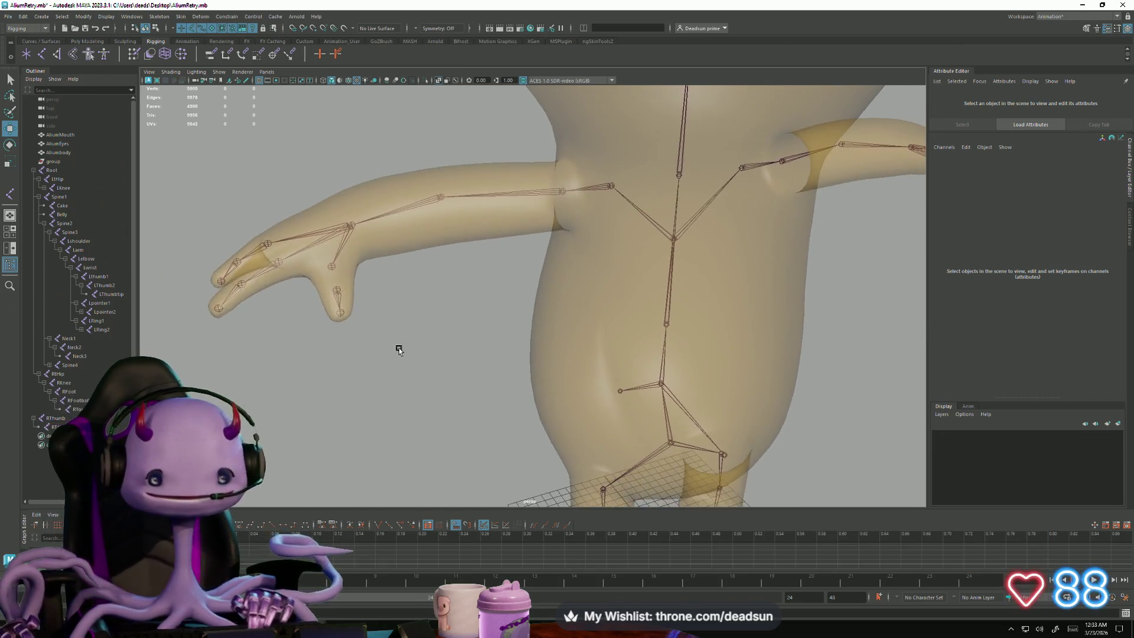
{"action": "left_click_drag", "start_coordinate": [443, 379], "coordinate": [435, 376], "text": "alt"}
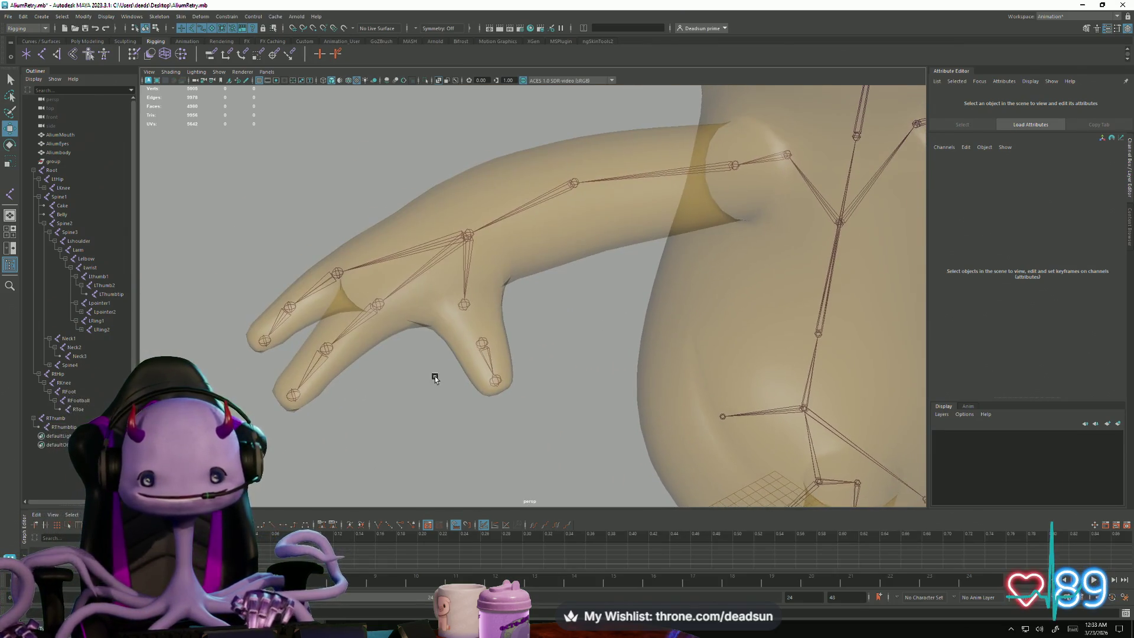
{"action": "left_click", "coordinate": [481, 343]}
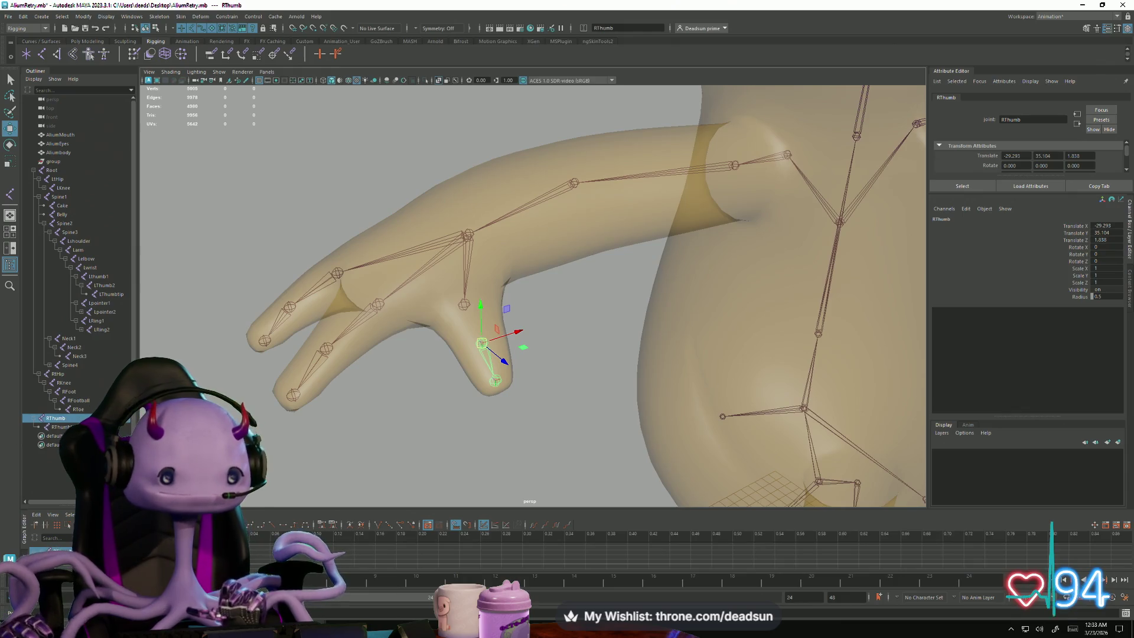
{"action": "left_click", "coordinate": [464, 305]}
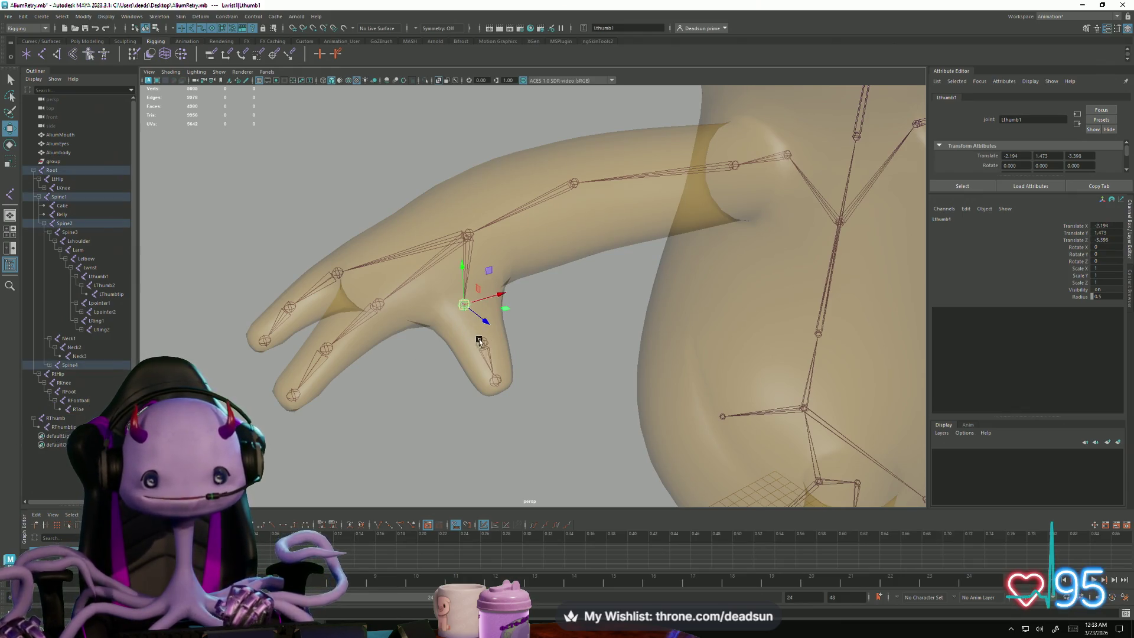
{"action": "left_click", "coordinate": [482, 344]}
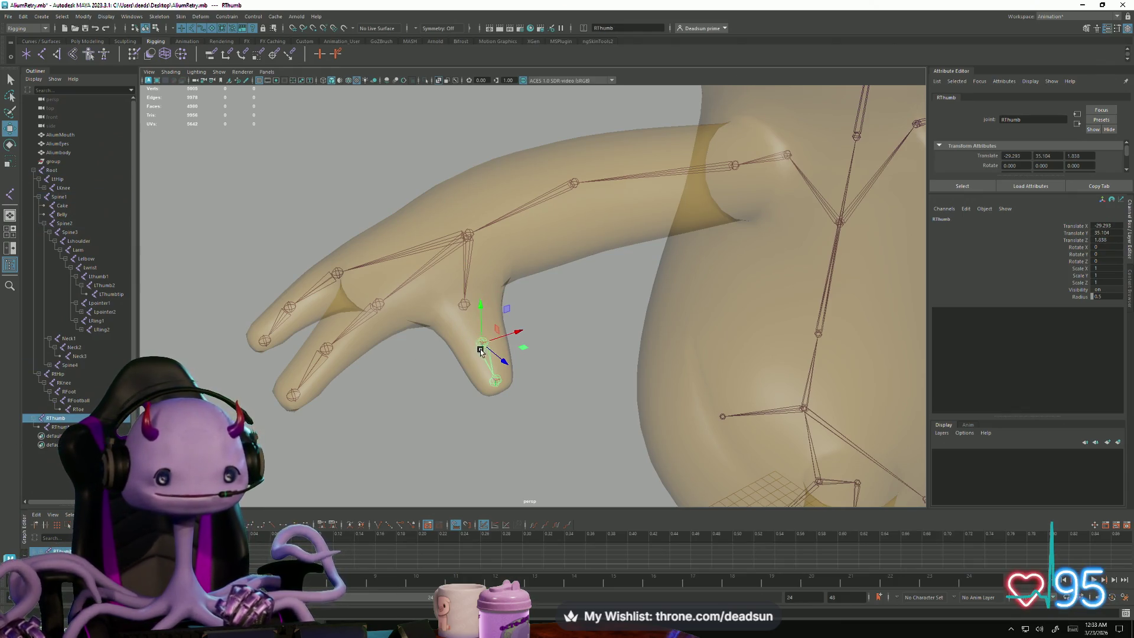
{"action": "double_click", "coordinate": [71, 419]}
{"action": "type", "text": "2"}
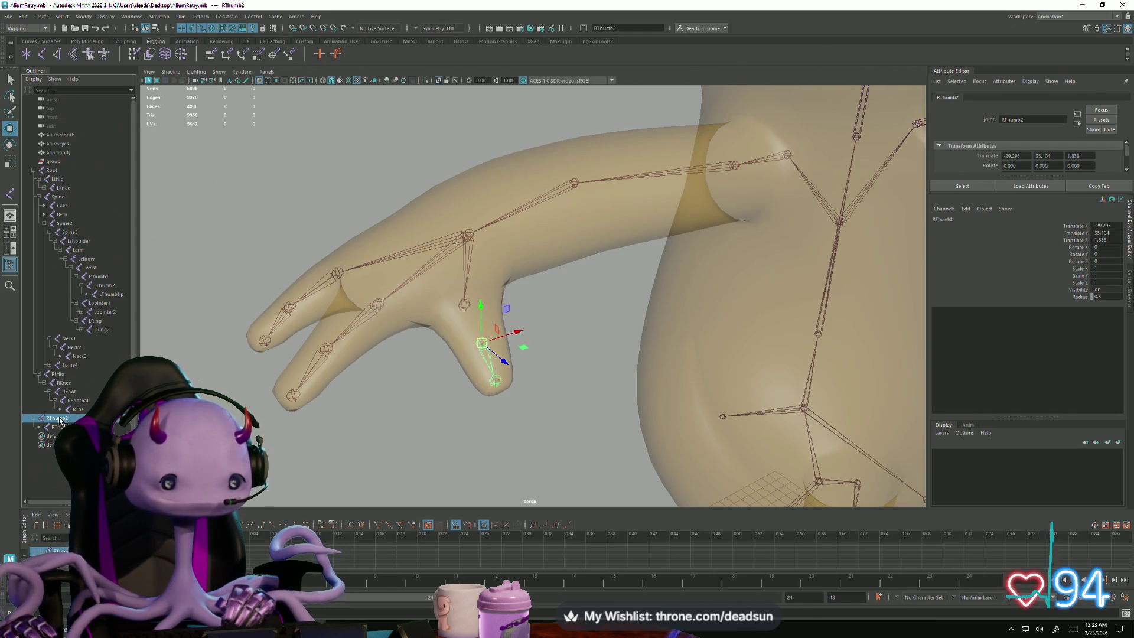
Step: Collapse and re-expand the Spine3 and Neck2 branches, then select the Lshoulder1 joint
{"action": "left_click", "coordinate": [50, 232]}
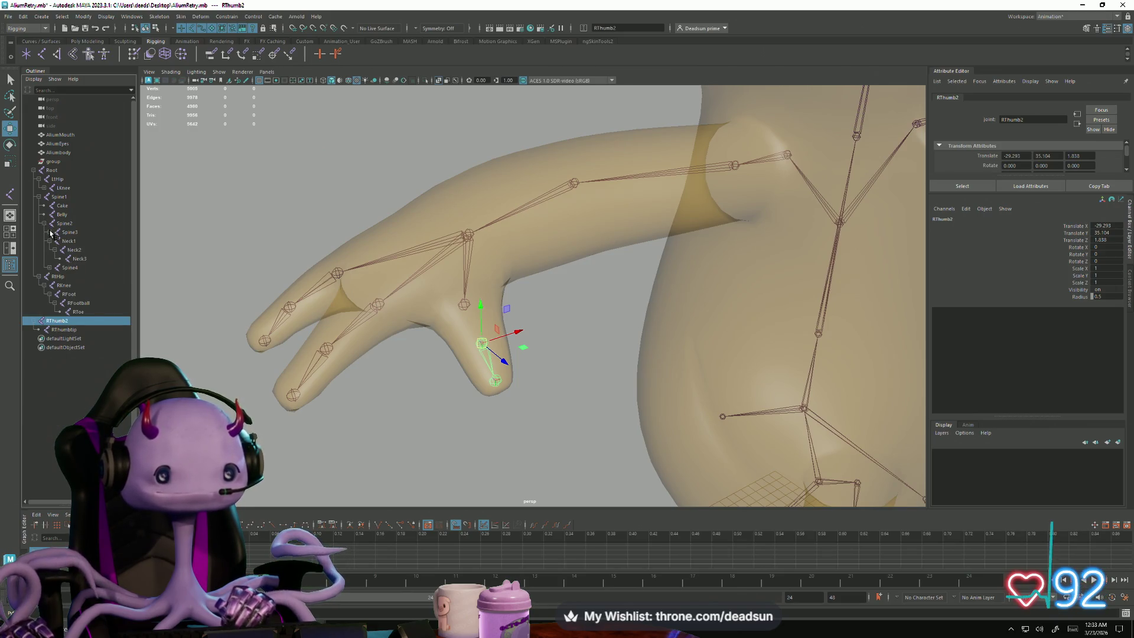
{"action": "left_click", "coordinate": [54, 249]}
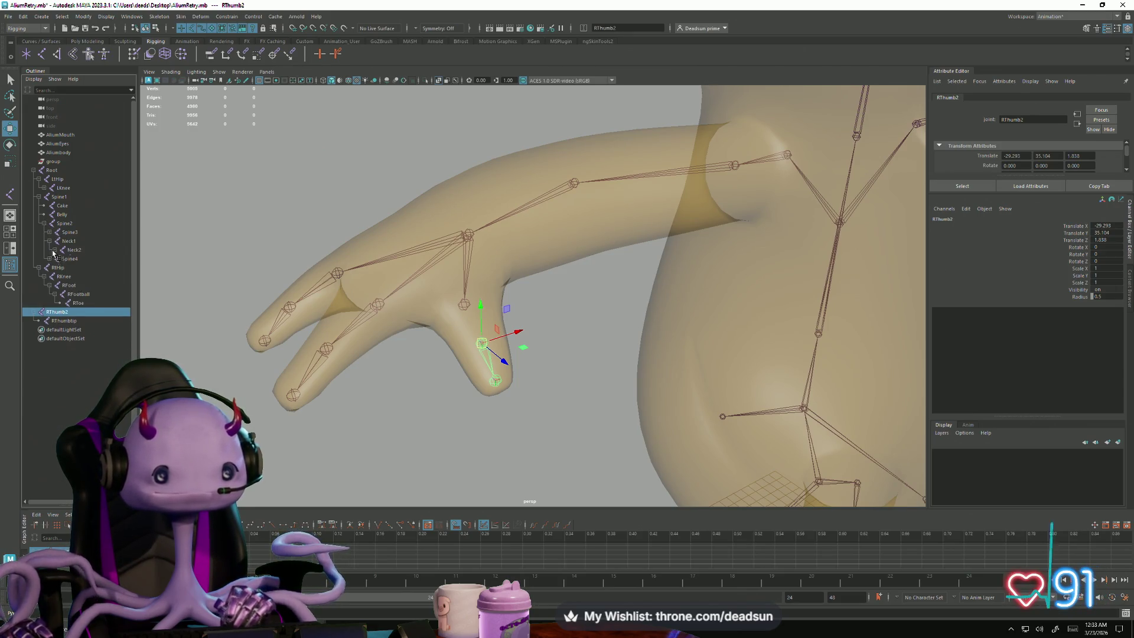
{"action": "left_click", "coordinate": [54, 250]}
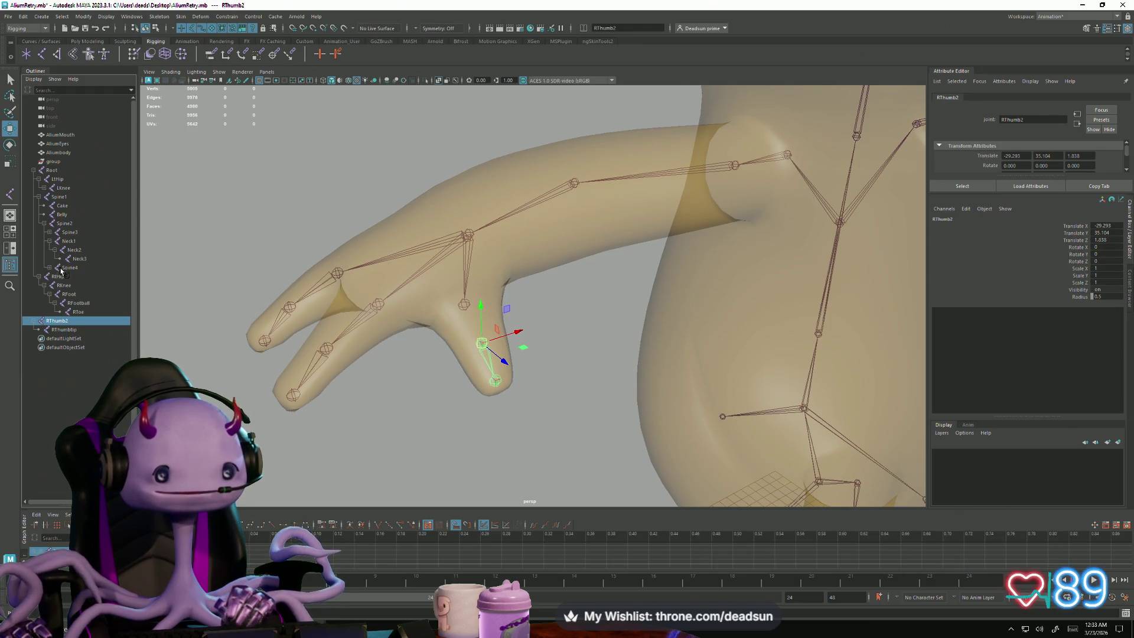
{"action": "left_click", "coordinate": [50, 236]}
{"action": "scroll", "coordinate": [464, 279], "scroll_direction": "down", "scroll_amount": 1}
{"action": "left_click_drag", "start_coordinate": [464, 279], "coordinate": [407, 228], "text": "alt"}
{"action": "left_click", "coordinate": [440, 228]}
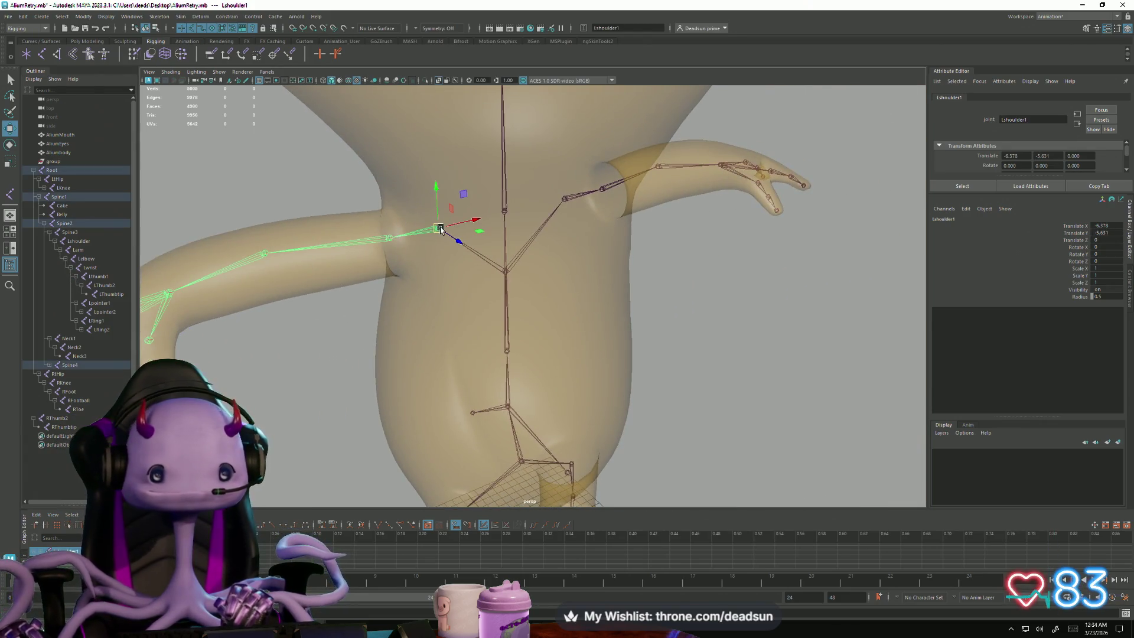
{"action": "left_click", "coordinate": [50, 233]}
{"action": "left_click", "coordinate": [49, 241]}
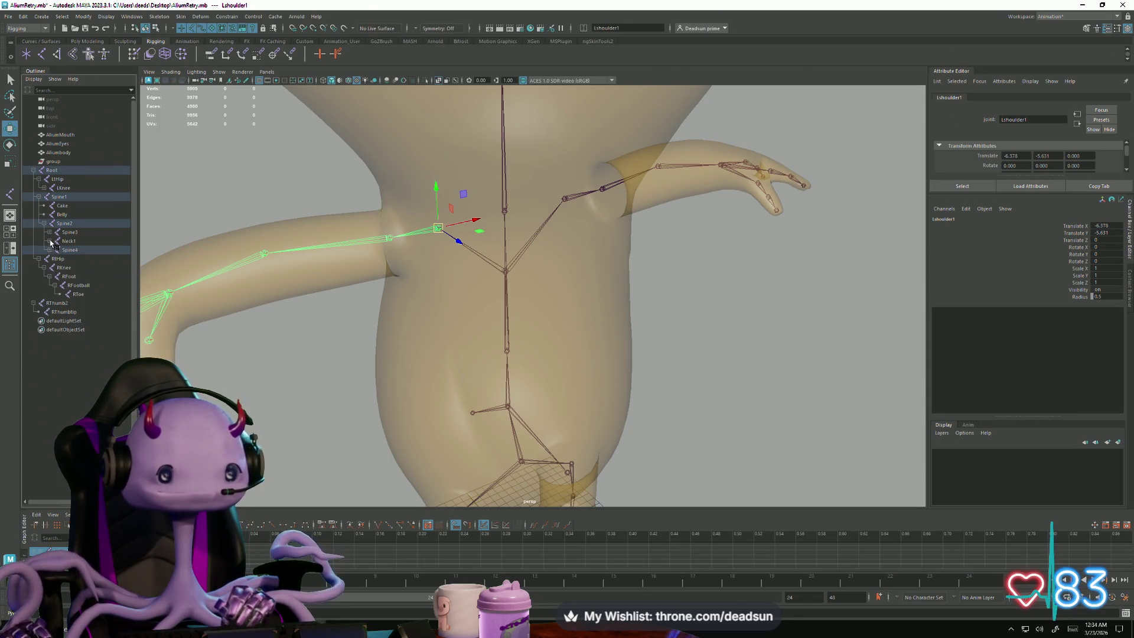
{"action": "left_click", "coordinate": [50, 249]}
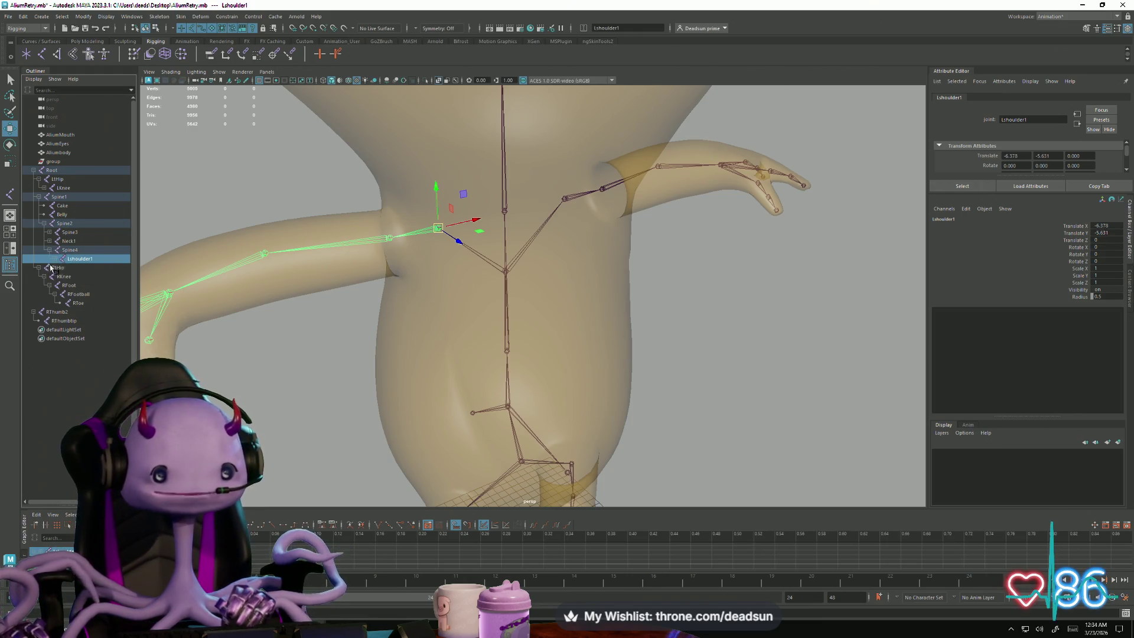
{"action": "left_click", "coordinate": [563, 200]}
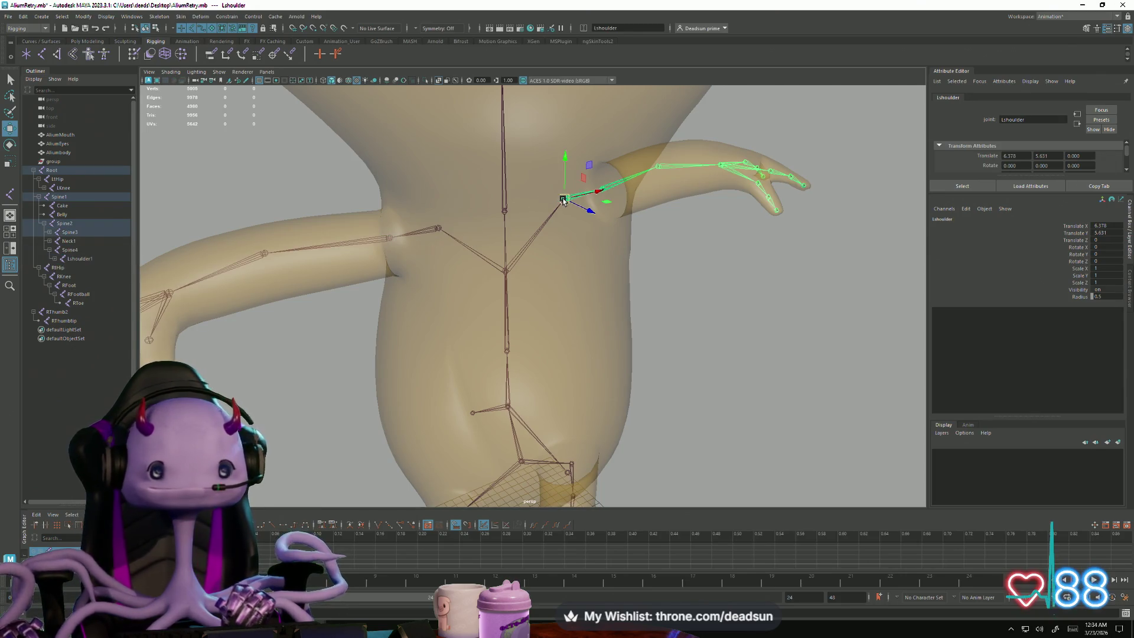
{"action": "mouse_move", "coordinate": [577, 234]}
{"action": "left_mouse_down", "text": "alt"}
{"action": "mouse_move", "coordinate": [691, 286]}
{"action": "mouse_move", "coordinate": [624, 271]}
{"action": "left_mouse_up", "text": "alt"}
{"action": "scroll", "coordinate": [623, 307], "scroll_direction": "up", "scroll_amount": 5}
{"action": "scroll", "coordinate": [663, 375], "scroll_direction": "up", "scroll_amount": 1}
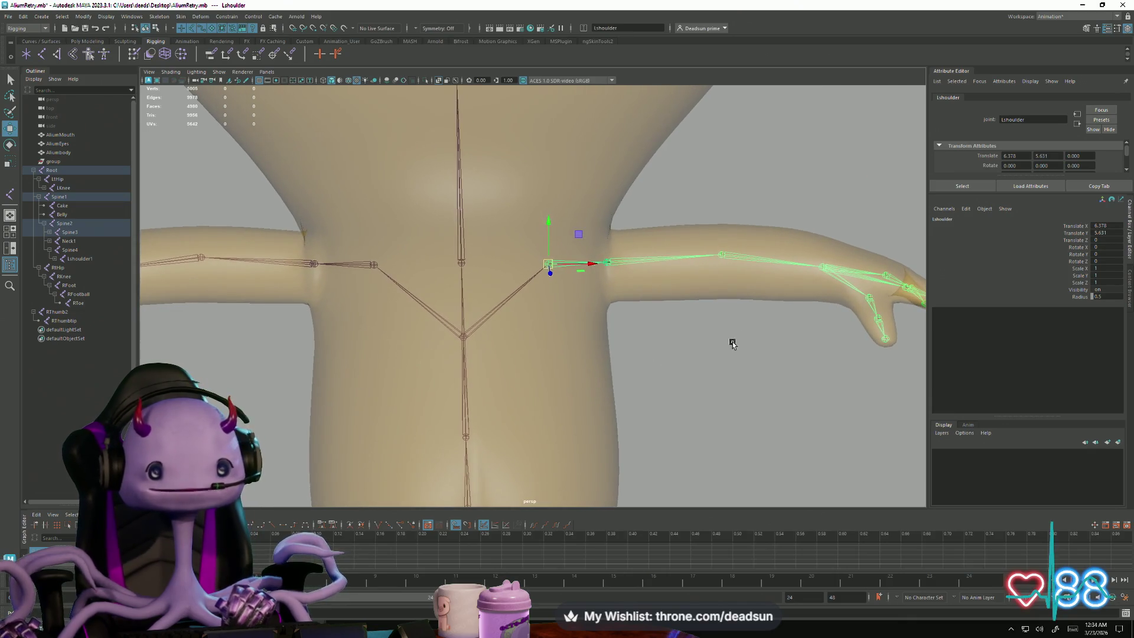
{"action": "left_click", "coordinate": [65, 225]}
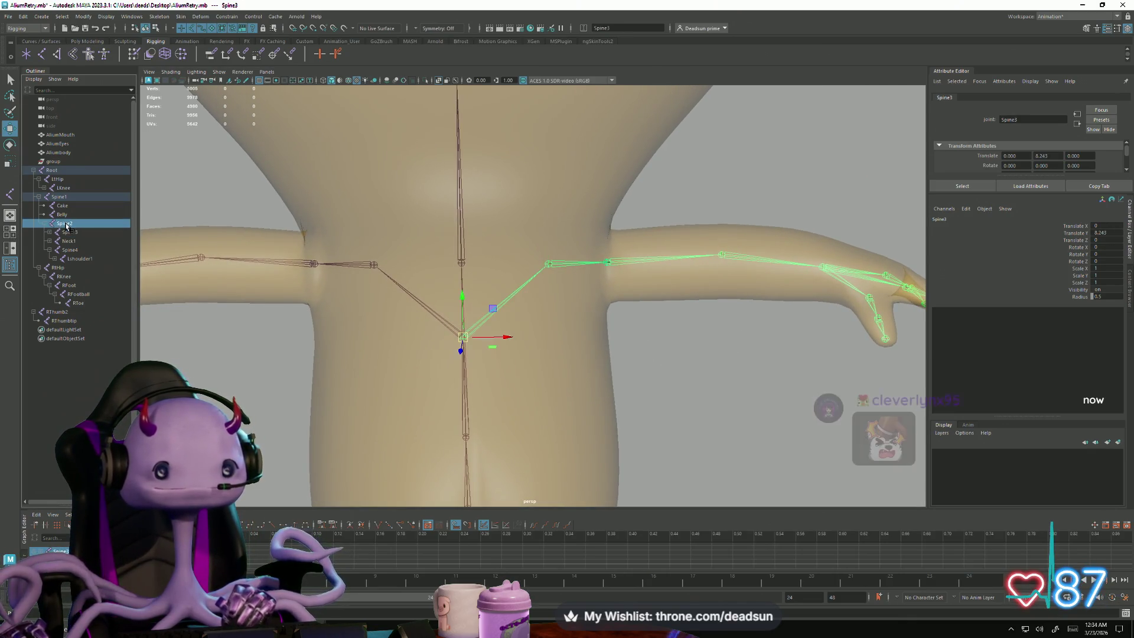
{"action": "left_click", "coordinate": [69, 233]}
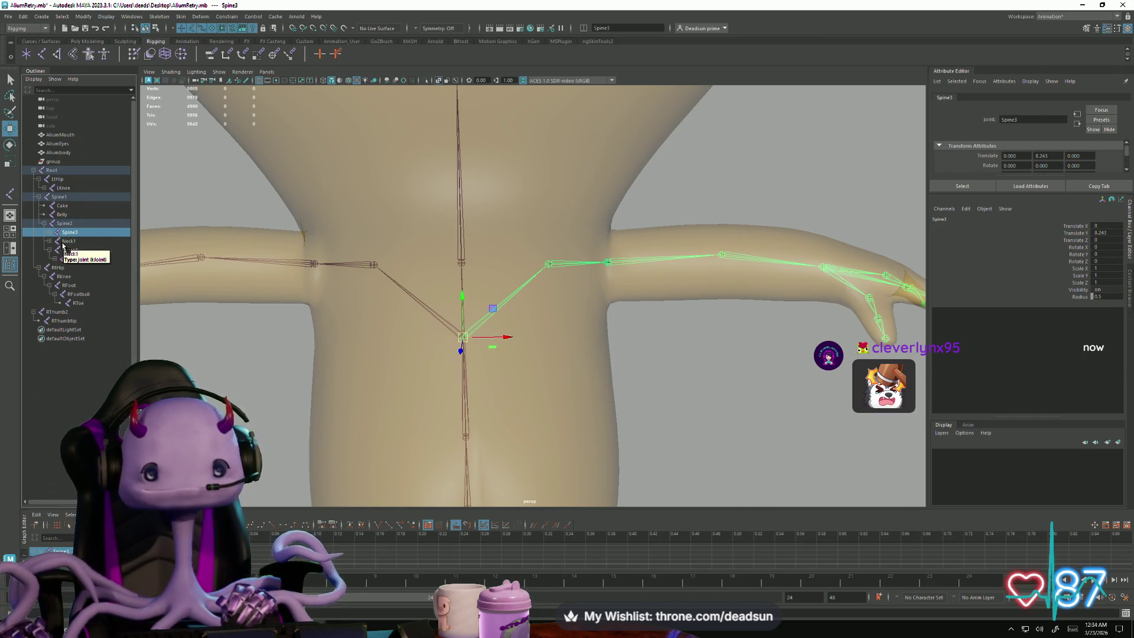
{"action": "left_click", "coordinate": [49, 232], "text": "shift"}
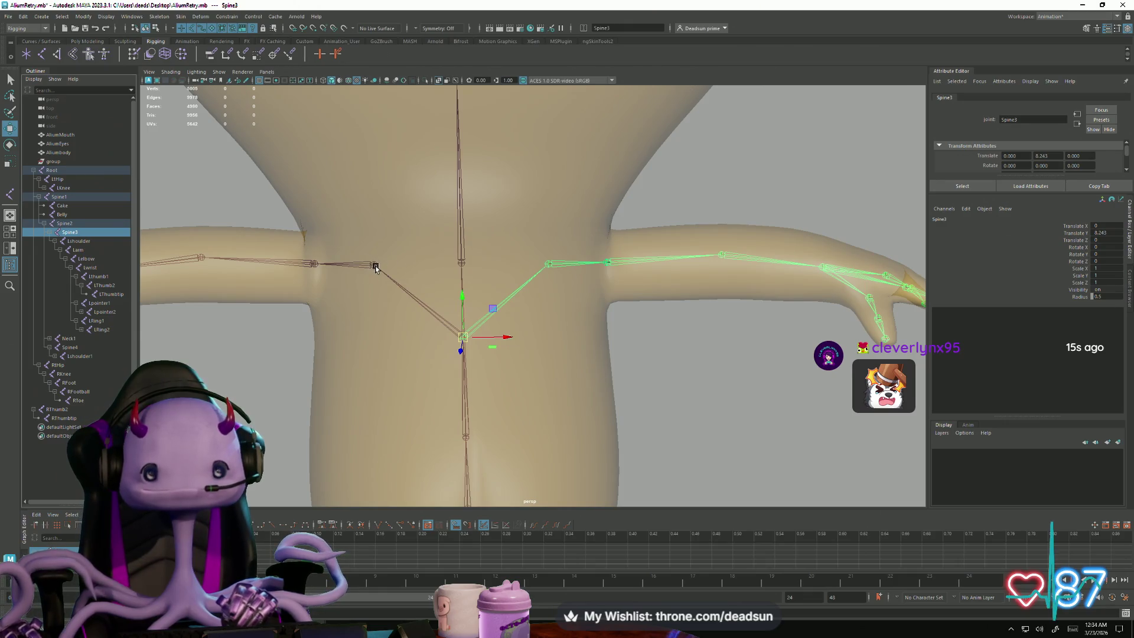
{"action": "left_click", "coordinate": [412, 297]}
{"action": "mouse_move", "coordinate": [432, 349]}
{"action": "right_mouse_down", "text": "alt"}
{"action": "mouse_move", "coordinate": [491, 444]}
{"action": "mouse_move", "coordinate": [600, 463]}
{"action": "right_mouse_up", "text": "alt"}
{"action": "key", "text": "f"}
{"action": "mouse_move", "coordinate": [474, 404]}
{"action": "left_mouse_down", "text": "alt"}
{"action": "mouse_move", "coordinate": [612, 382]}
{"action": "mouse_move", "coordinate": [539, 387]}
{"action": "mouse_move", "coordinate": [590, 372]}
{"action": "mouse_move", "coordinate": [512, 369]}
{"action": "mouse_move", "coordinate": [628, 430]}
{"action": "mouse_move", "coordinate": [531, 321]}
{"action": "mouse_move", "coordinate": [456, 333]}
{"action": "left_mouse_up", "text": "alt"}
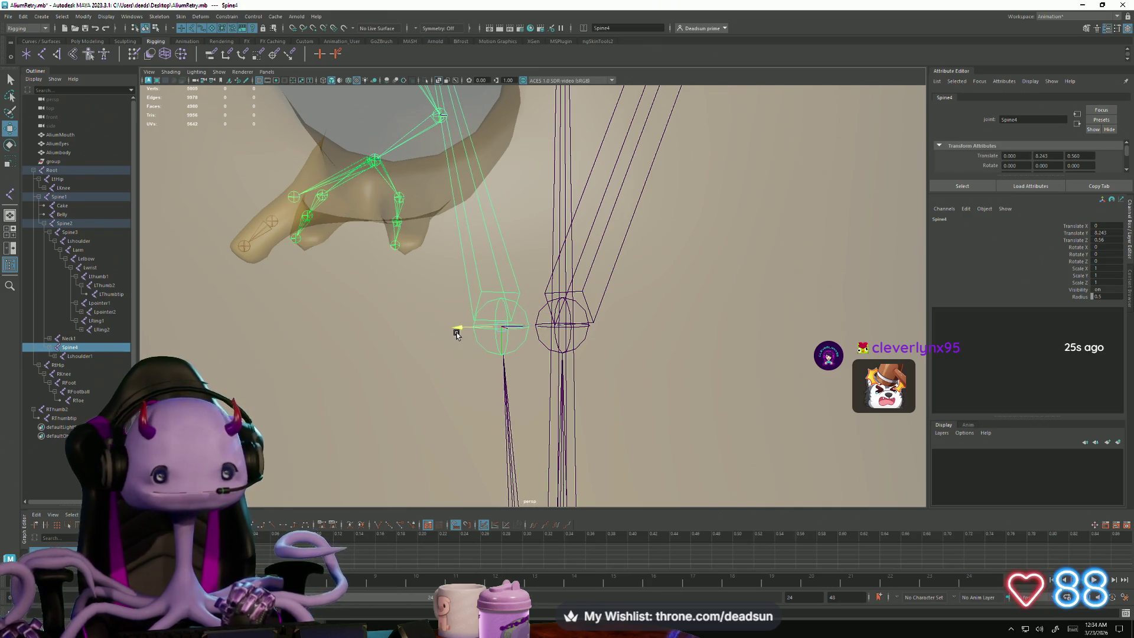
{"action": "key", "text": "ctrl+z"}
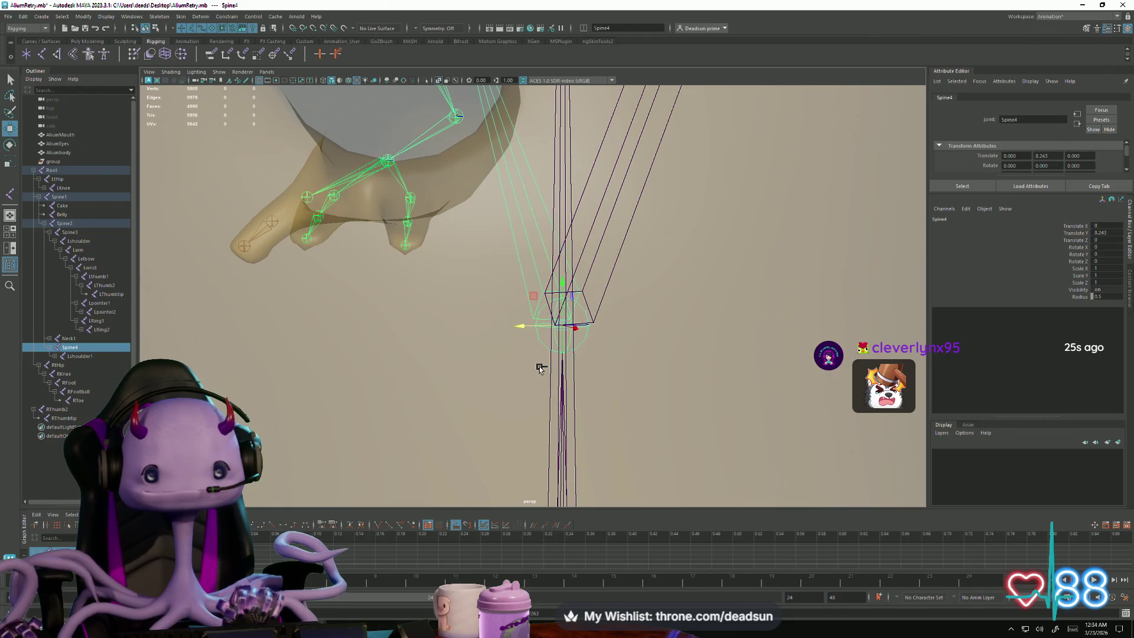
{"action": "mouse_move", "coordinate": [528, 369]}
{"action": "left_mouse_down", "text": "alt"}
{"action": "mouse_move", "coordinate": [471, 342]}
{"action": "mouse_move", "coordinate": [582, 339]}
{"action": "mouse_move", "coordinate": [448, 307]}
{"action": "left_mouse_up", "text": "alt"}
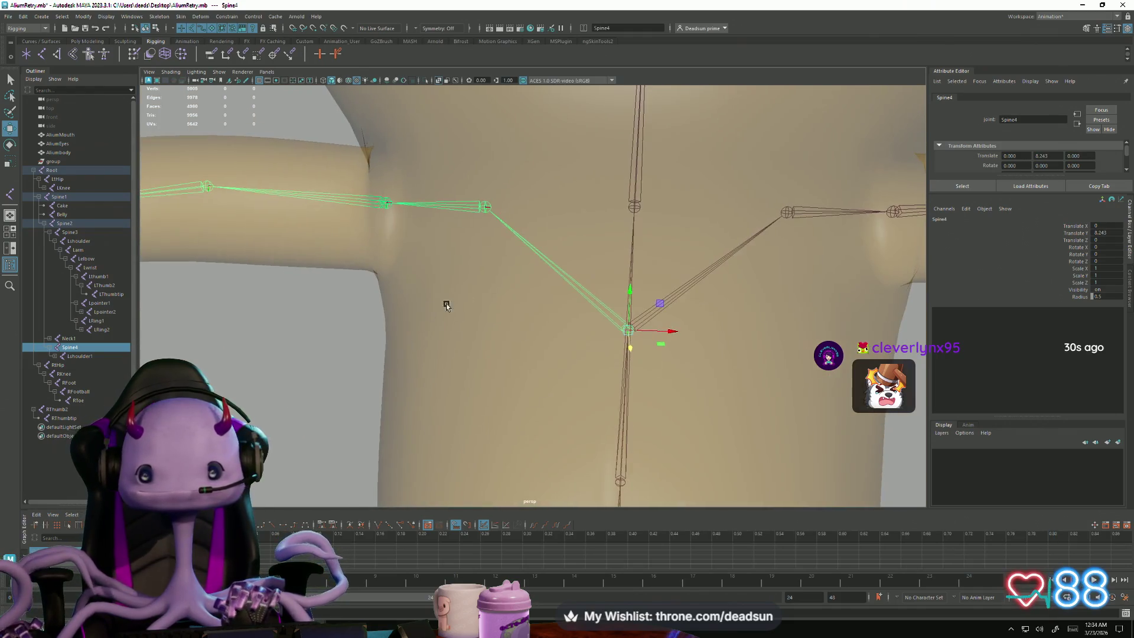
{"action": "left_click", "coordinate": [51, 348]}
{"action": "left_click", "coordinate": [49, 350]}
{"action": "left_click", "coordinate": [80, 358]}
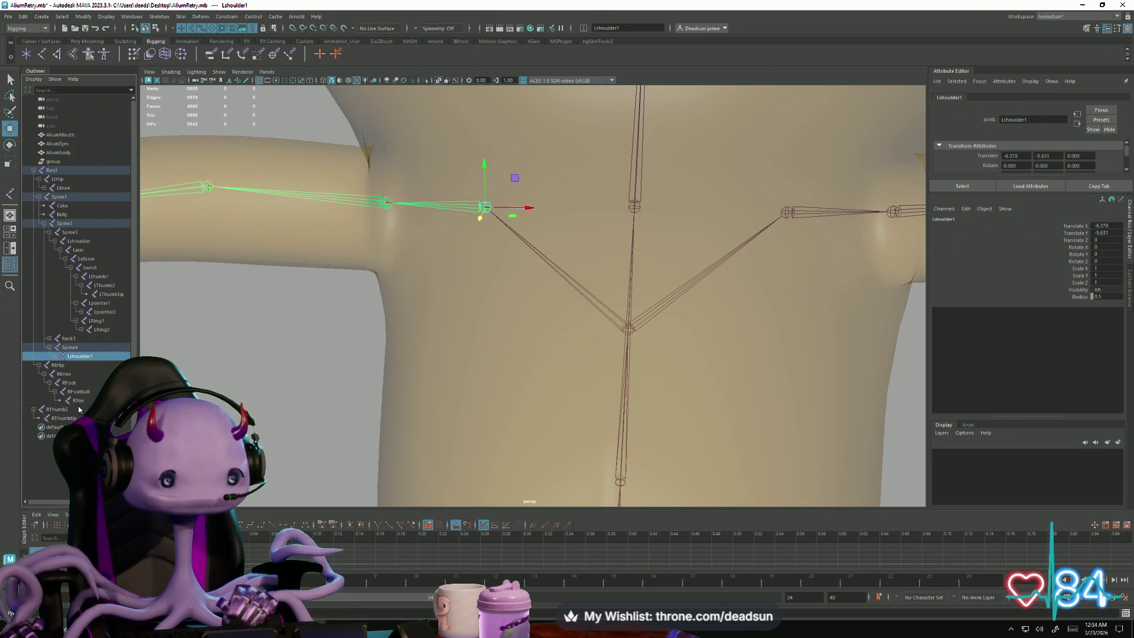
{"action": "middle_click_drag", "start_coordinate": [79, 409], "coordinate": [71, 404]}
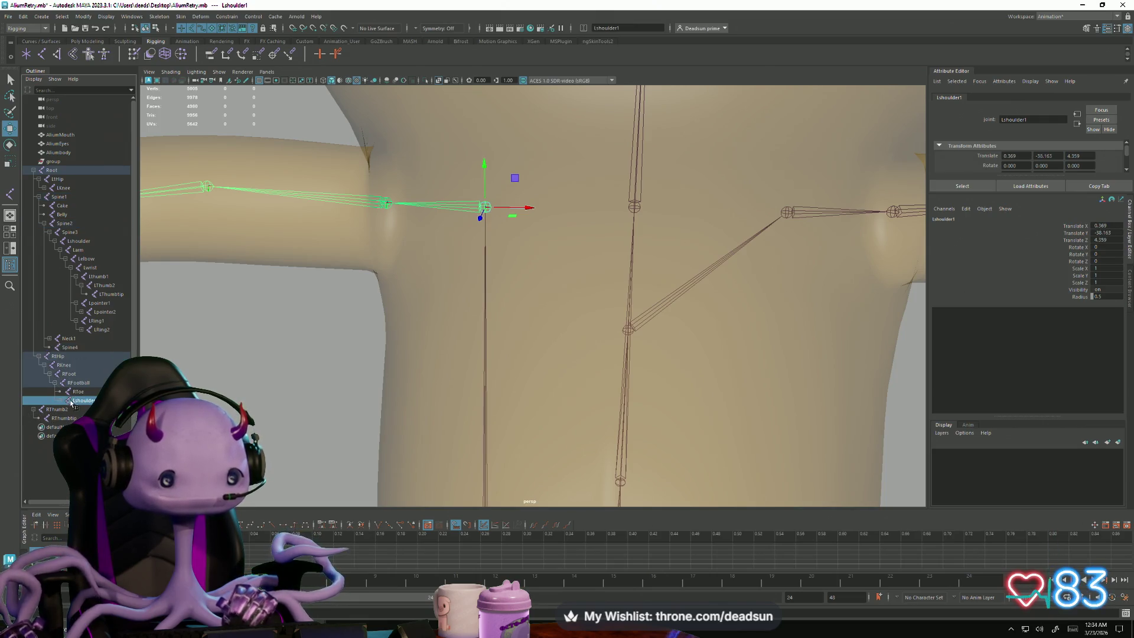
{"action": "left_click", "coordinate": [70, 348]}
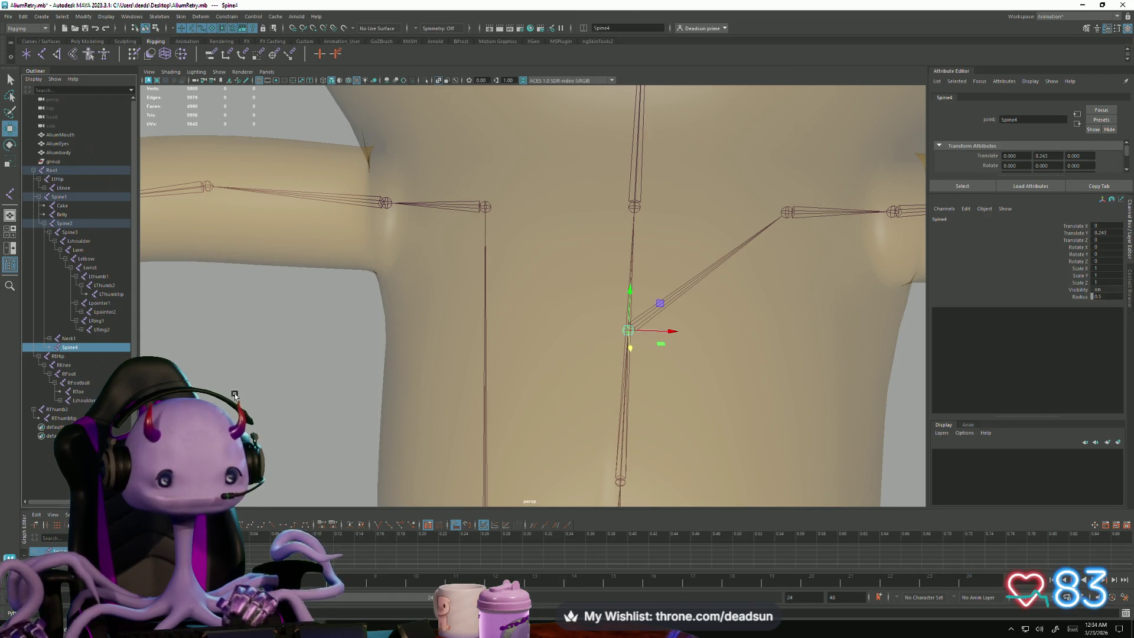
{"action": "scroll", "coordinate": [468, 261], "scroll_direction": "down", "scroll_amount": 5}
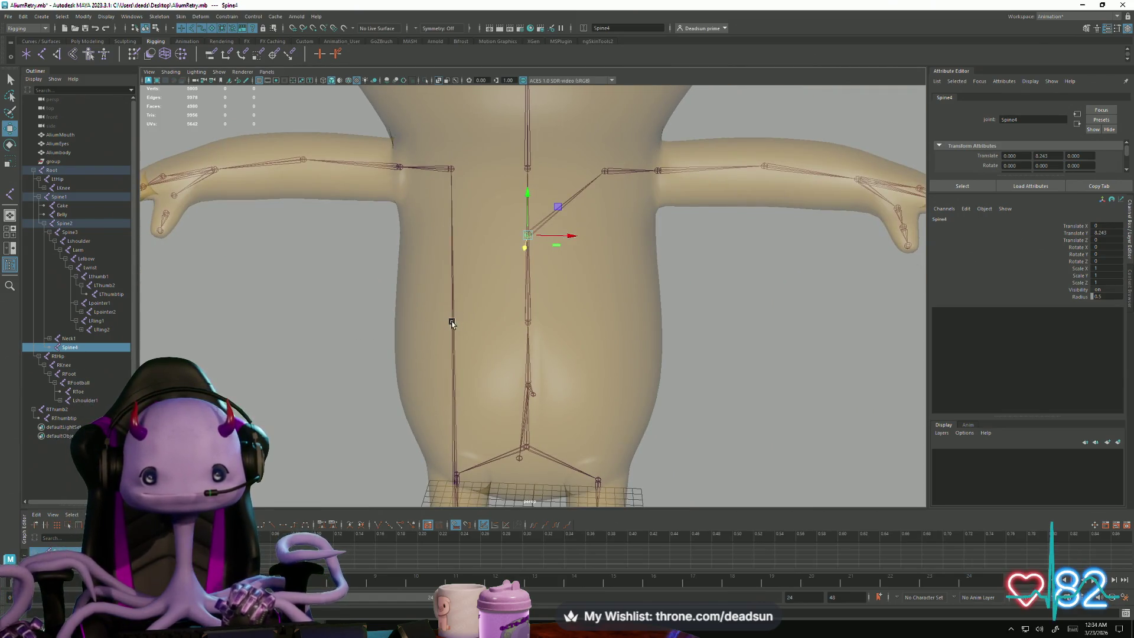
{"action": "middle_click_drag", "start_coordinate": [445, 405], "coordinate": [245, 352], "text": "alt"}
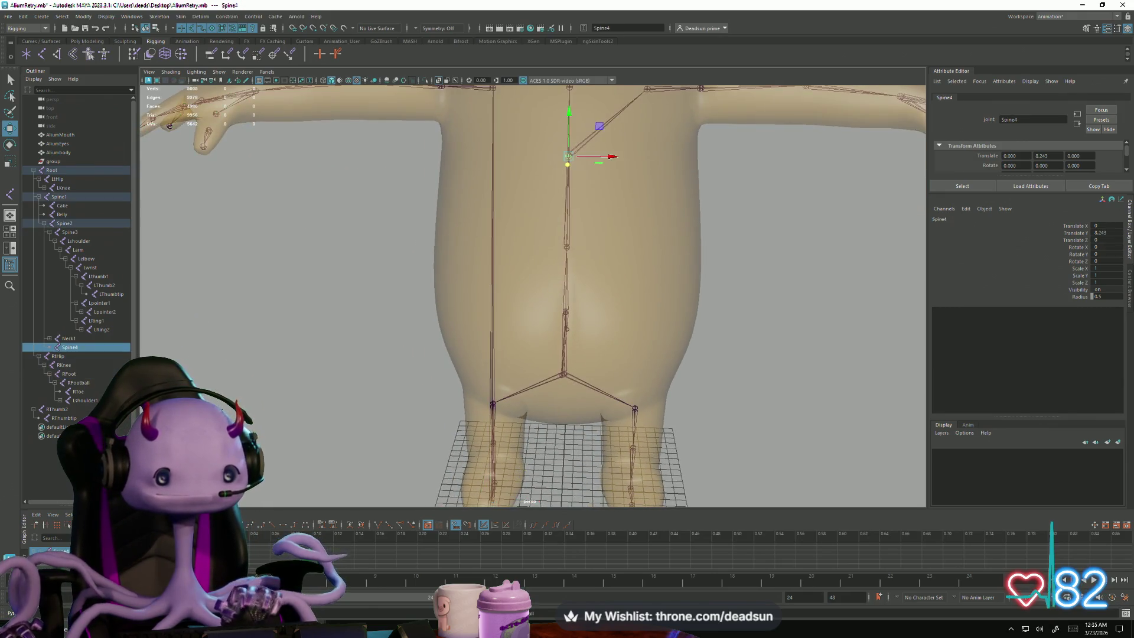
{"action": "left_click", "coordinate": [82, 400]}
{"action": "middle_click_drag", "start_coordinate": [82, 400], "coordinate": [69, 347]}
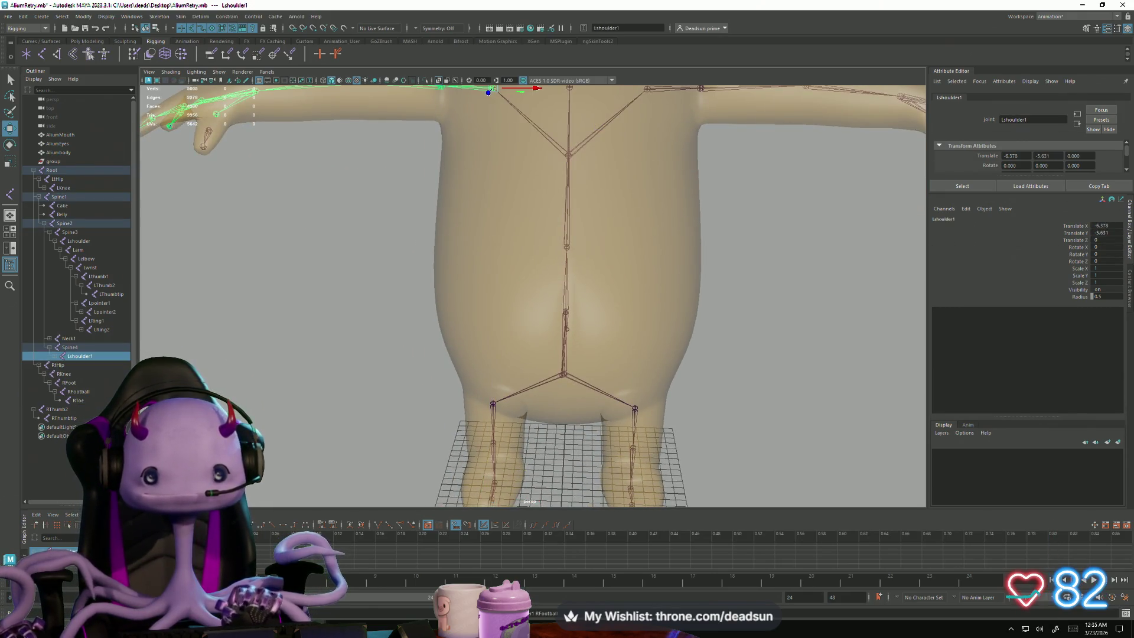
{"action": "middle_click_drag", "start_coordinate": [437, 300], "coordinate": [406, 374], "text": "alt"}
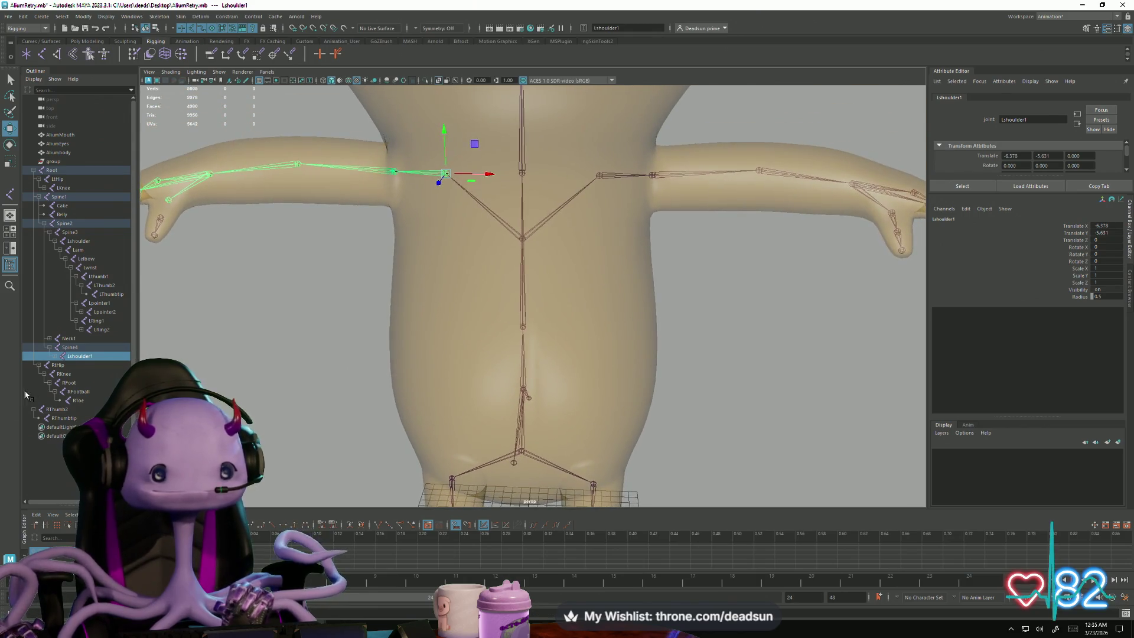
{"action": "left_click", "coordinate": [71, 347]}
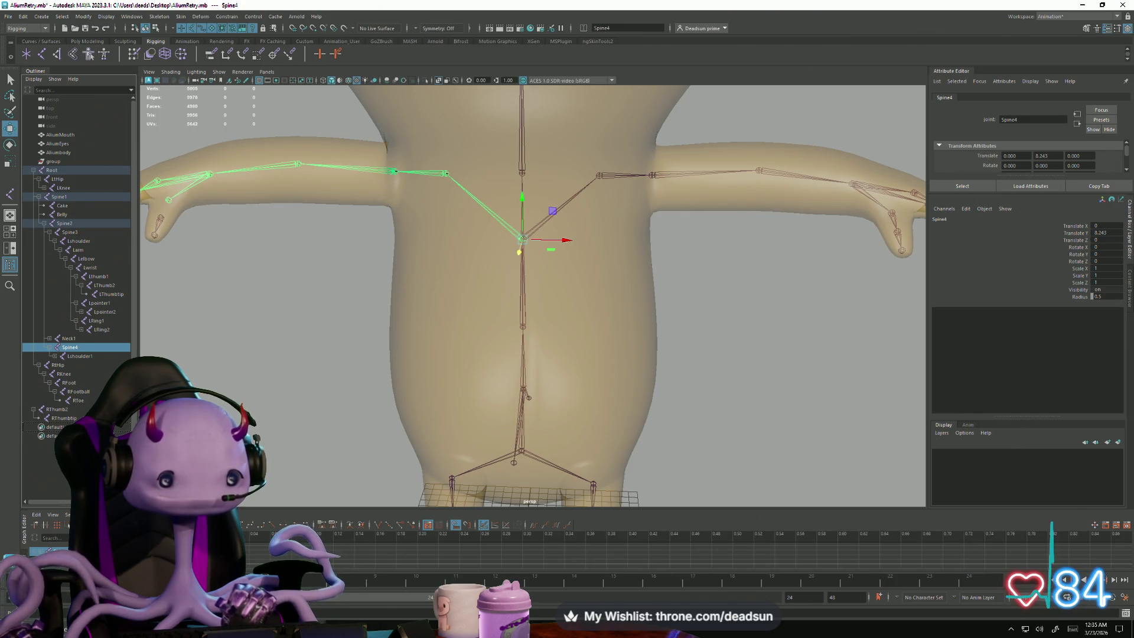
{"action": "middle_click_drag", "start_coordinate": [69, 347], "coordinate": [58, 408]}
{"action": "key", "text": "ctrl+z"}
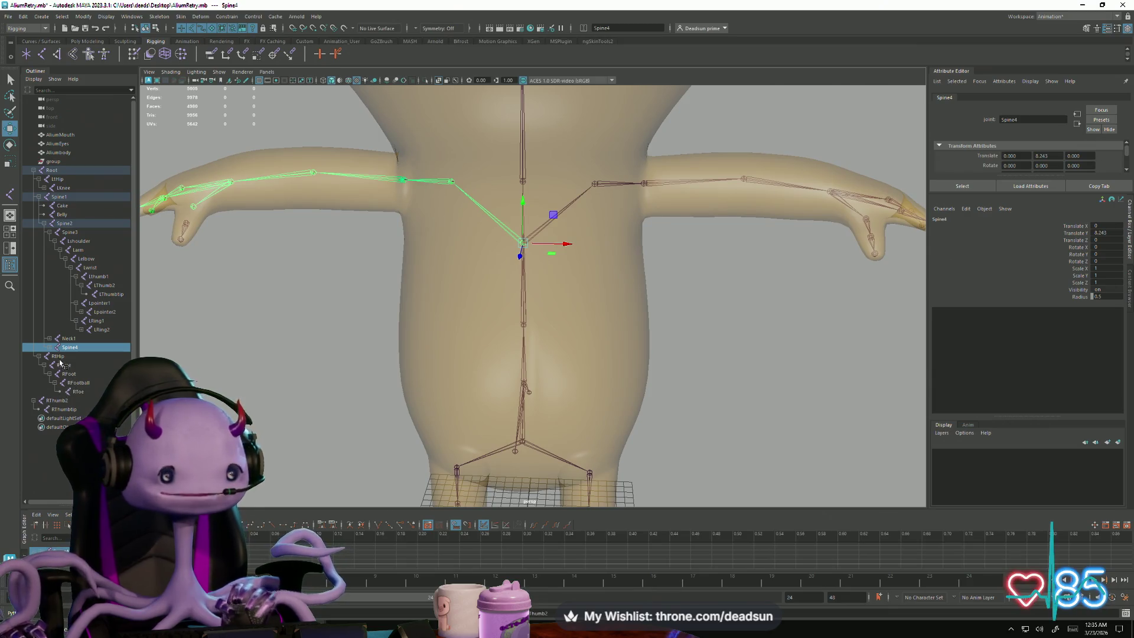
{"action": "left_click", "coordinate": [55, 357]}
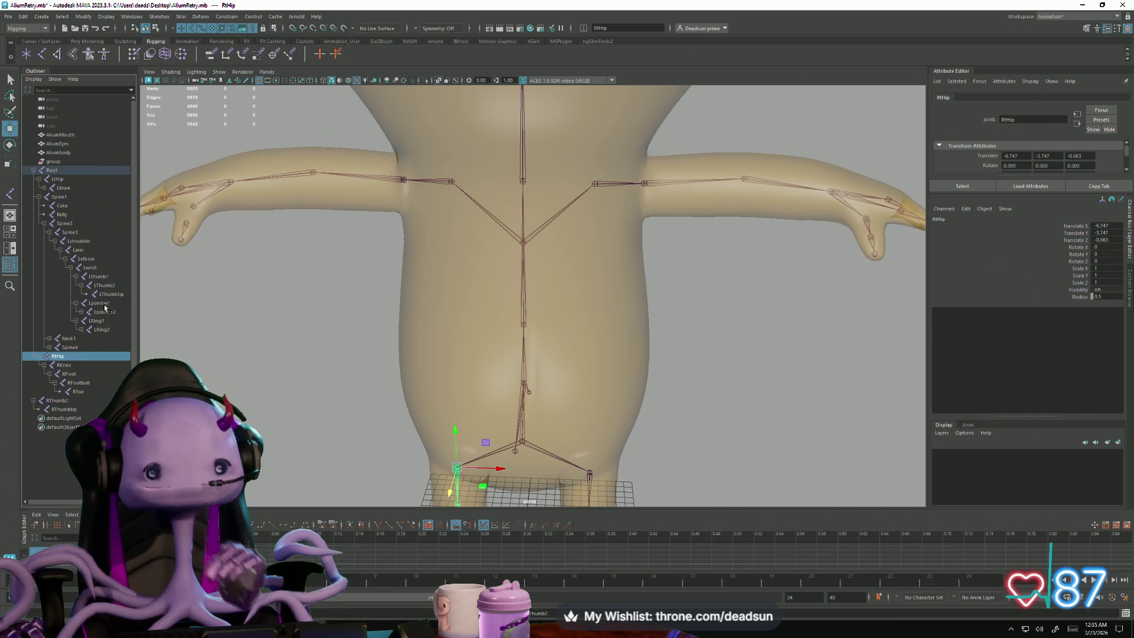
Step: Select Spine4 and expand it in the Outliner to reveal the Lshoulder1 chain
{"action": "middle_click_drag", "start_coordinate": [512, 427], "coordinate": [518, 322], "text": "alt"}
{"action": "scroll", "coordinate": [520, 319], "scroll_direction": "up", "scroll_amount": 3}
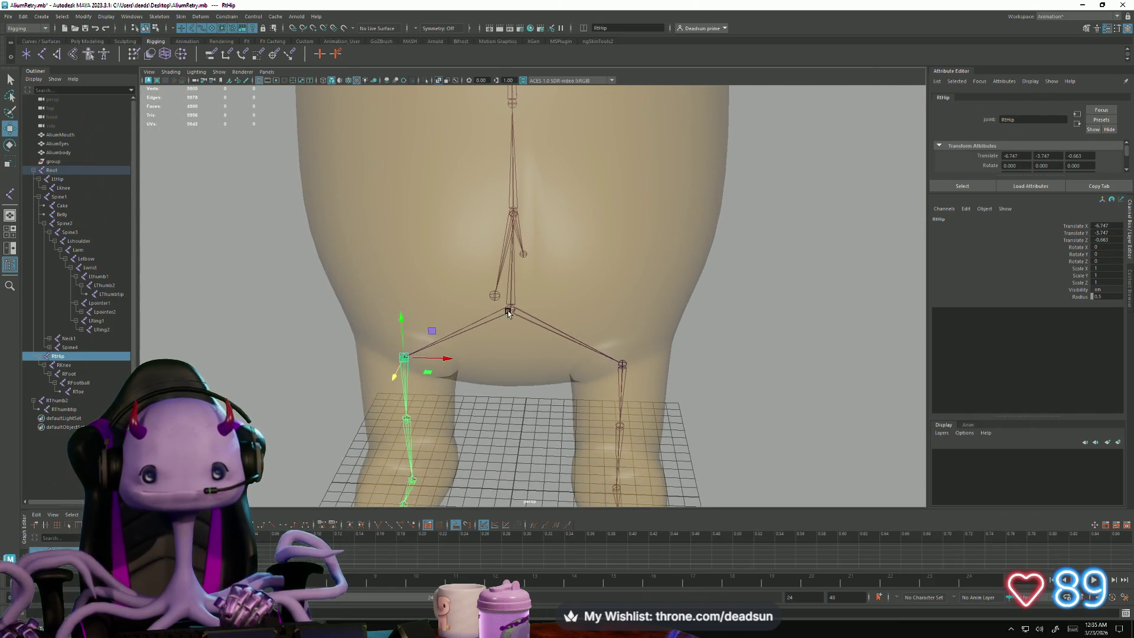
{"action": "left_click", "coordinate": [511, 307]}
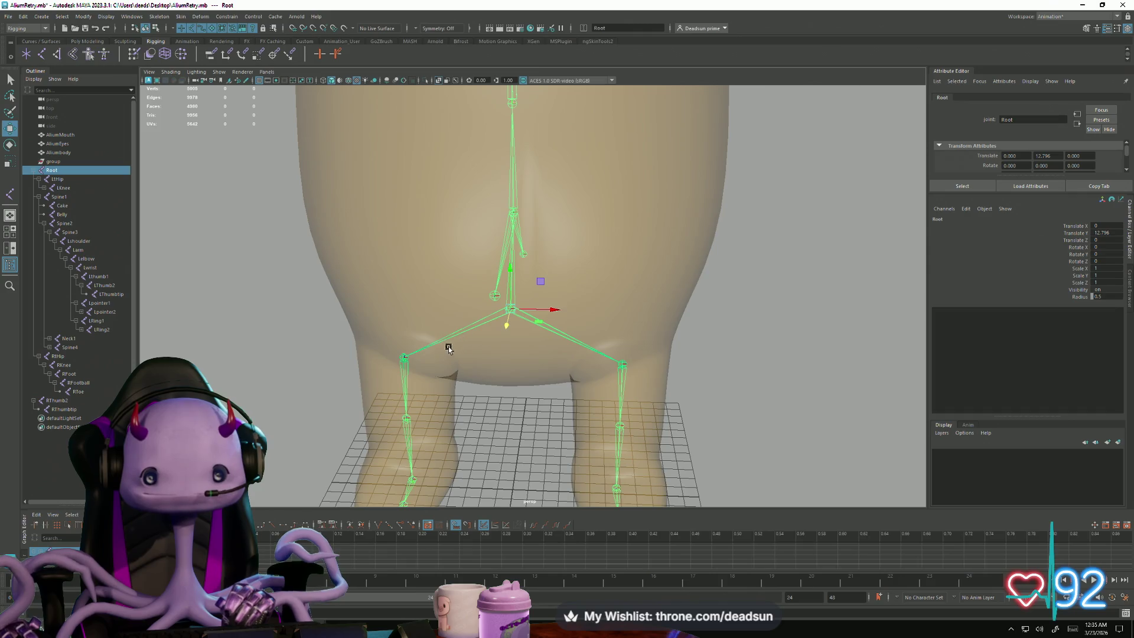
{"action": "left_click_drag", "start_coordinate": [536, 354], "coordinate": [452, 362], "text": "alt"}
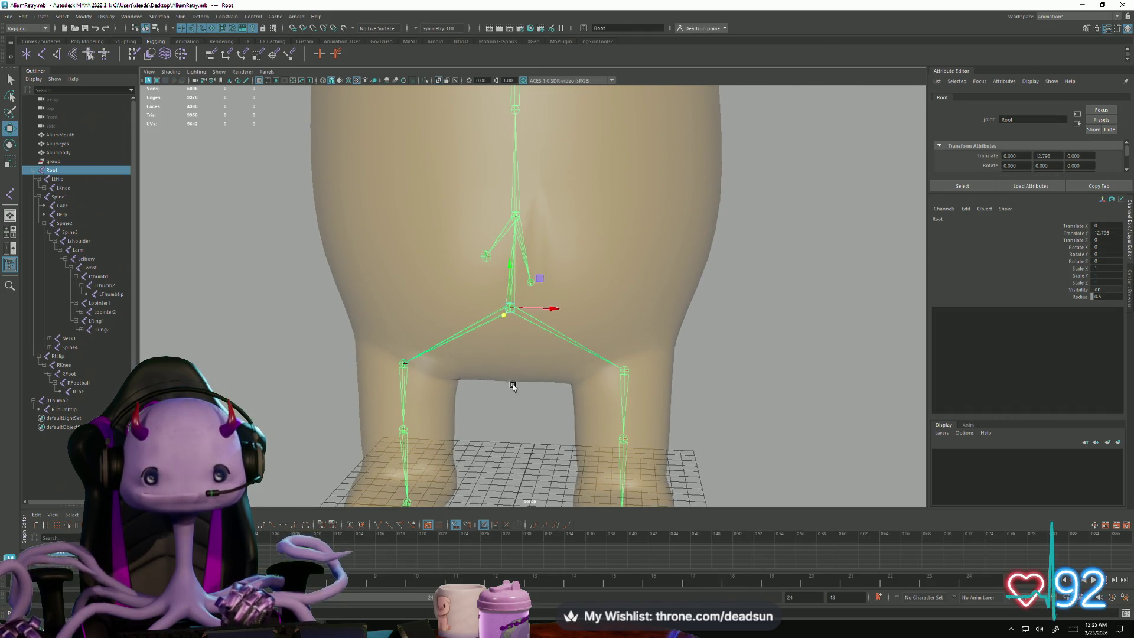
{"action": "mouse_move", "coordinate": [563, 375]}
{"action": "left_mouse_down", "text": "alt"}
{"action": "mouse_move", "coordinate": [498, 374]}
{"action": "mouse_move", "coordinate": [531, 392]}
{"action": "mouse_move", "coordinate": [510, 307]}
{"action": "left_mouse_up", "text": "alt"}
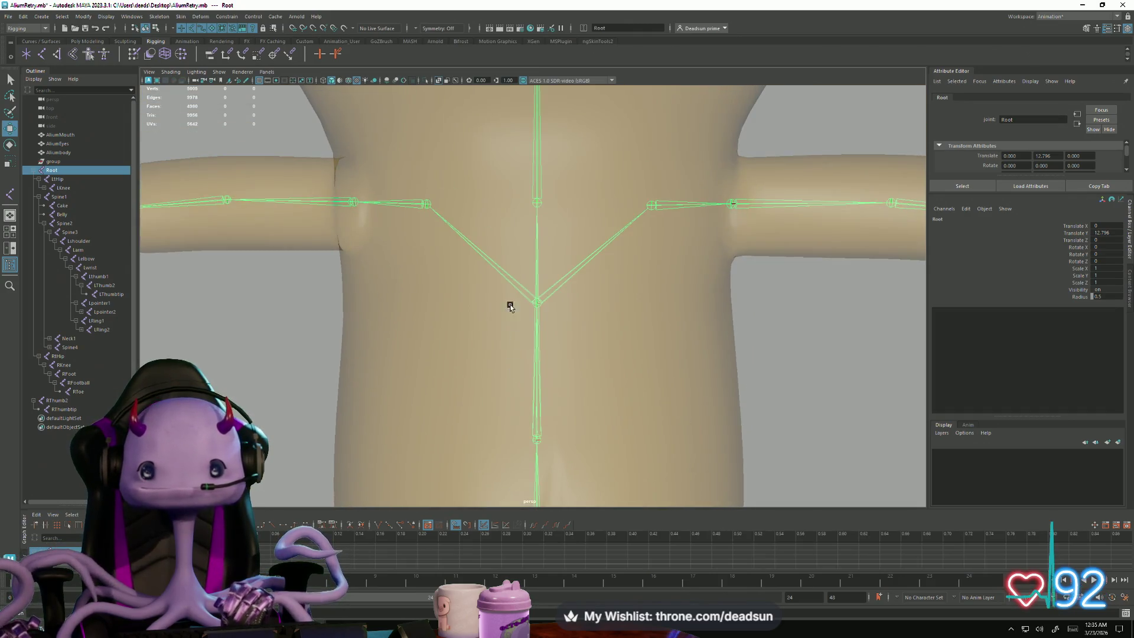
{"action": "left_click", "coordinate": [567, 280]}
{"action": "left_click", "coordinate": [508, 284]}
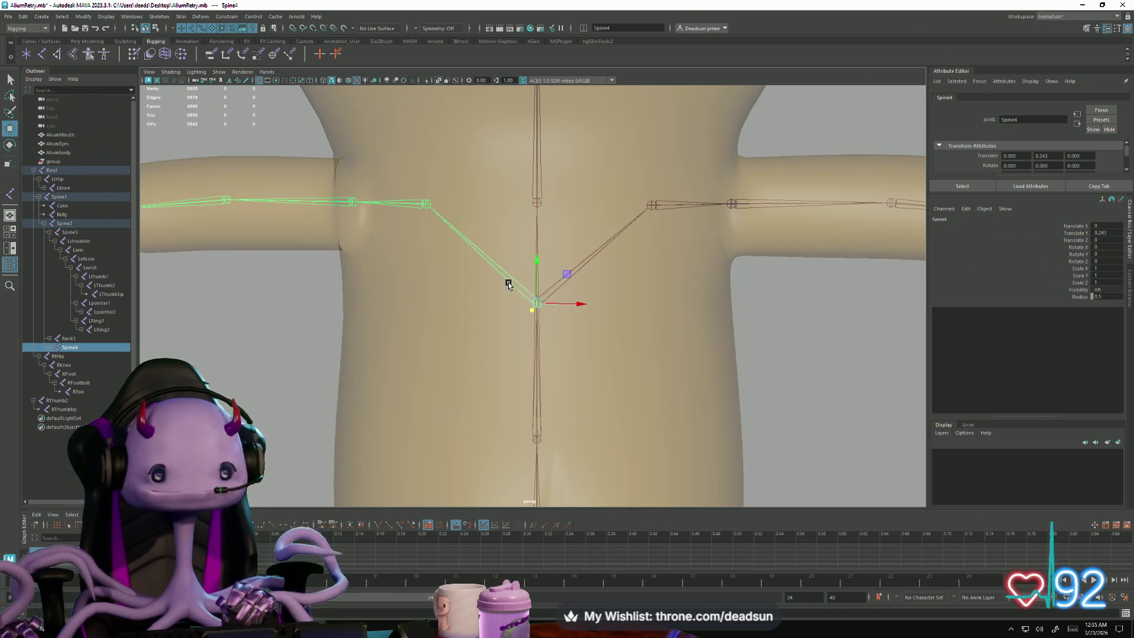
{"action": "left_click", "coordinate": [51, 348]}
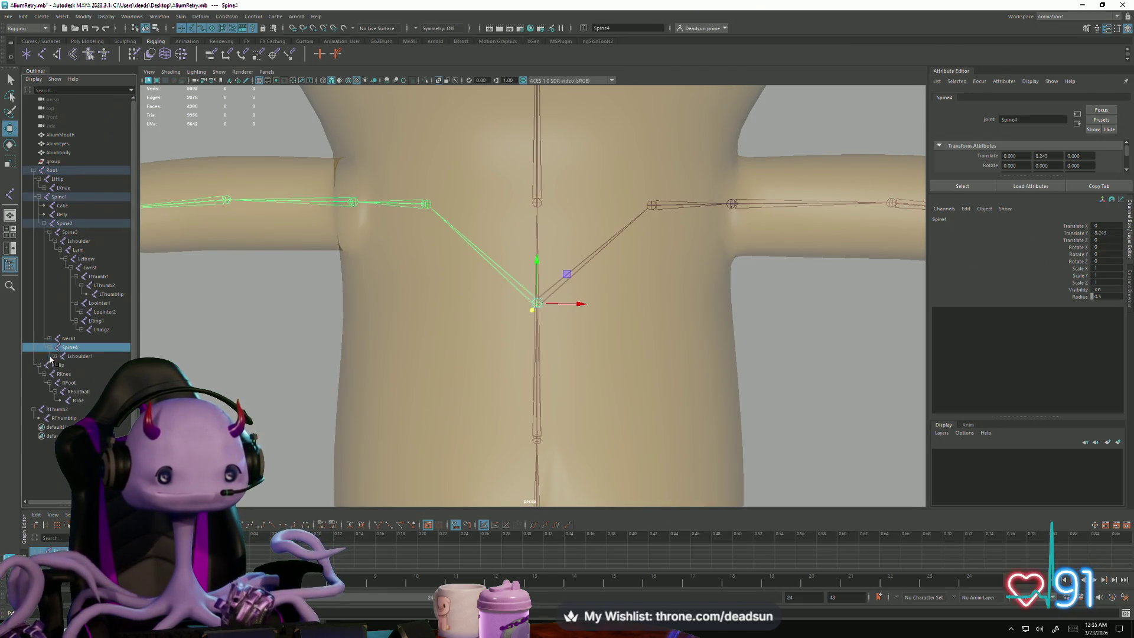
{"action": "left_click", "coordinate": [52, 357]}
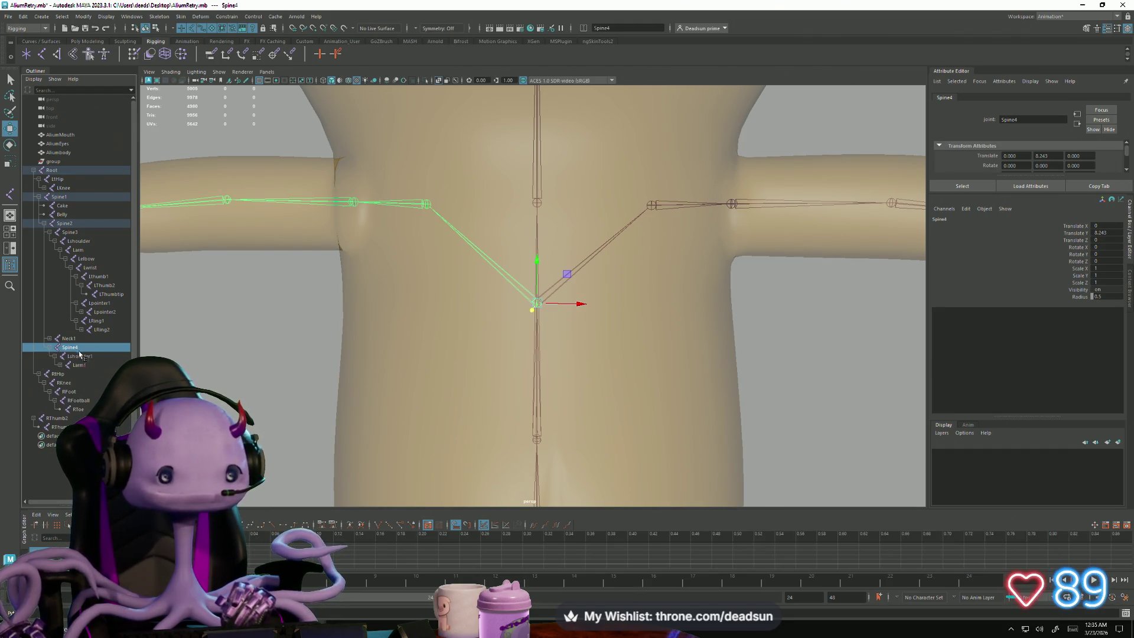
Step: Move Lshoulder1 out from under Spine4 and delete the stray Spine4 joint
{"action": "left_click", "coordinate": [78, 357]}
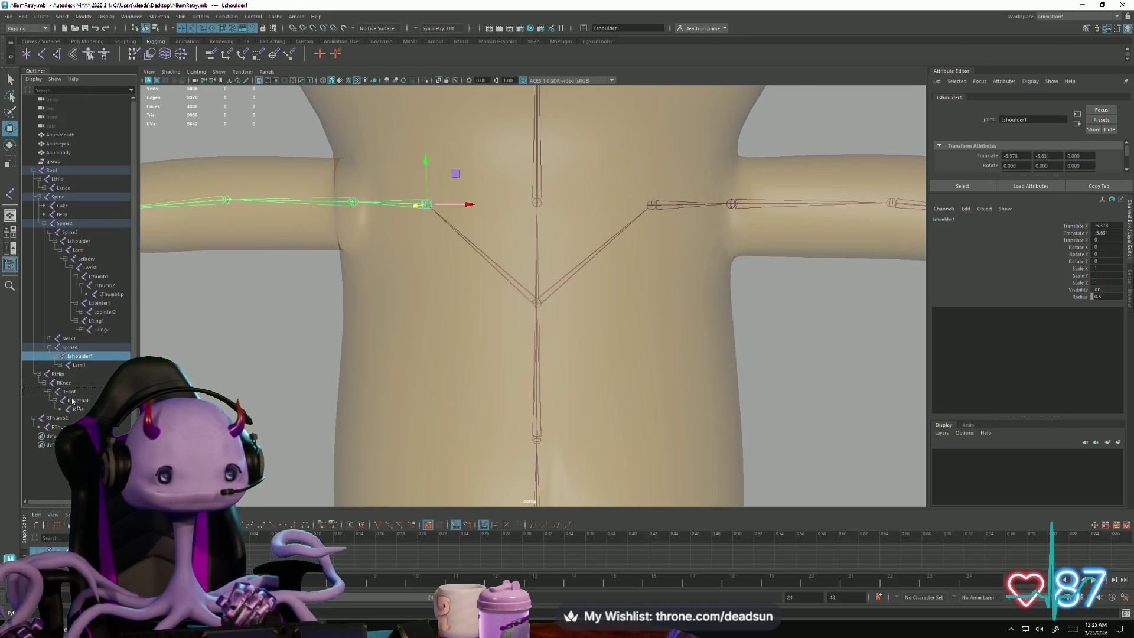
{"action": "middle_click_drag", "start_coordinate": [79, 356], "coordinate": [78, 409]}
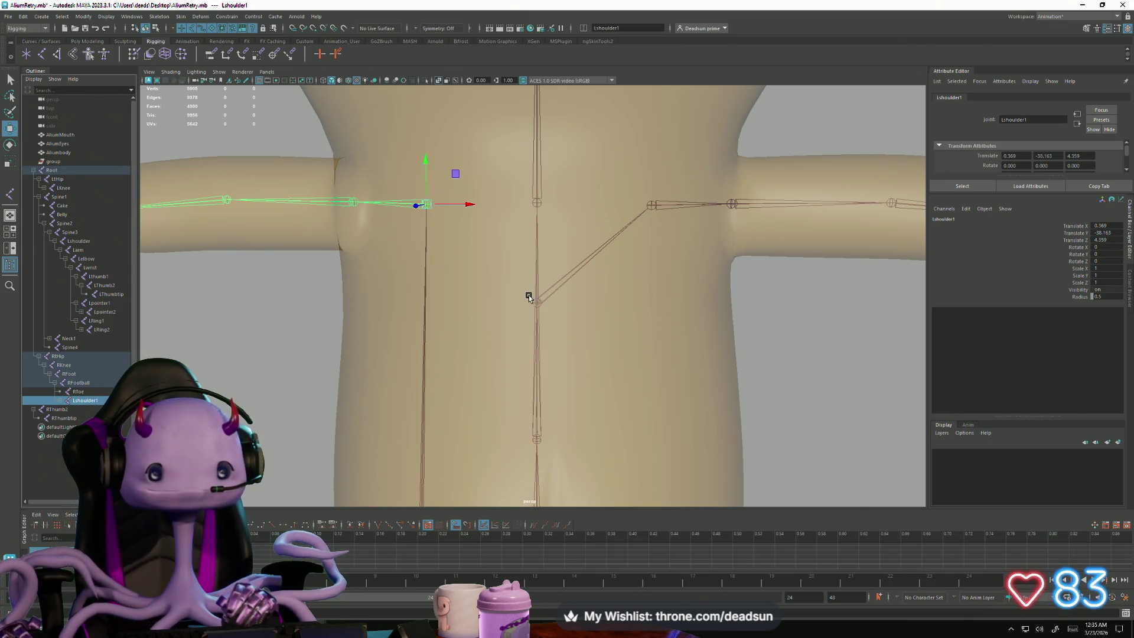
{"action": "left_click", "coordinate": [69, 347]}
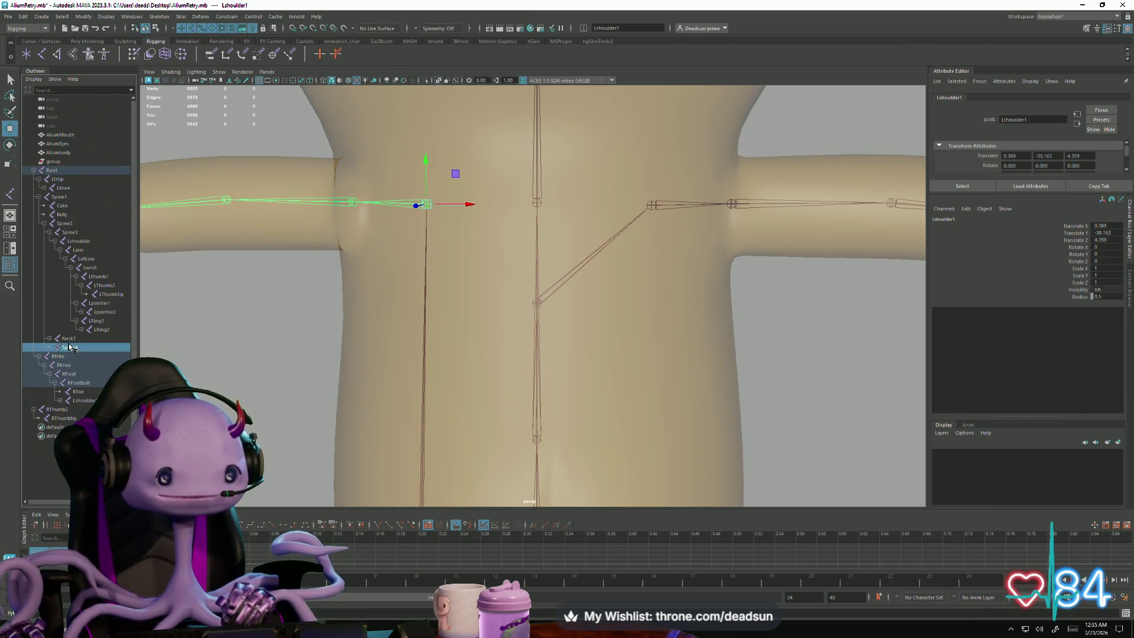
{"action": "key", "text": "Delete"}
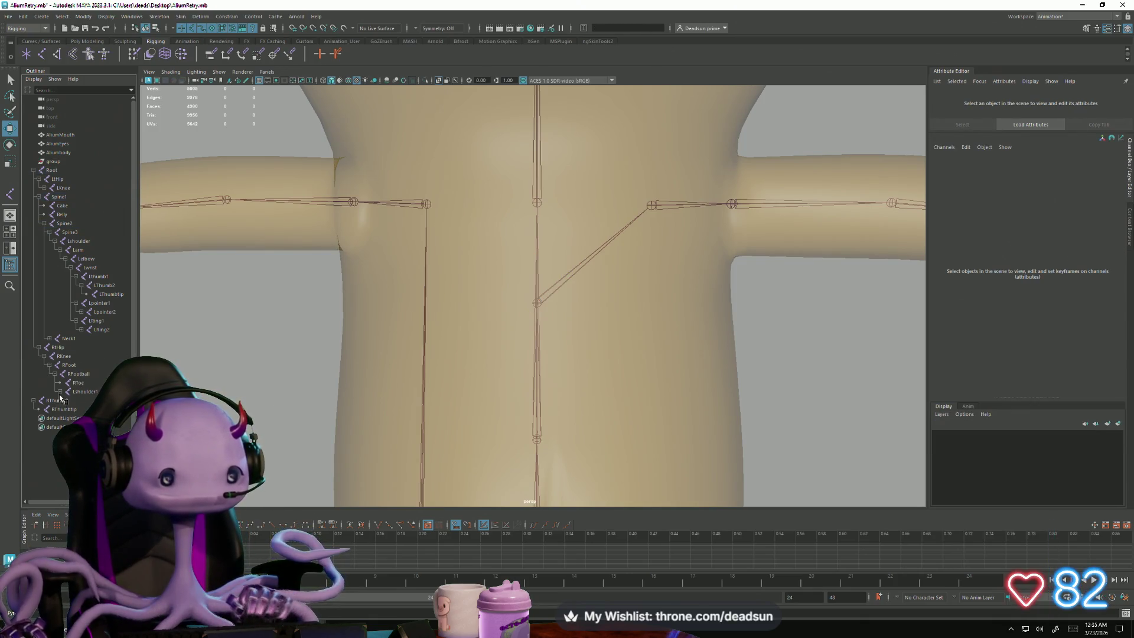
{"action": "left_click", "coordinate": [65, 232]}
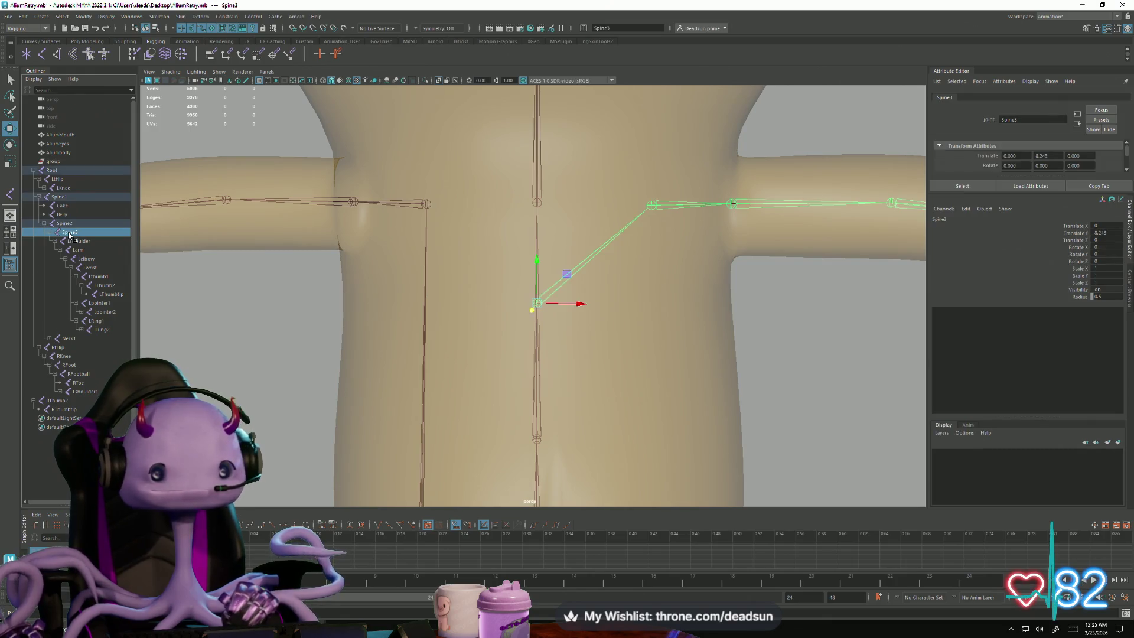
Step: Drag Lshoulder1 onto Spine3 in the Outliner so the arm chain becomes its child
{"action": "left_click", "coordinate": [85, 392]}
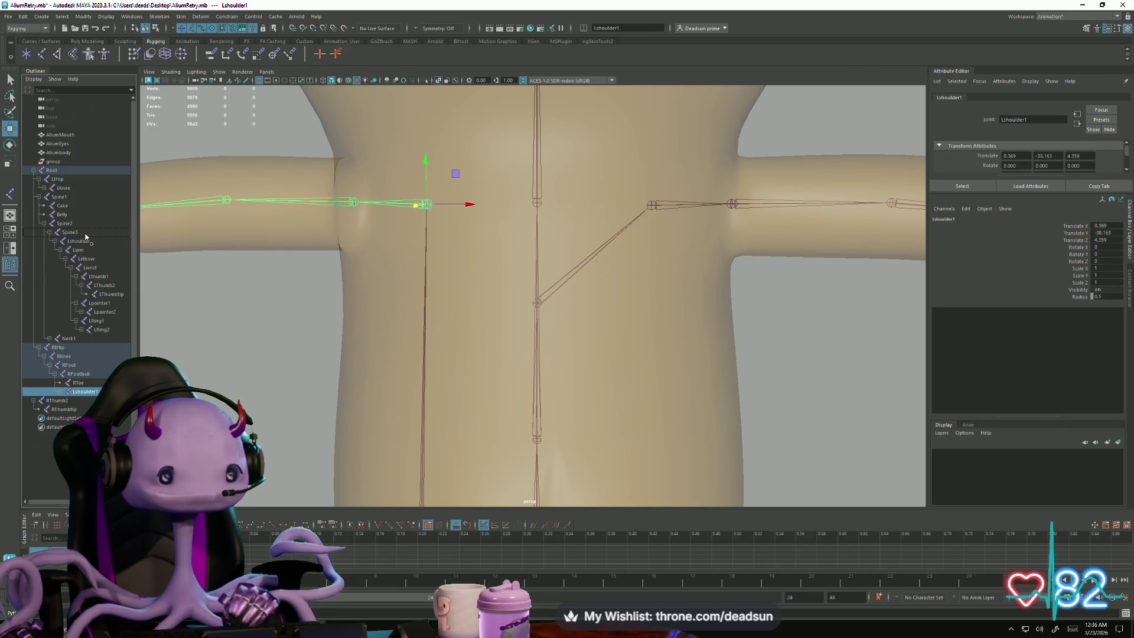
{"action": "middle_click_drag", "start_coordinate": [86, 236], "coordinate": [85, 236]}
{"action": "scroll", "coordinate": [243, 316], "scroll_direction": "down", "scroll_amount": 3}
{"action": "mouse_move", "coordinate": [309, 321]}
{"action": "left_mouse_down", "text": "alt"}
{"action": "mouse_move", "coordinate": [347, 340]}
{"action": "mouse_move", "coordinate": [314, 375]}
{"action": "mouse_move", "coordinate": [220, 337]}
{"action": "mouse_move", "coordinate": [357, 299]}
{"action": "mouse_move", "coordinate": [342, 325]}
{"action": "mouse_move", "coordinate": [354, 337]}
{"action": "mouse_move", "coordinate": [468, 321]}
{"action": "mouse_move", "coordinate": [483, 293]}
{"action": "mouse_move", "coordinate": [362, 294]}
{"action": "mouse_move", "coordinate": [341, 349]}
{"action": "mouse_move", "coordinate": [354, 405]}
{"action": "left_mouse_up", "text": "alt"}
{"action": "scroll", "coordinate": [314, 366], "scroll_direction": "down", "scroll_amount": 5}
{"action": "scroll", "coordinate": [411, 345], "scroll_direction": "up", "scroll_amount": 5}
{"action": "mouse_move", "coordinate": [411, 345]}
{"action": "left_mouse_down", "text": "alt"}
{"action": "mouse_move", "coordinate": [380, 374]}
{"action": "mouse_move", "coordinate": [285, 348]}
{"action": "mouse_move", "coordinate": [358, 336]}
{"action": "mouse_move", "coordinate": [314, 313]}
{"action": "mouse_move", "coordinate": [286, 321]}
{"action": "mouse_move", "coordinate": [390, 289]}
{"action": "mouse_move", "coordinate": [385, 281]}
{"action": "left_mouse_up", "text": "alt"}
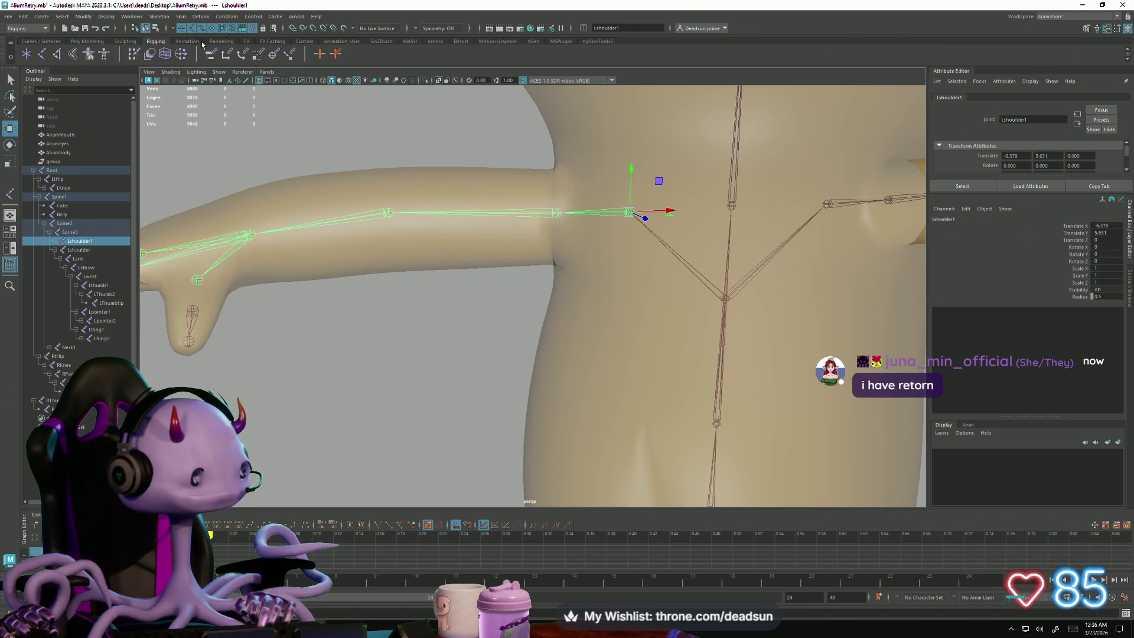
Step: Inspect the arm in the viewport and select the Lthumb1 thumb joint
{"action": "mouse_move", "coordinate": [395, 298]}
{"action": "left_mouse_down", "text": "alt"}
{"action": "mouse_move", "coordinate": [518, 276]}
{"action": "mouse_move", "coordinate": [480, 255]}
{"action": "mouse_move", "coordinate": [494, 273]}
{"action": "mouse_move", "coordinate": [493, 254]}
{"action": "mouse_move", "coordinate": [423, 256]}
{"action": "left_mouse_up", "text": "alt"}
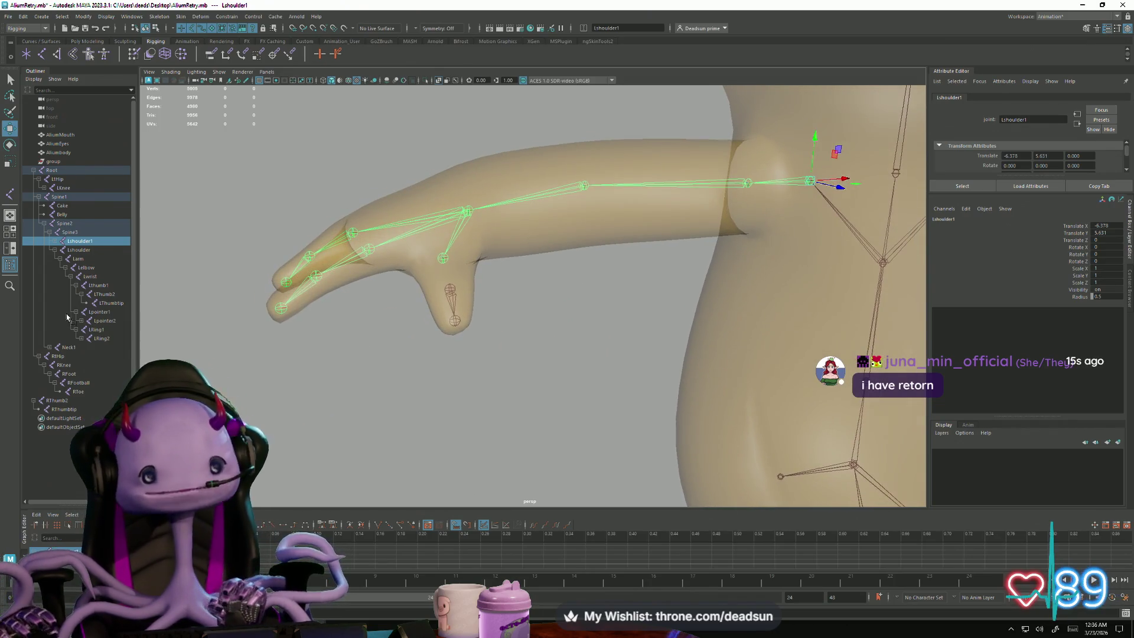
{"action": "left_click", "coordinate": [49, 347]}
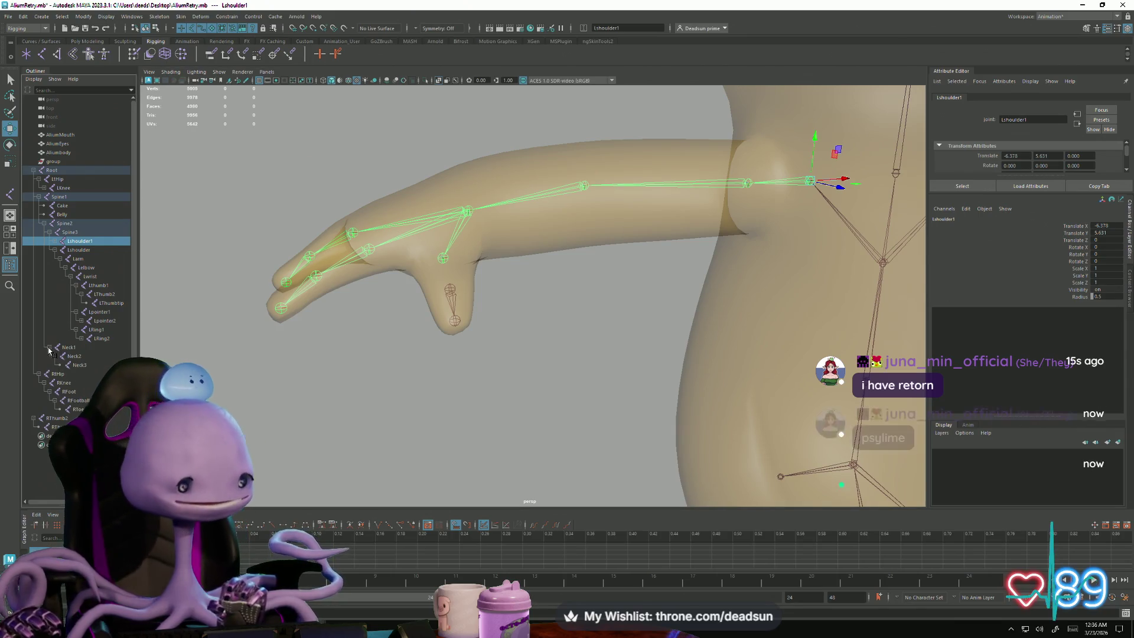
{"action": "left_click", "coordinate": [49, 348]}
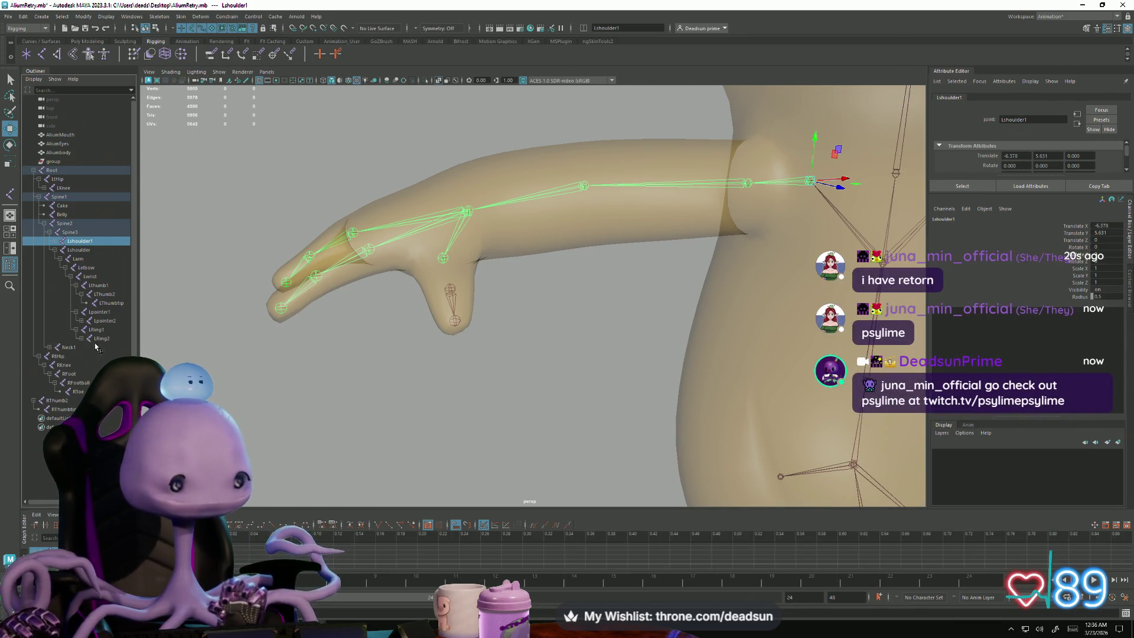
{"action": "left_click", "coordinate": [57, 356]}
{"action": "mouse_move", "coordinate": [503, 353]}
{"action": "left_mouse_down", "text": "alt"}
{"action": "mouse_move", "coordinate": [532, 335]}
{"action": "mouse_move", "coordinate": [488, 255]}
{"action": "left_mouse_up", "text": "alt"}
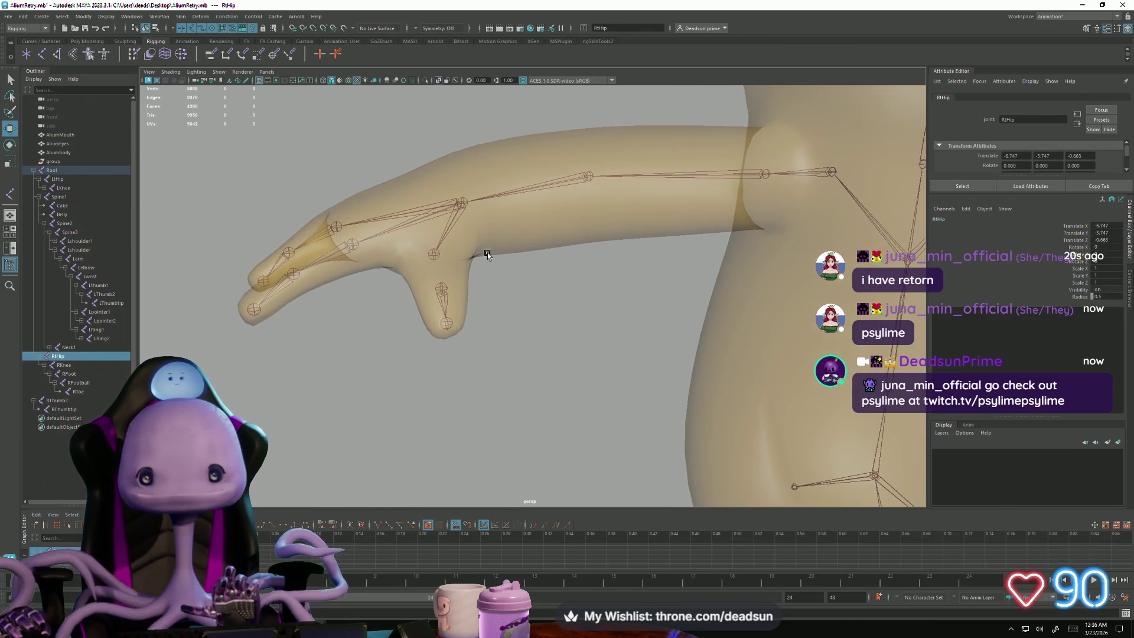
{"action": "left_click", "coordinate": [434, 256]}
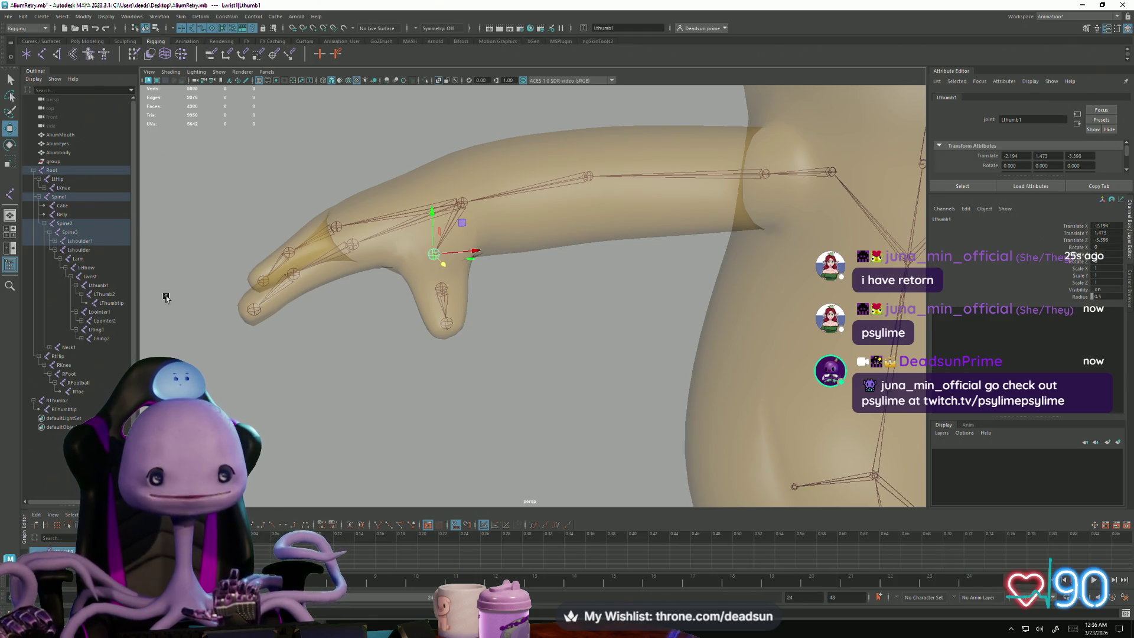
Step: Expand the Lshoulder1 chain down through Lelbow1 and Lwrist1, then select Larm1
{"action": "left_click", "coordinate": [55, 241]}
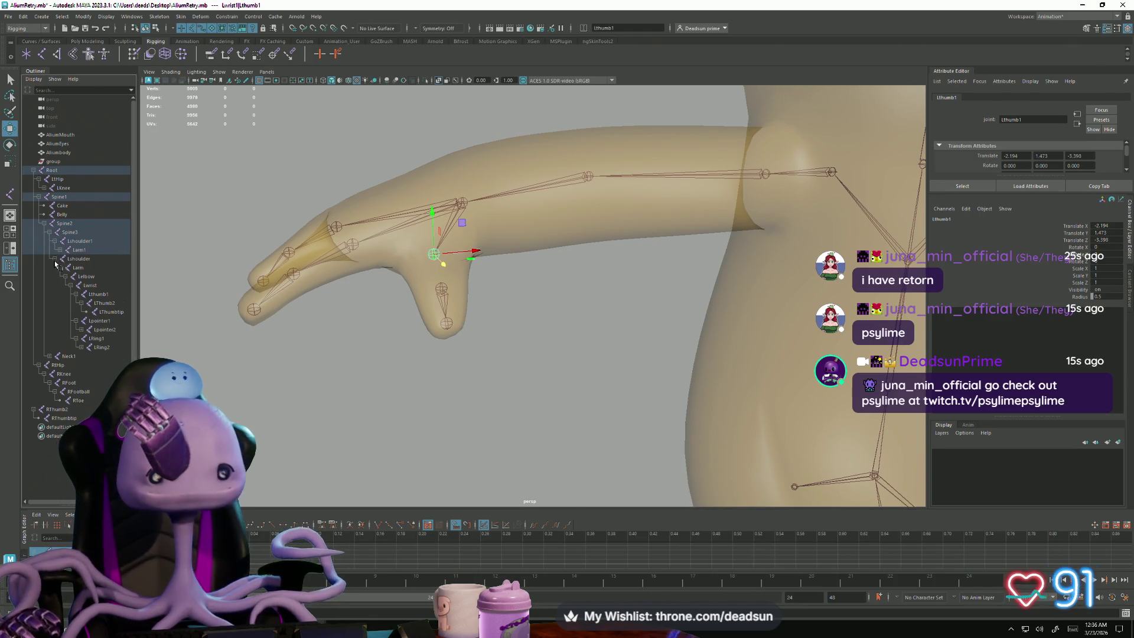
{"action": "left_click", "coordinate": [55, 260]}
{"action": "left_click", "coordinate": [62, 251]}
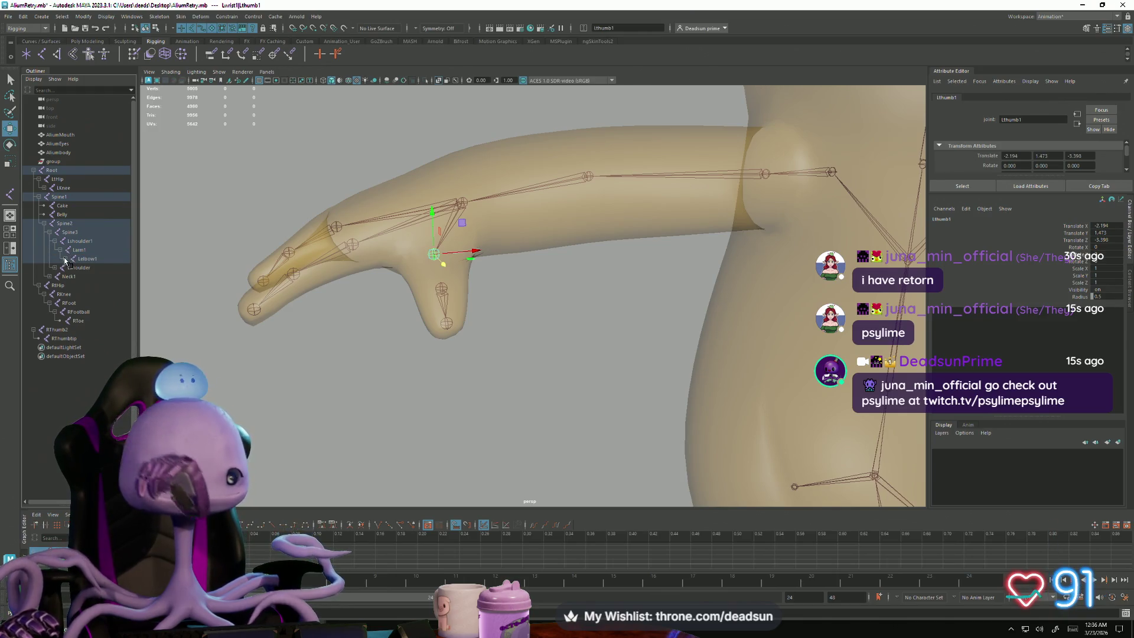
{"action": "left_click", "coordinate": [66, 259]}
{"action": "left_click", "coordinate": [73, 268]}
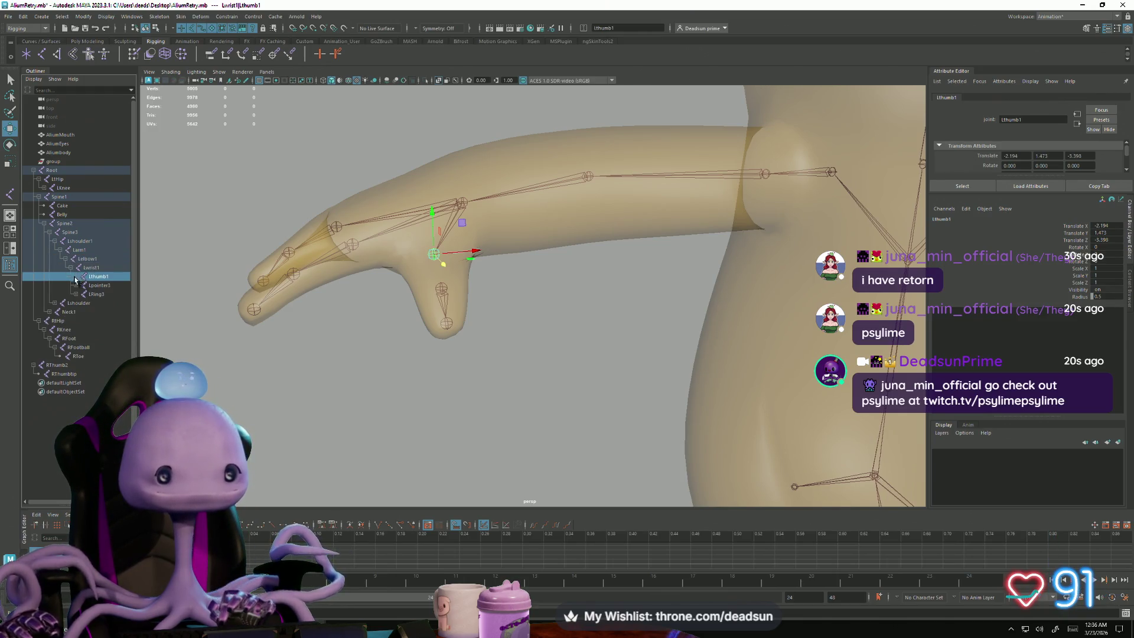
{"action": "left_click", "coordinate": [79, 251]}
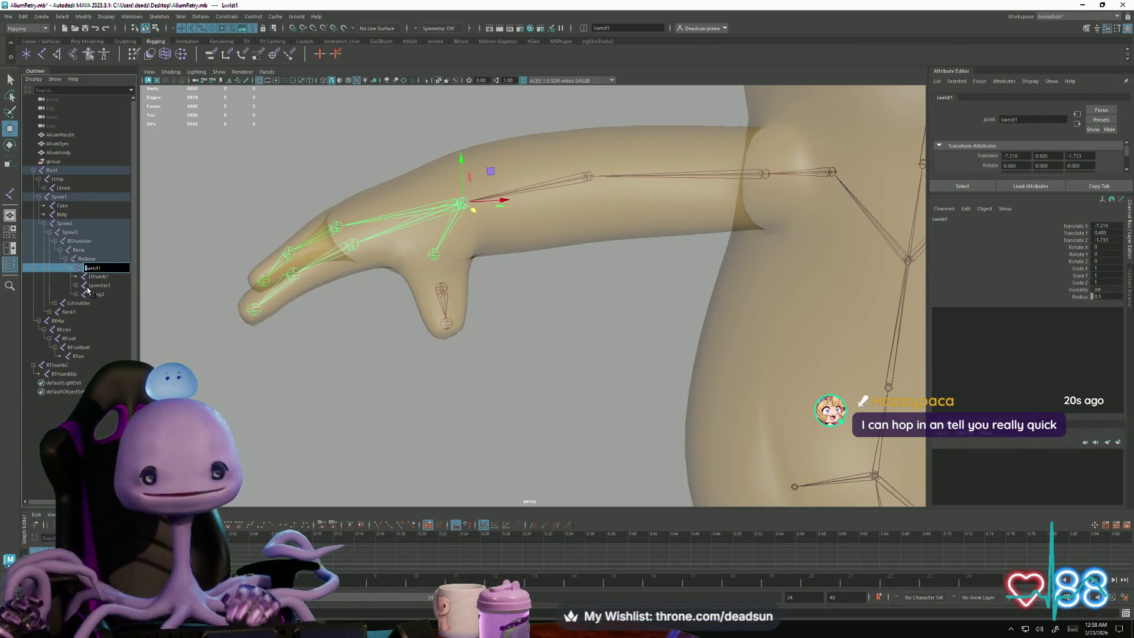
Step: Rename the wrist joint to Rwrist and the thumb joint to Rthumb
{"action": "key", "text": "Return"}
{"action": "scroll", "coordinate": [278, 278], "scroll_direction": "up", "scroll_amount": 5}
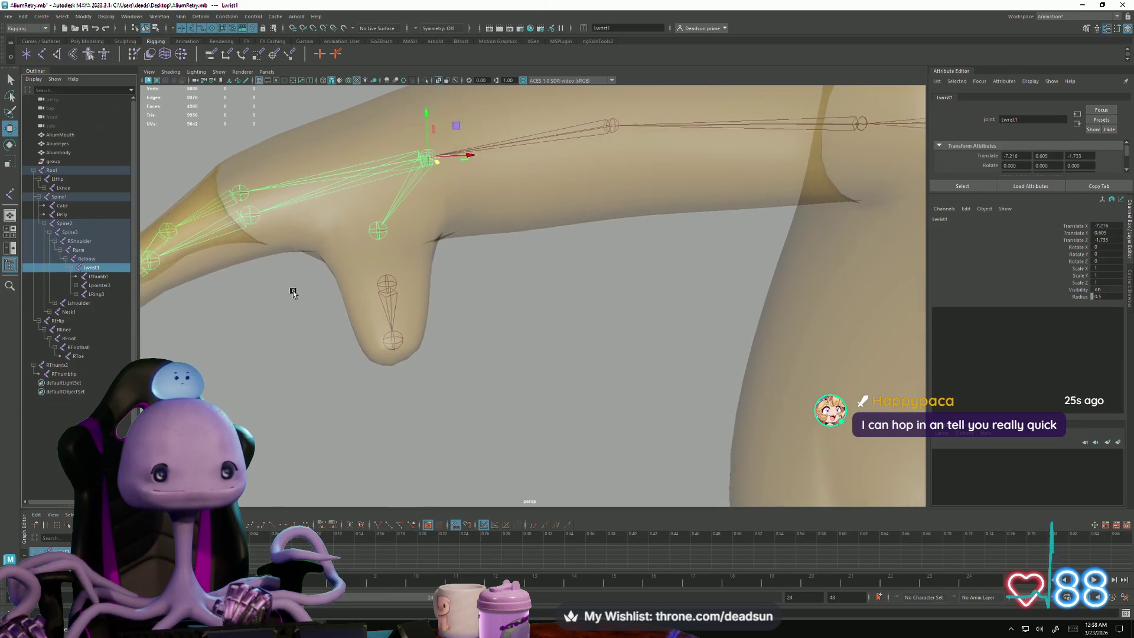
{"action": "double_click", "coordinate": [92, 269]}
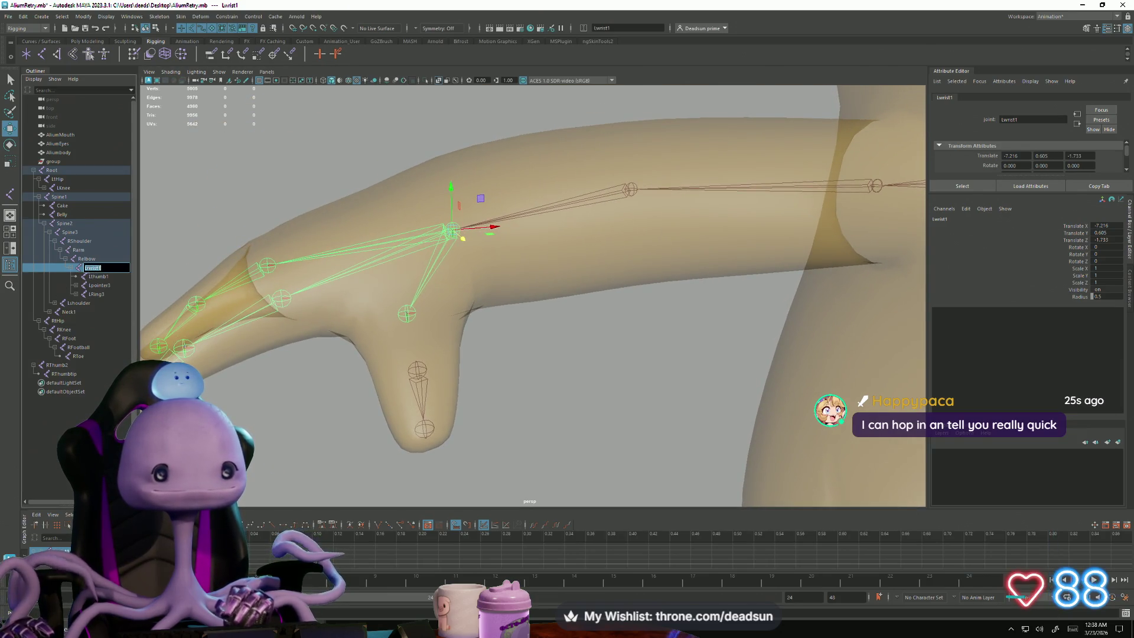
{"action": "key", "text": "BackSpace"}
{"action": "key", "text": "Return"}
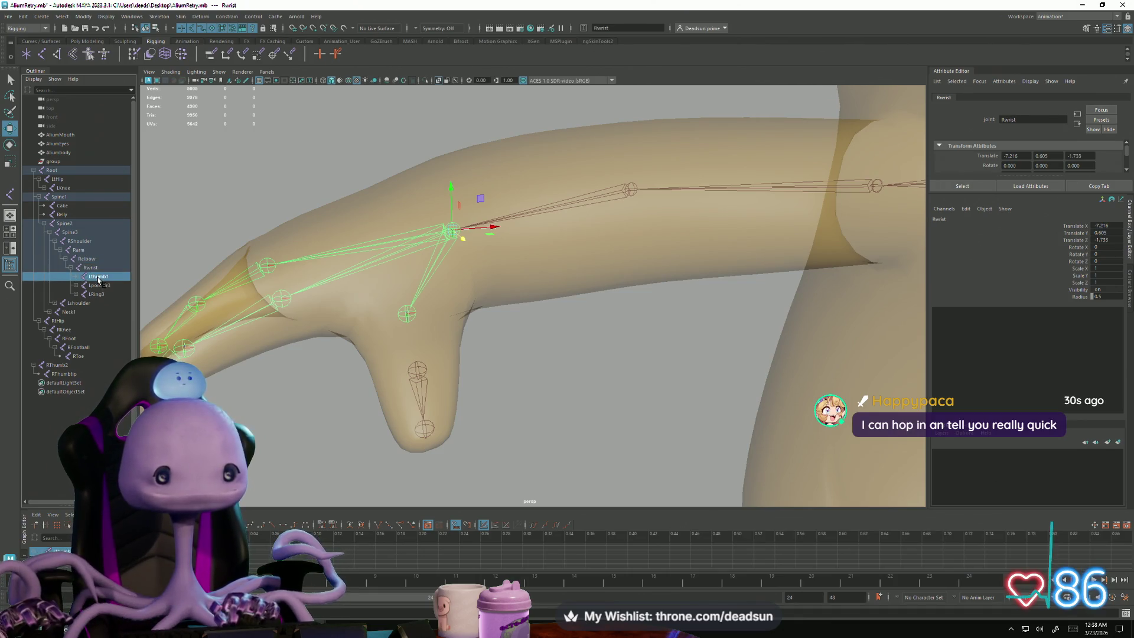
{"action": "left_click", "coordinate": [98, 276]}
{"action": "double_click", "coordinate": [99, 276]}
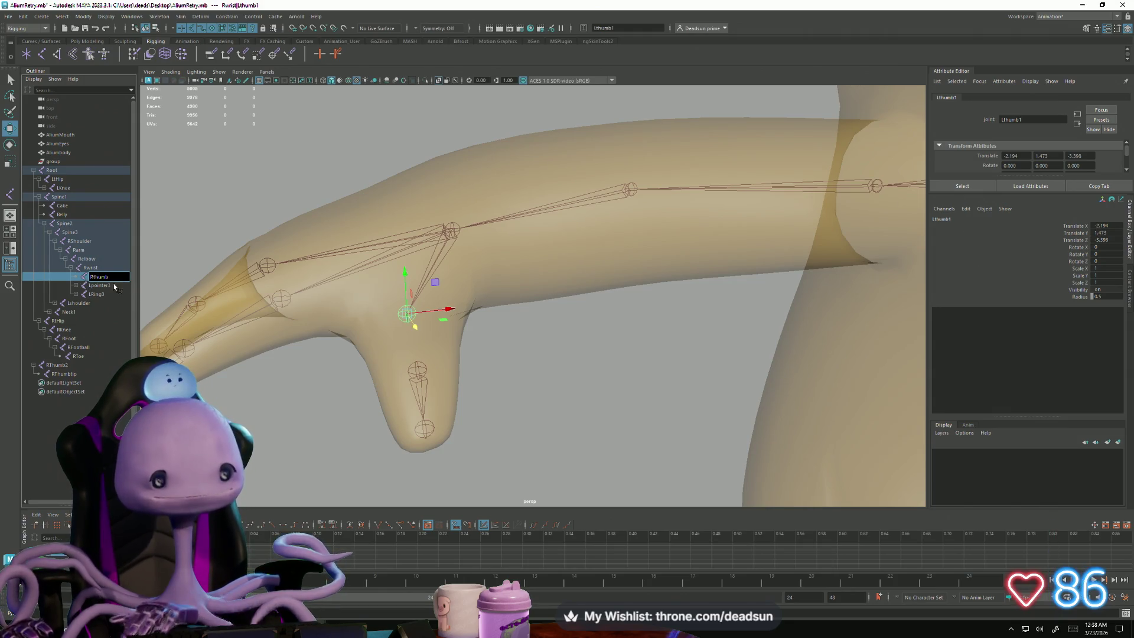
{"action": "key", "text": "Return"}
Step: Expand Lpointer3 and Lpointer4 to reveal the pointer fingertip joint
{"action": "left_click", "coordinate": [91, 287]}
{"action": "left_click", "coordinate": [77, 286]}
{"action": "left_click", "coordinate": [76, 287]}
{"action": "left_click", "coordinate": [77, 286]}
{"action": "left_click", "coordinate": [81, 295]}
Step: Rename Lpointer3 to Rpointer and give Lpointer4 an R-prefixed name
{"action": "double_click", "coordinate": [102, 286]}
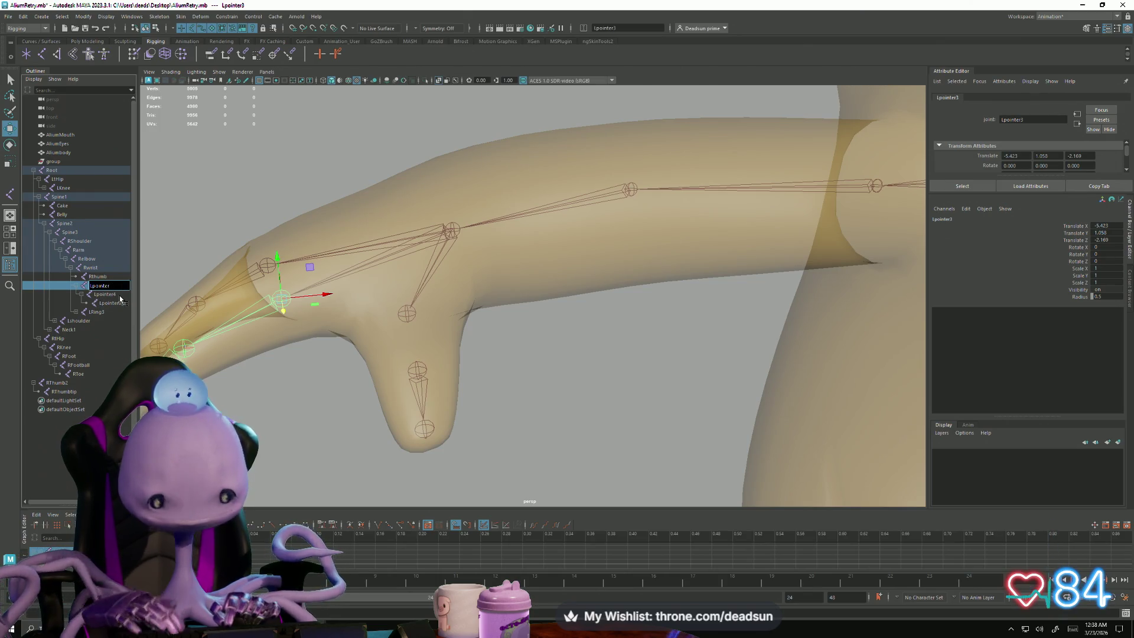
{"action": "key", "text": "BackSpace"}
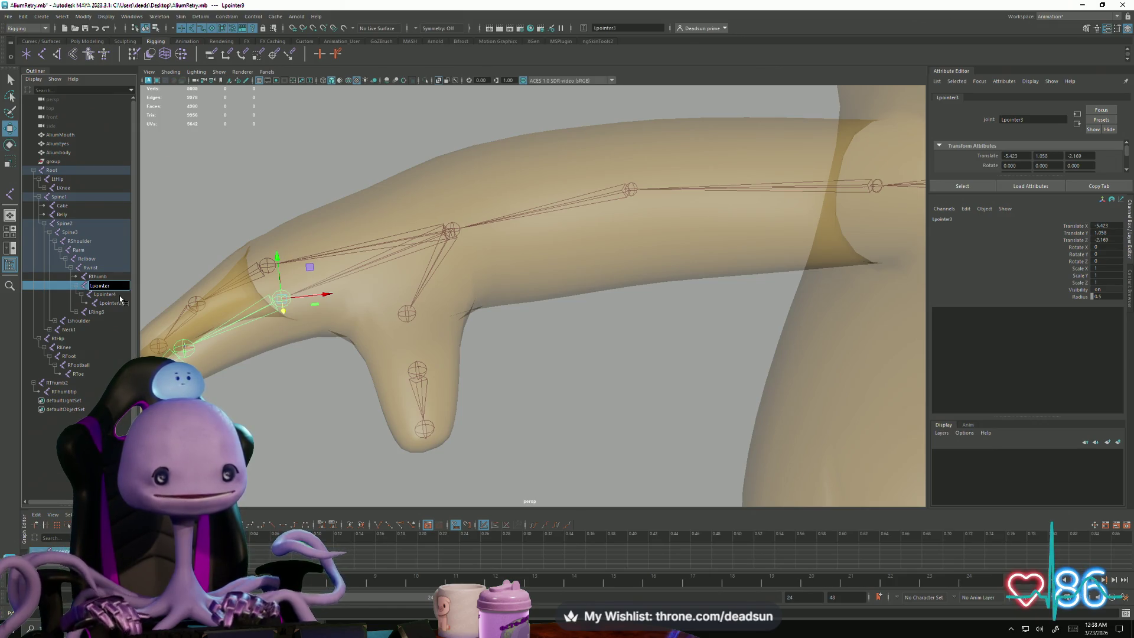
{"action": "key", "text": "BackSpace"}
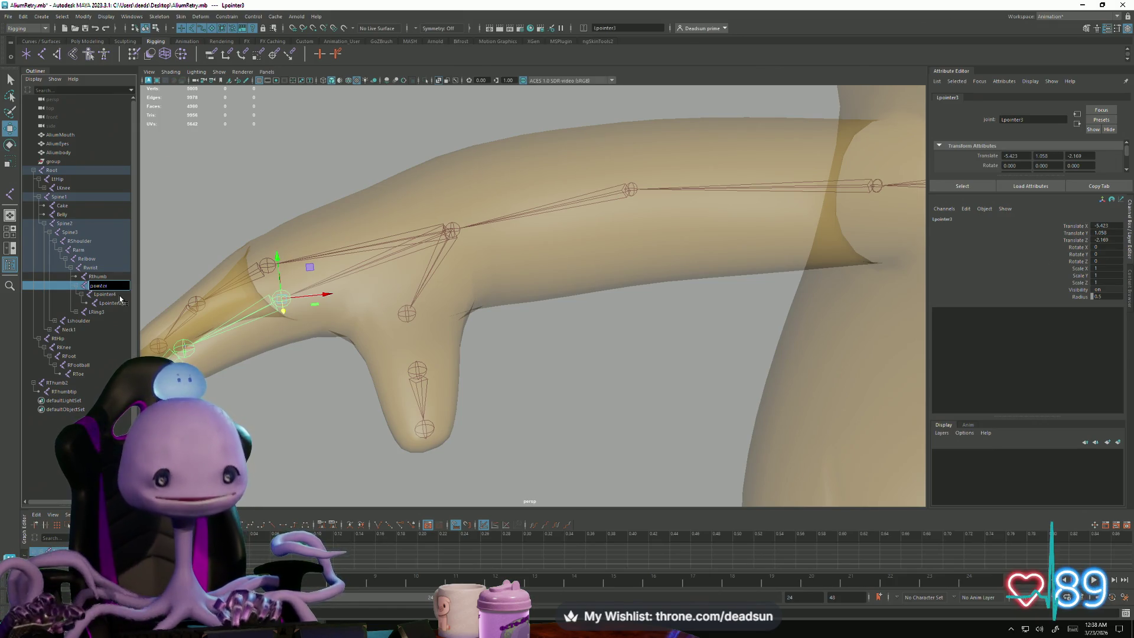
{"action": "type", "text": "R"}
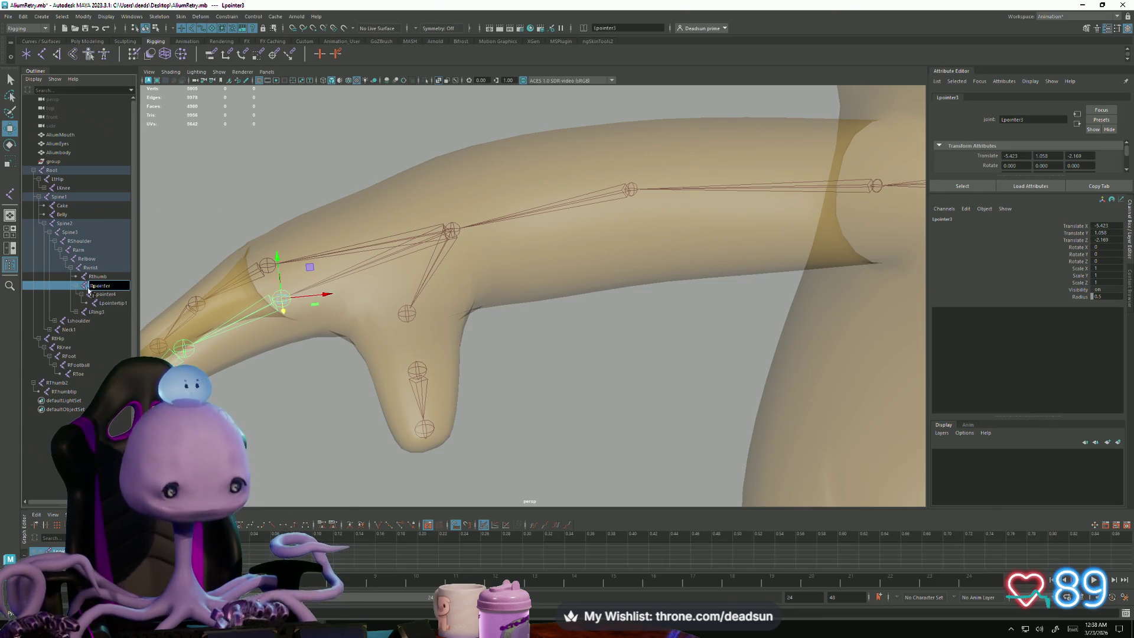
{"action": "left_click", "coordinate": [104, 295]}
{"action": "double_click", "coordinate": [101, 295]}
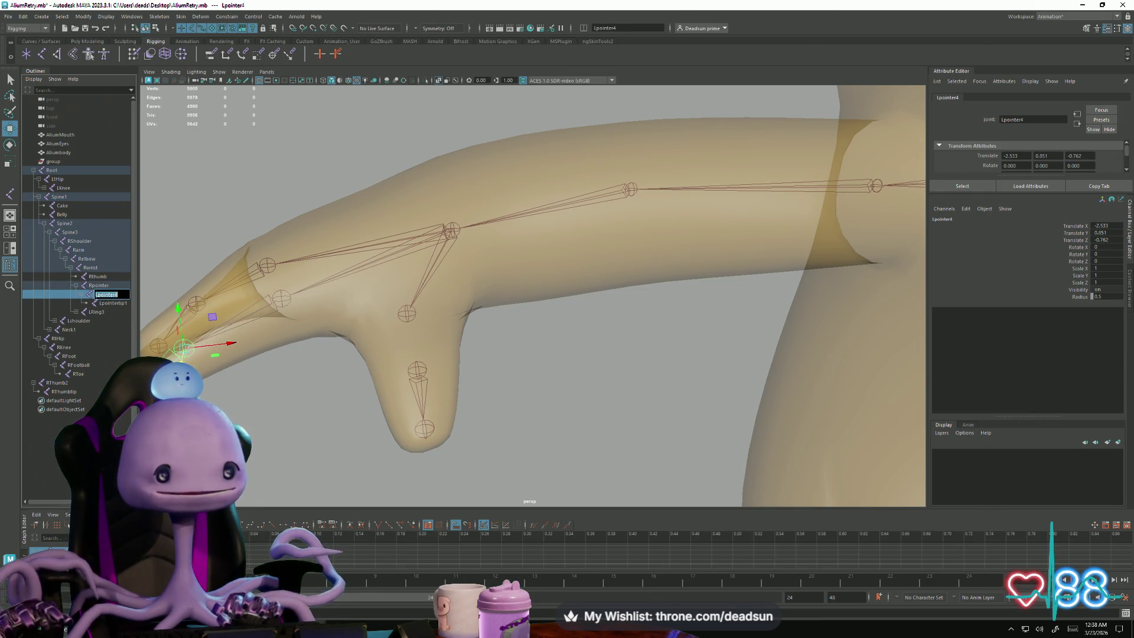
{"action": "type", "text": "R"}
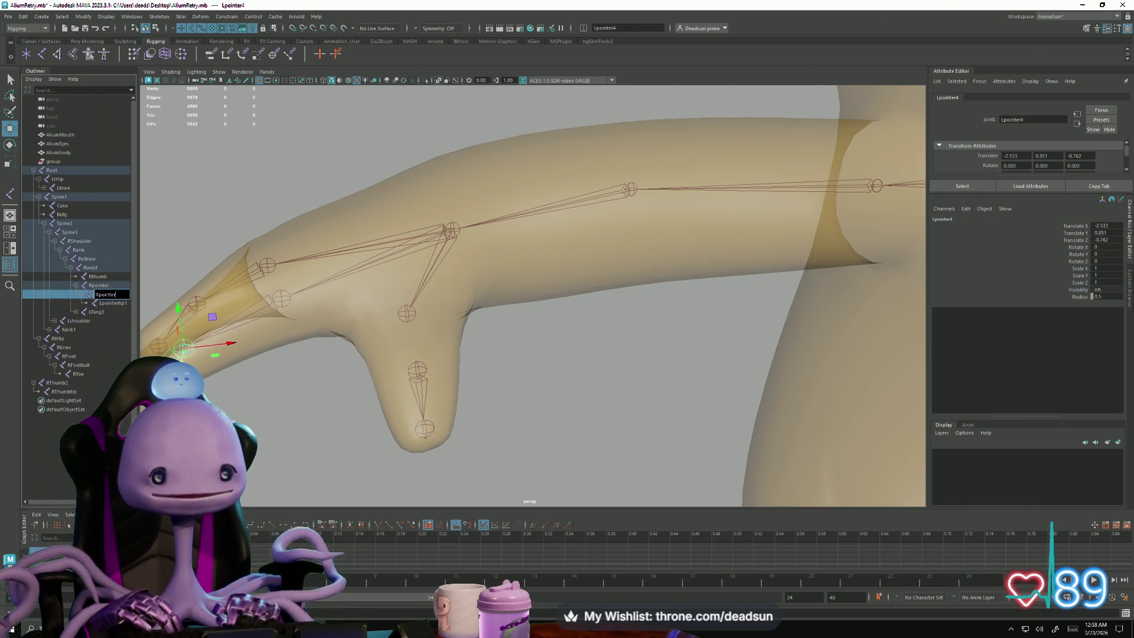
{"action": "key", "text": "Return"}
Step: Switch to Photoshop and zoom and pan around the AlienDrawing.psd canvas
{"action": "key", "text": "alt+Tab"}
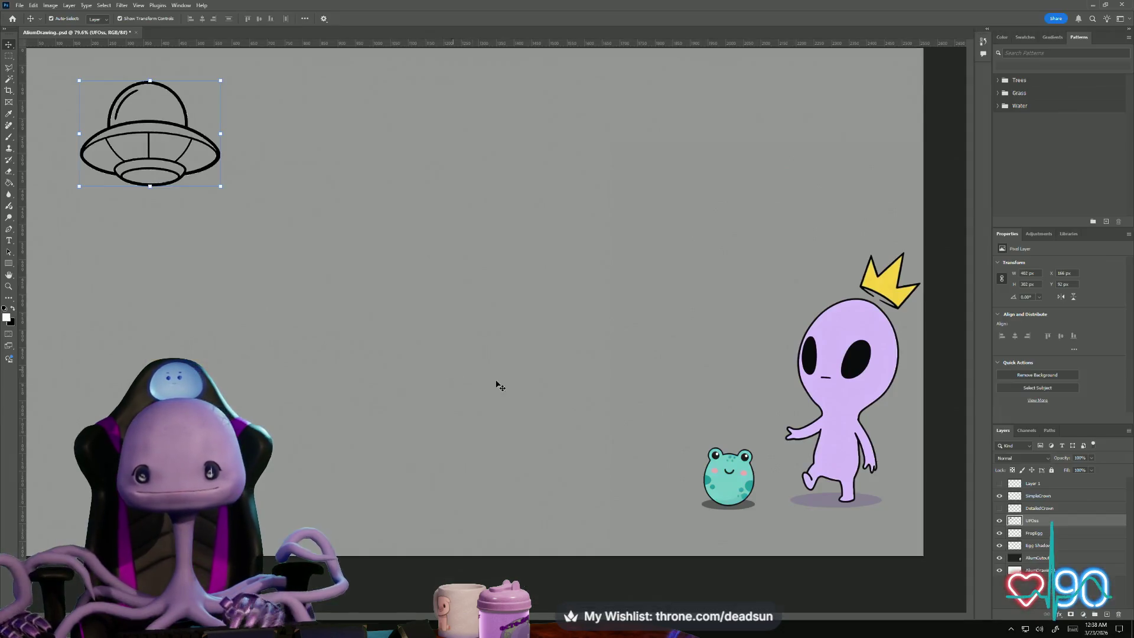
{"action": "scroll", "coordinate": [564, 402], "scroll_direction": "down", "scroll_amount": 1}
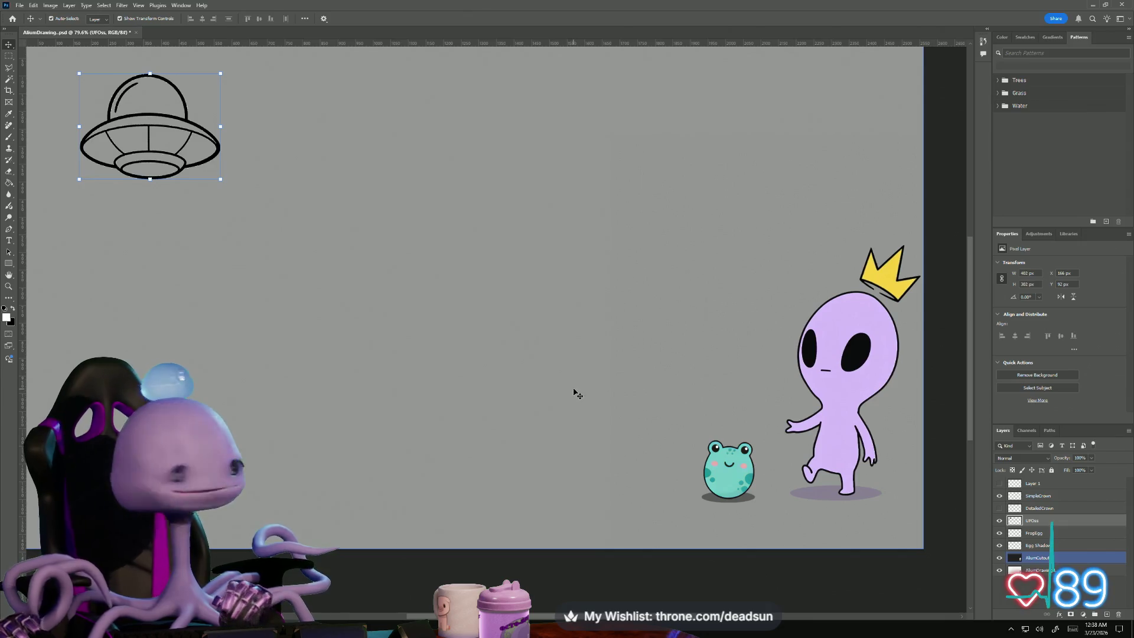
{"action": "scroll", "coordinate": [668, 405], "scroll_direction": "up", "scroll_amount": 3, "text": "alt"}
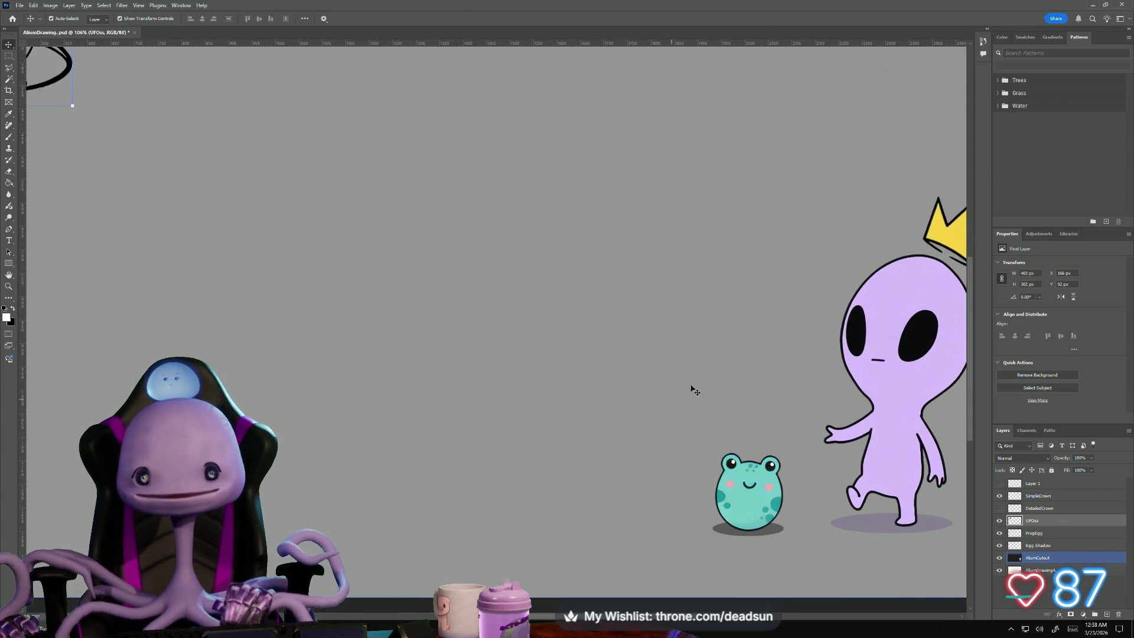
{"action": "scroll", "coordinate": [694, 390], "scroll_direction": "right", "scroll_amount": 10, "text": "ctrl"}
{"action": "scroll", "coordinate": [398, 334], "scroll_direction": "up", "scroll_amount": 1, "text": "alt"}
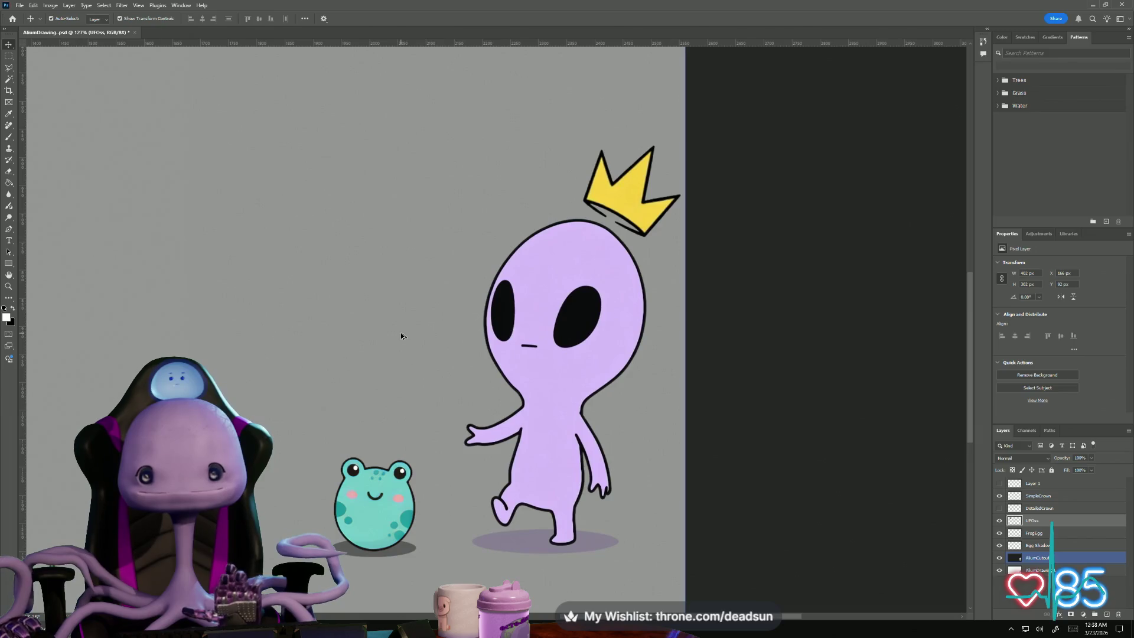
{"action": "scroll", "coordinate": [256, 419], "scroll_direction": "left", "scroll_amount": 3, "text": "ctrl"}
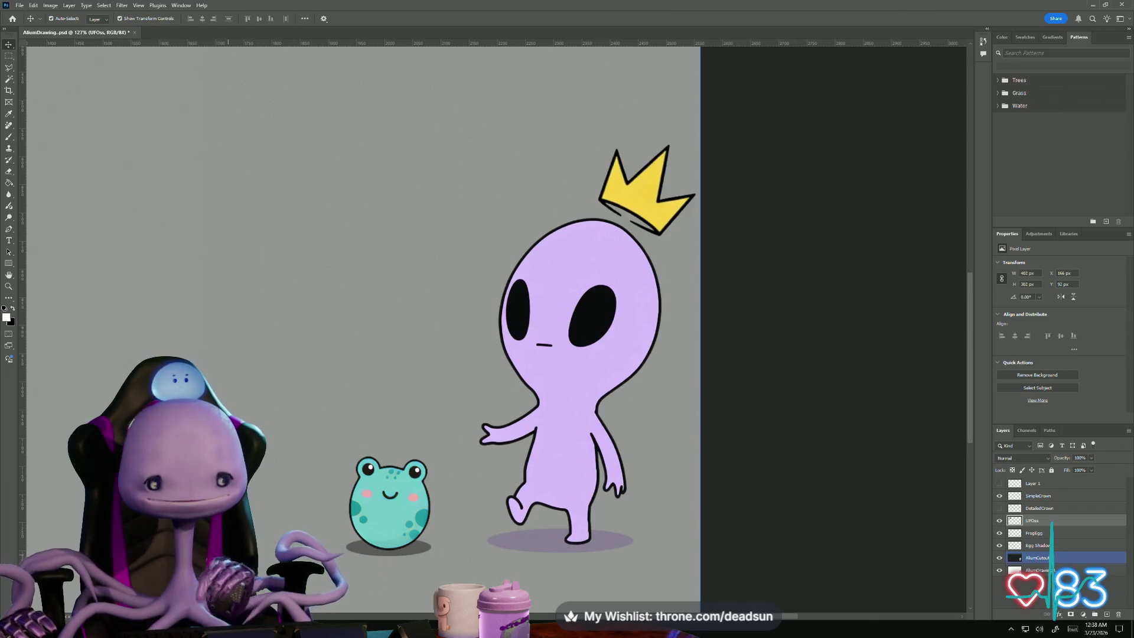
{"action": "scroll", "coordinate": [262, 448], "scroll_direction": "down", "scroll_amount": 3, "text": "alt"}
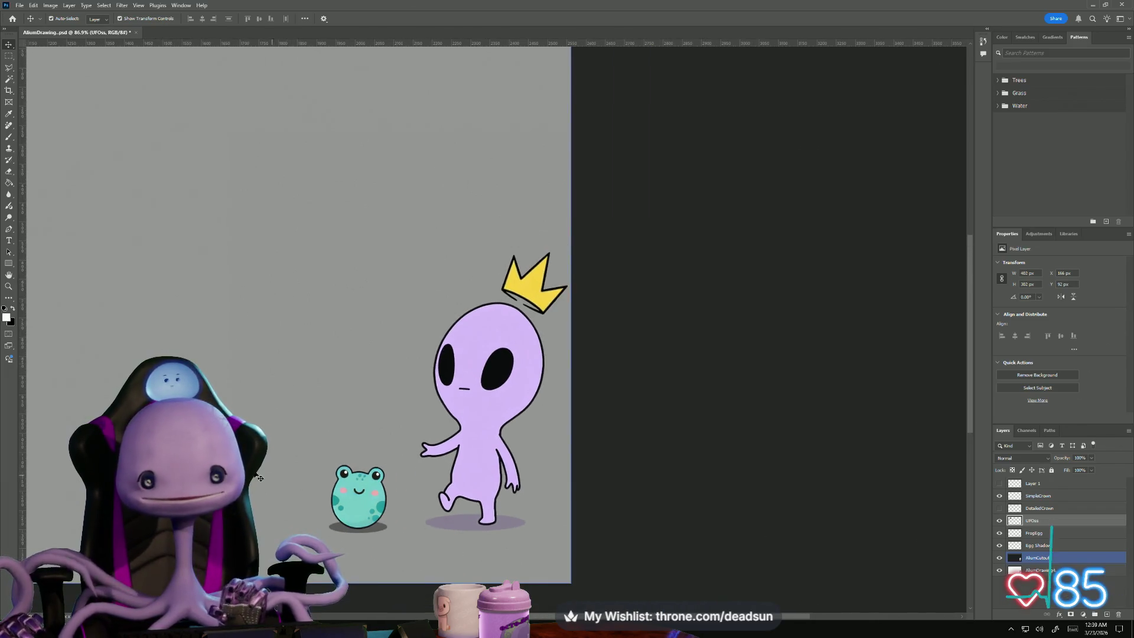
{"action": "left_click_drag", "start_coordinate": [267, 462], "coordinate": [367, 471]}
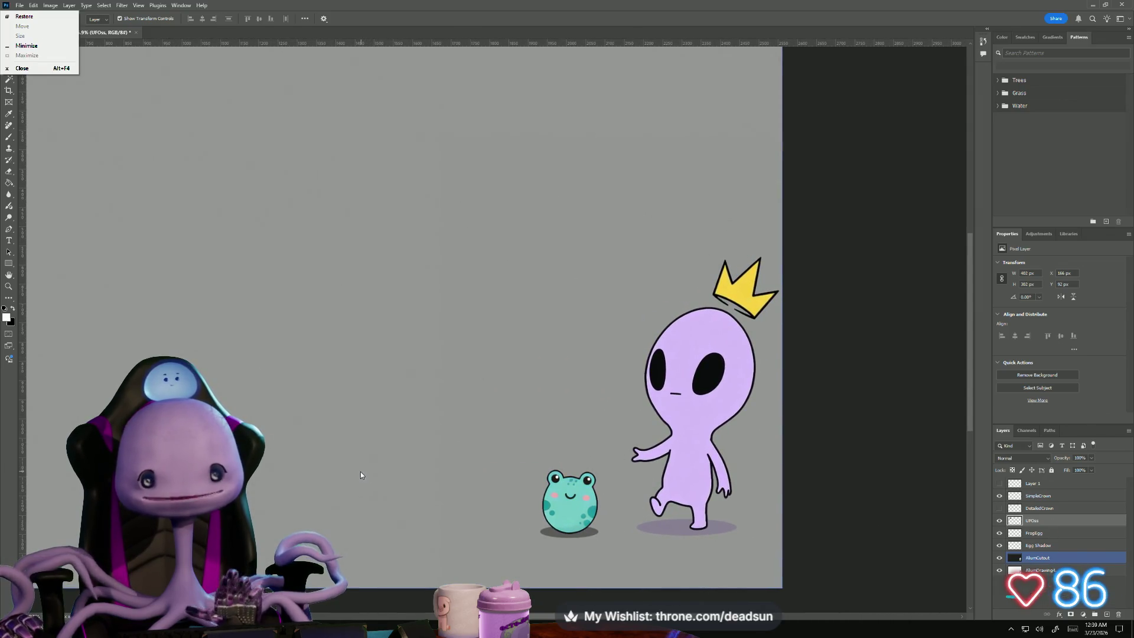
{"action": "scroll", "coordinate": [352, 437], "scroll_direction": "down", "scroll_amount": 3, "text": "alt"}
{"action": "scroll", "coordinate": [348, 444], "scroll_direction": "up", "scroll_amount": 1, "text": "alt"}
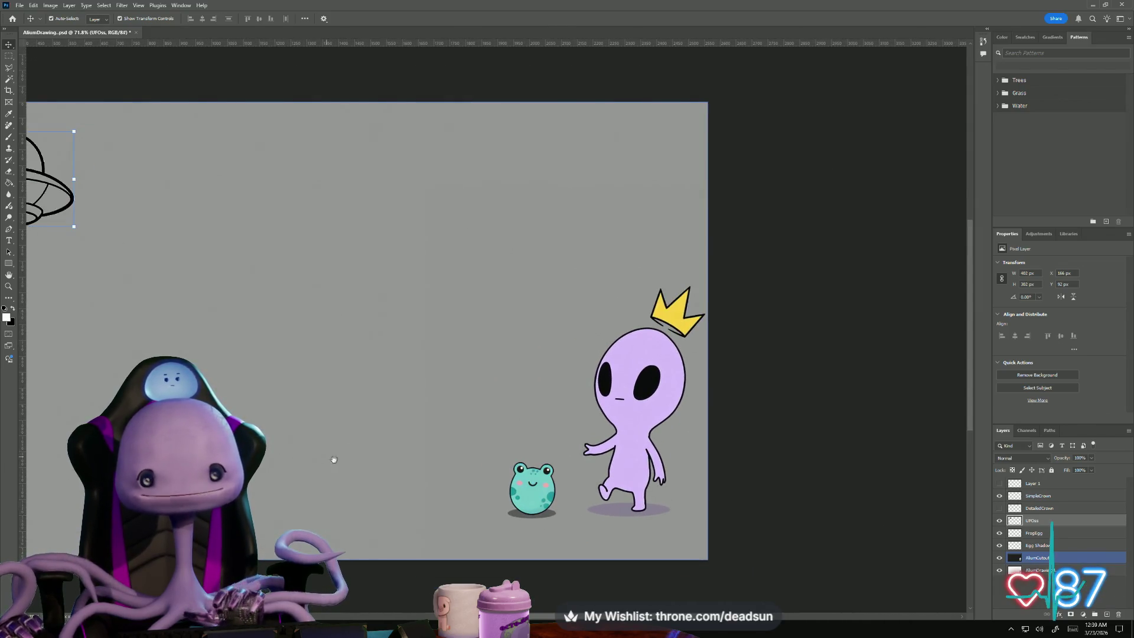
{"action": "scroll", "coordinate": [350, 446], "scroll_direction": "down", "scroll_amount": 1, "text": "alt"}
{"action": "mouse_move", "coordinate": [317, 440]}
{"action": "left_mouse_down"}
{"action": "mouse_move", "coordinate": [455, 449]}
{"action": "mouse_move", "coordinate": [435, 435]}
{"action": "left_mouse_up"}
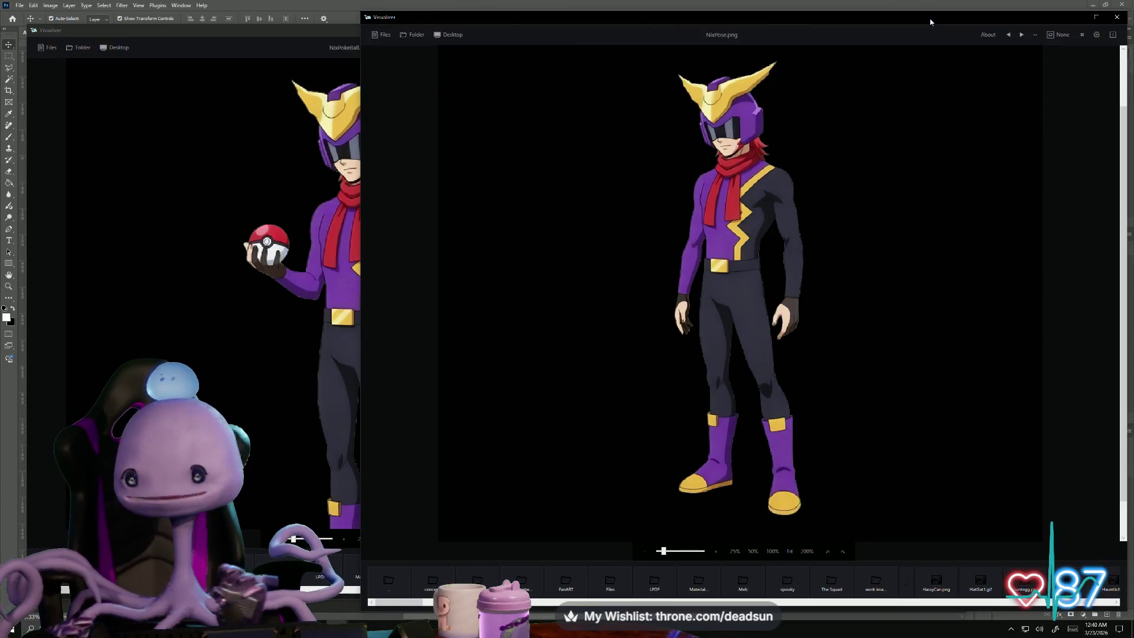
Step: Bring the NixPokeBall image to the front and zoom in and out on it
{"action": "scroll", "coordinate": [690, 153], "scroll_direction": "up", "scroll_amount": 4}
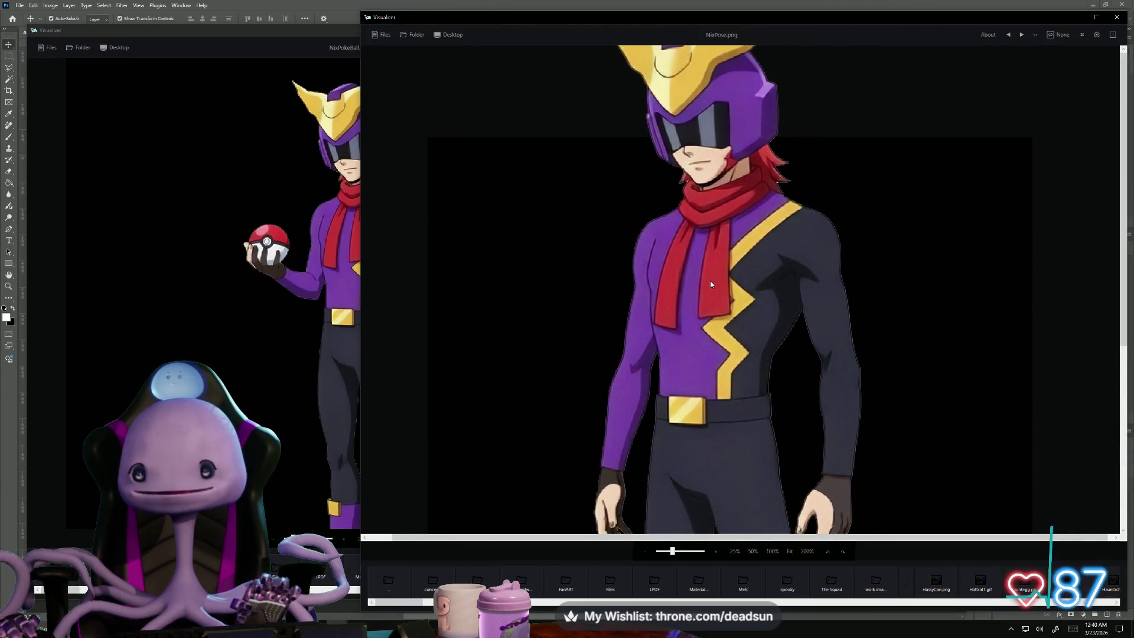
{"action": "scroll", "coordinate": [710, 275], "scroll_direction": "down", "scroll_amount": 4}
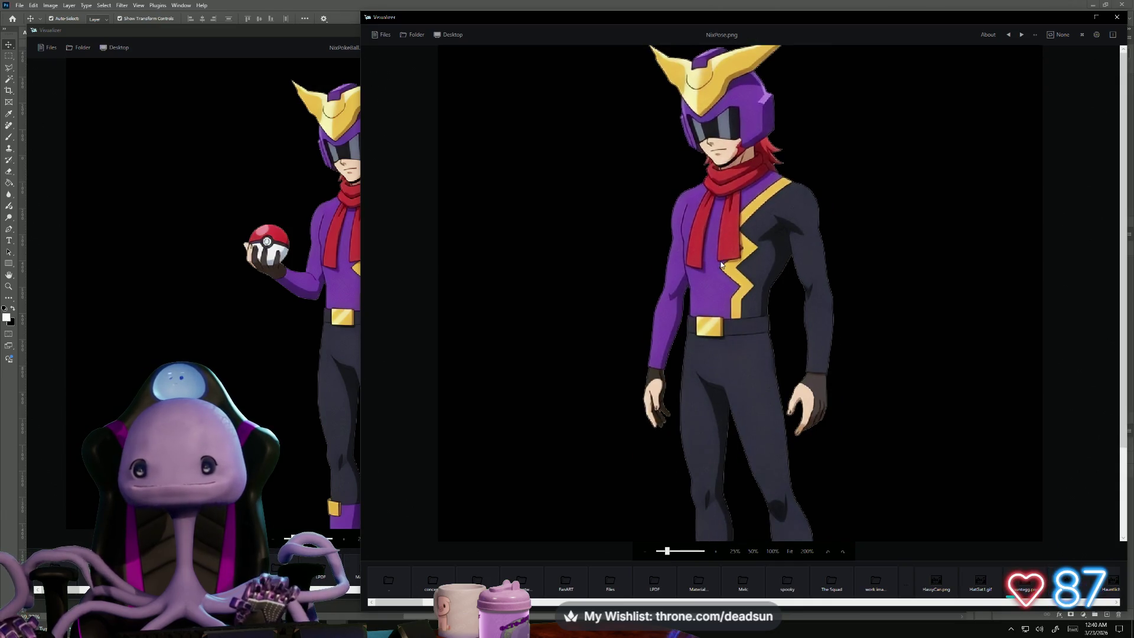
{"action": "scroll", "coordinate": [717, 293], "scroll_direction": "down", "scroll_amount": 2}
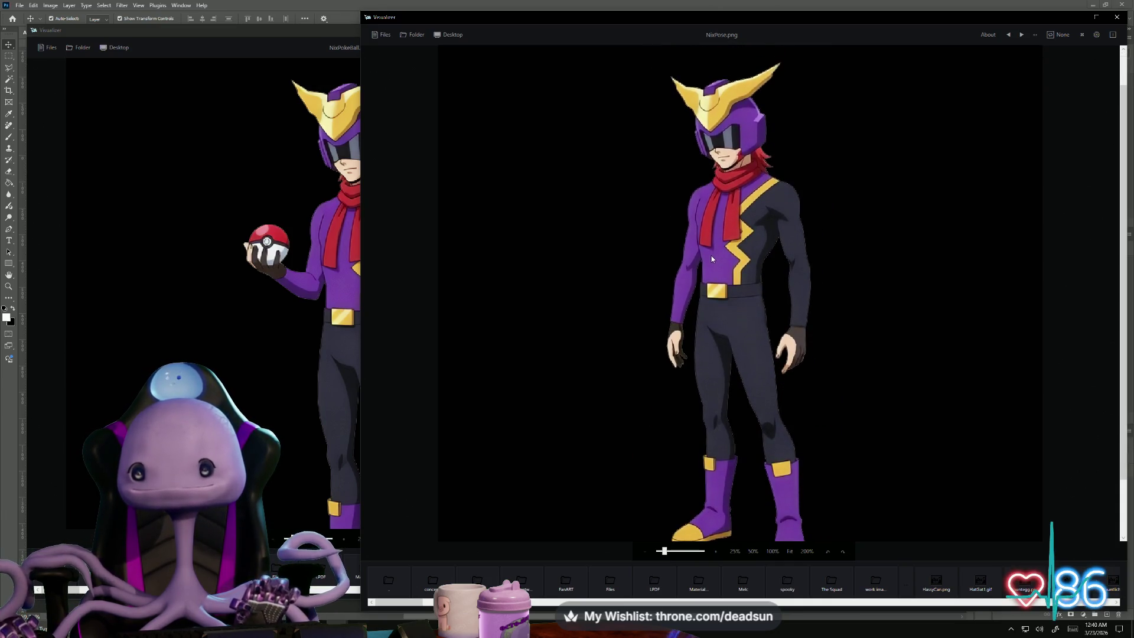
{"action": "left_click", "coordinate": [268, 319]}
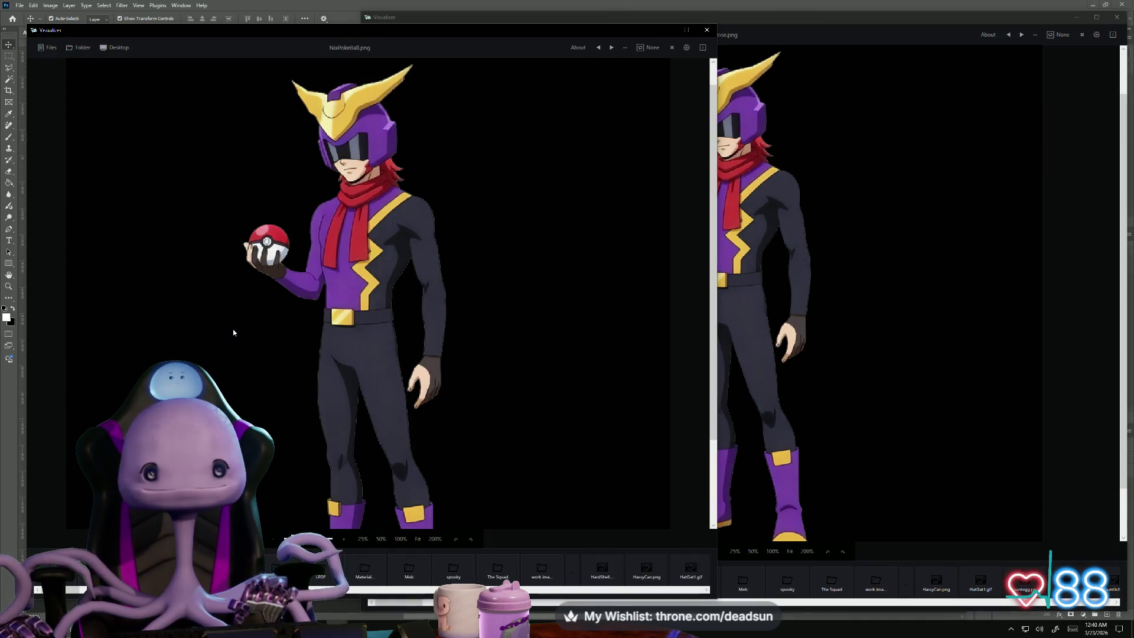
{"action": "scroll", "coordinate": [378, 298], "scroll_direction": "up", "scroll_amount": 2}
{"action": "scroll", "coordinate": [378, 298], "scroll_direction": "up", "scroll_amount": 3}
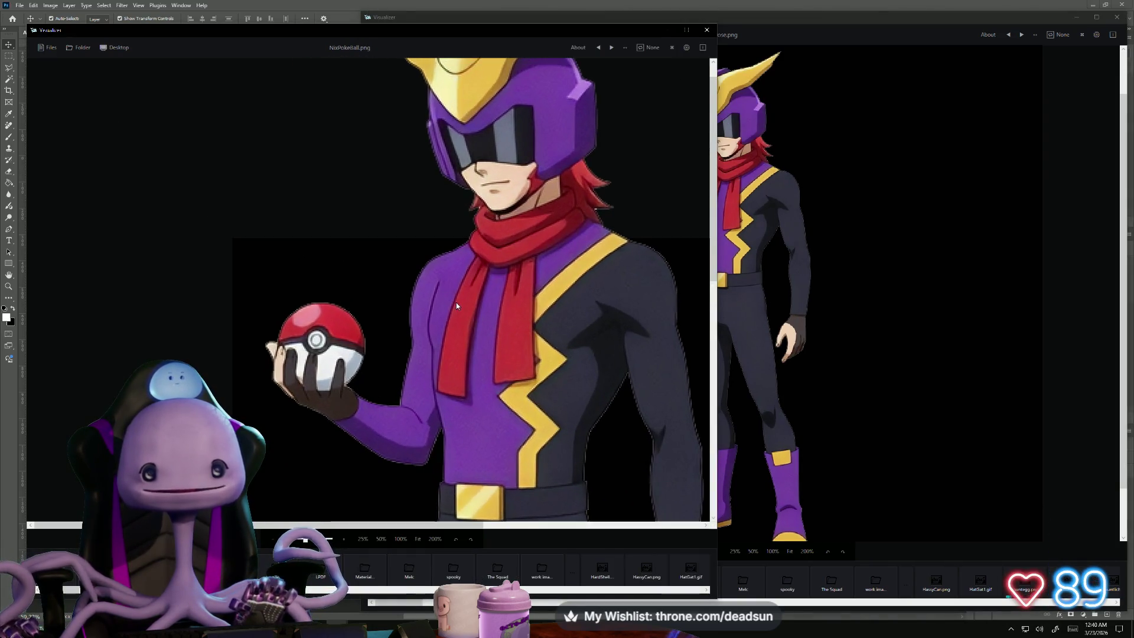
{"action": "scroll", "coordinate": [456, 306], "scroll_direction": "down", "scroll_amount": 5}
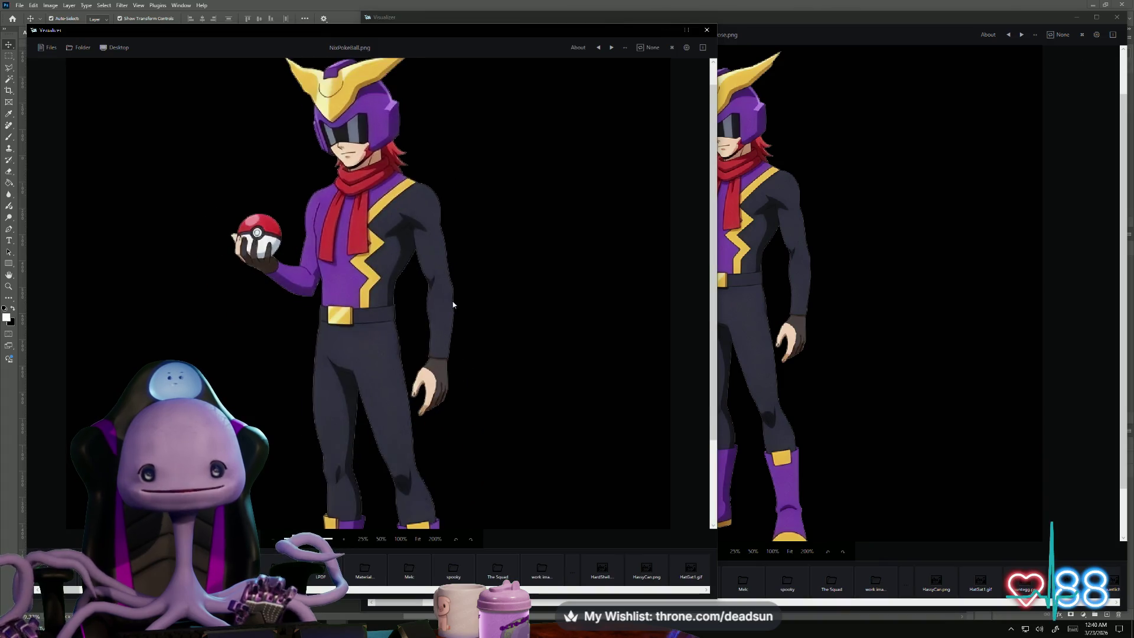
{"action": "scroll", "coordinate": [429, 319], "scroll_direction": "up", "scroll_amount": 3}
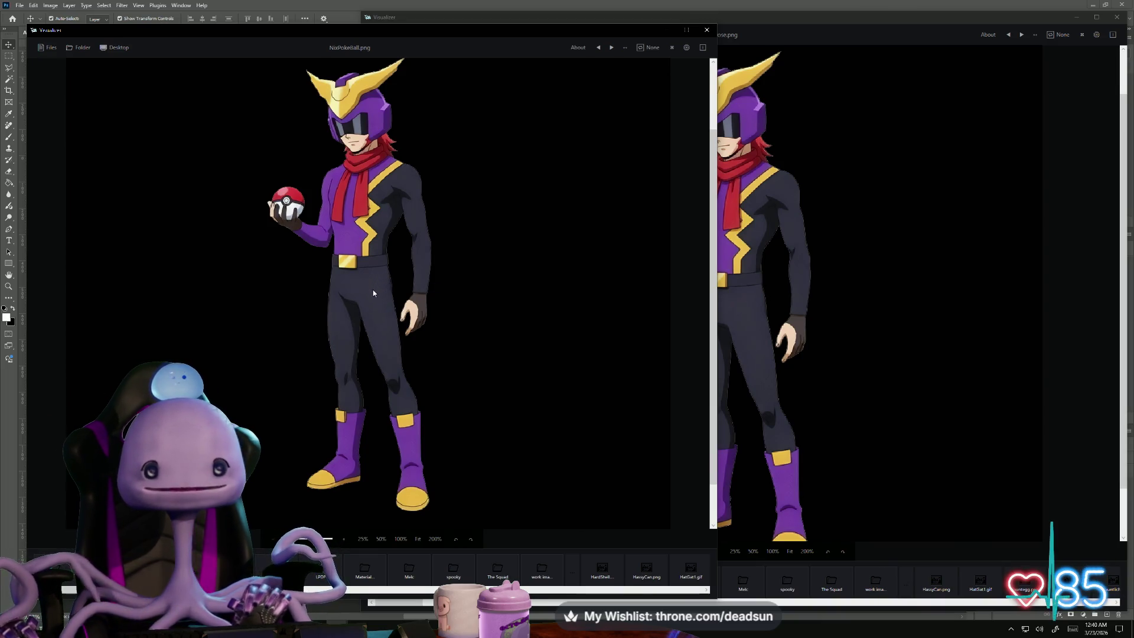
{"action": "scroll", "coordinate": [373, 297], "scroll_direction": "up", "scroll_amount": 5}
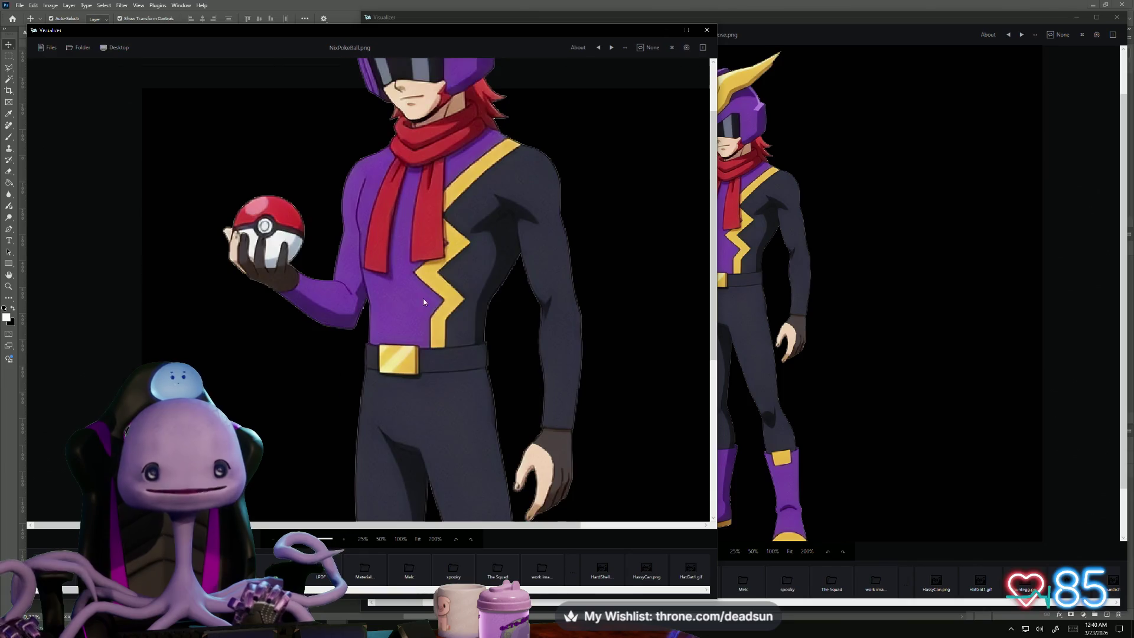
{"action": "scroll", "coordinate": [424, 302], "scroll_direction": "down", "scroll_amount": 5}
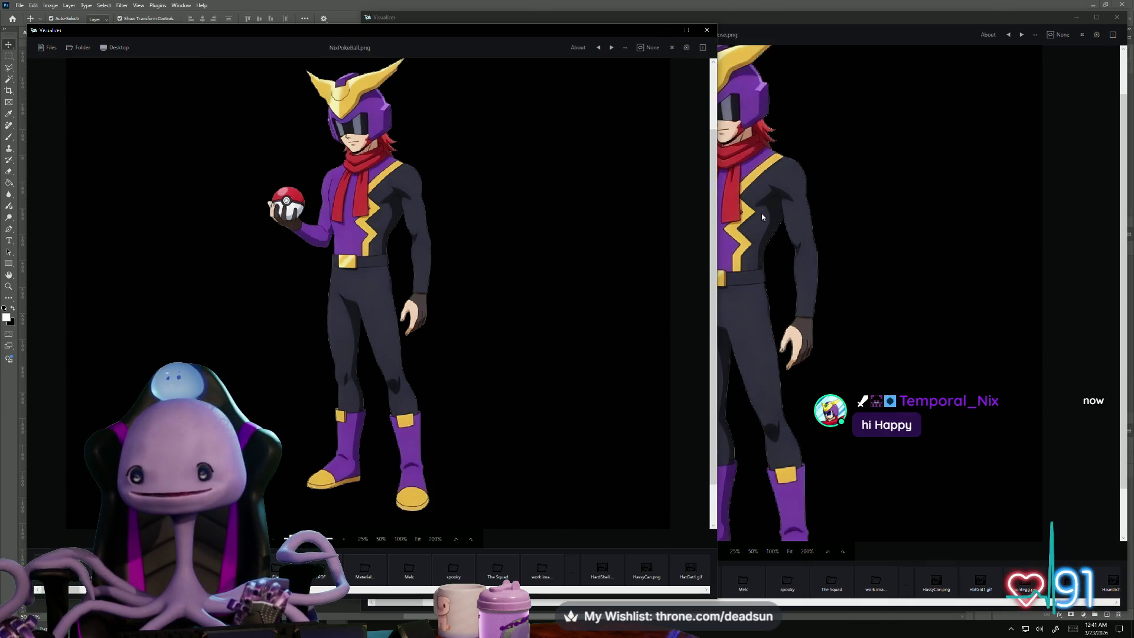
{"action": "scroll", "coordinate": [431, 241], "scroll_direction": "up", "scroll_amount": 1}
{"action": "scroll", "coordinate": [431, 241], "scroll_direction": "down", "scroll_amount": 1}
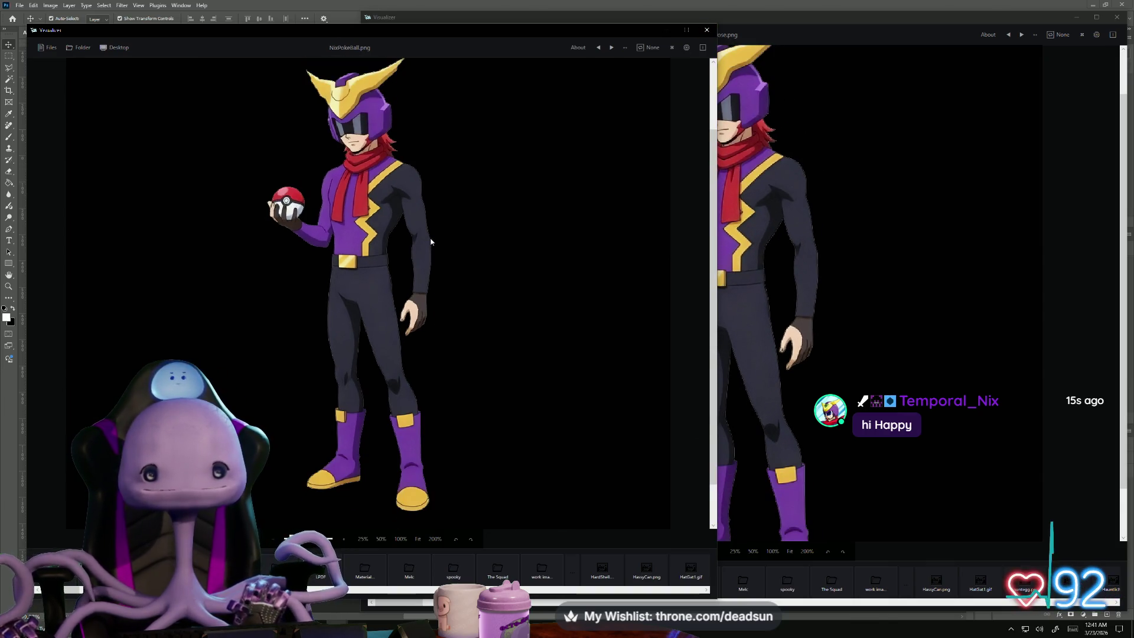
Step: Reposition the NixPokeBall window, inspect the head and scarf close-up, then close it
{"action": "mouse_move", "coordinate": [474, 31]}
{"action": "left_mouse_down"}
{"action": "mouse_move", "coordinate": [585, 16]}
{"action": "mouse_move", "coordinate": [495, 42]}
{"action": "left_mouse_up"}
{"action": "left_click_drag", "start_coordinate": [467, 30], "coordinate": [464, 30]}
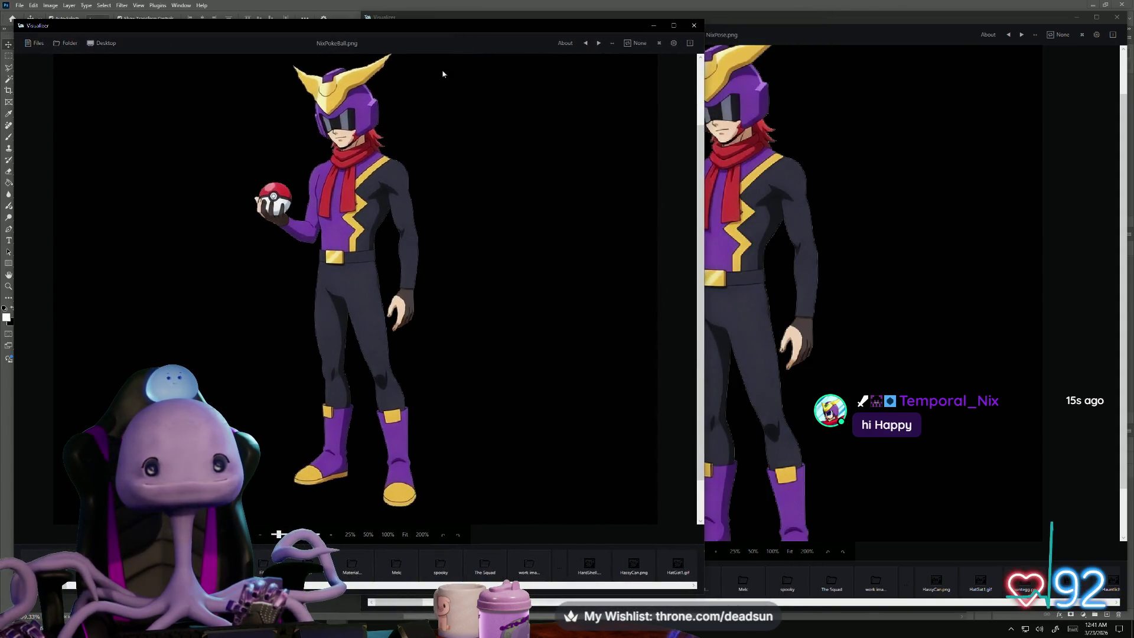
{"action": "scroll", "coordinate": [441, 261], "scroll_direction": "up", "scroll_amount": 5}
{"action": "left_click_drag", "start_coordinate": [441, 260], "coordinate": [476, 268]}
{"action": "scroll", "coordinate": [259, 373], "scroll_direction": "up", "scroll_amount": 5}
{"action": "mouse_move", "coordinate": [259, 373]}
{"action": "left_mouse_down"}
{"action": "mouse_move", "coordinate": [321, 303]}
{"action": "mouse_move", "coordinate": [443, 247]}
{"action": "mouse_move", "coordinate": [296, 378]}
{"action": "left_mouse_up"}
{"action": "scroll", "coordinate": [297, 378], "scroll_direction": "down", "scroll_amount": 10}
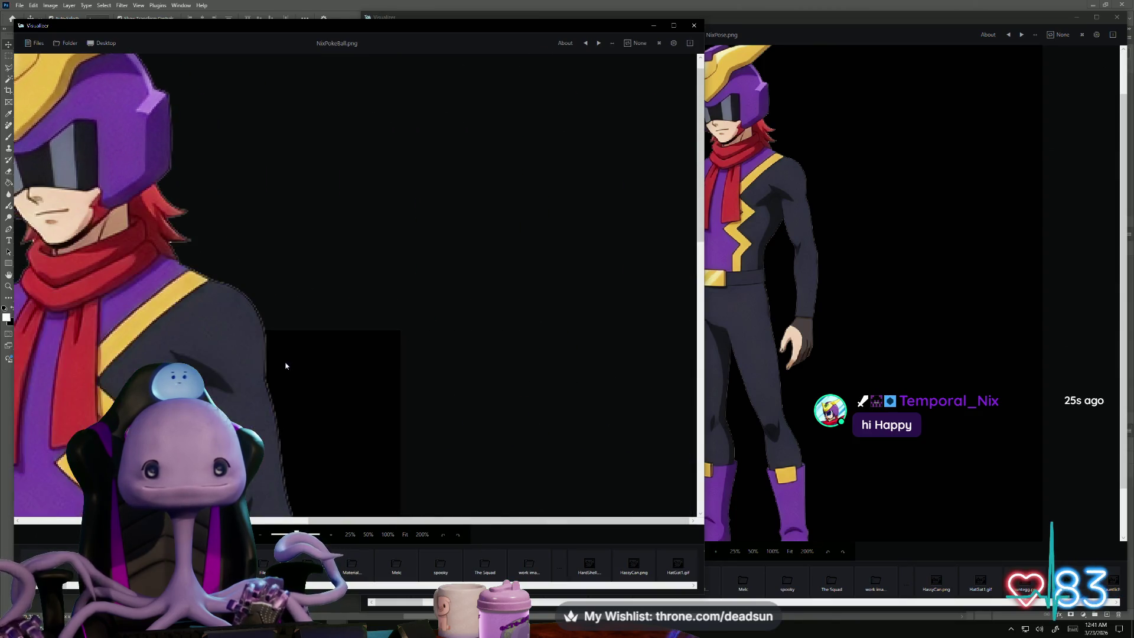
{"action": "scroll", "coordinate": [324, 367], "scroll_direction": "up", "scroll_amount": 5}
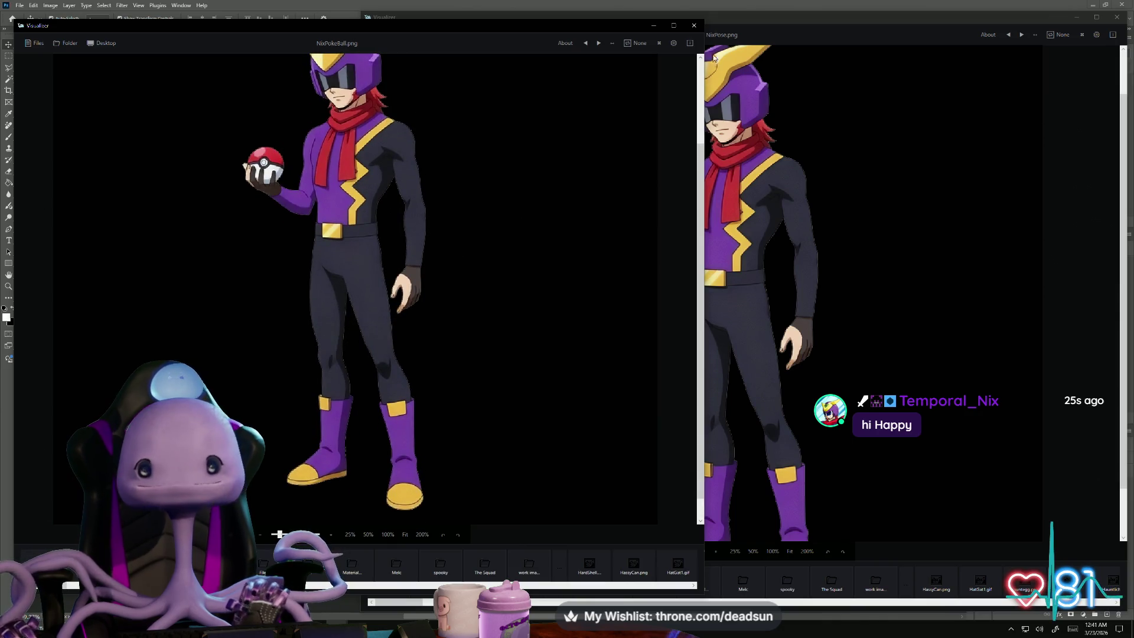
{"action": "left_click", "coordinate": [693, 25]}
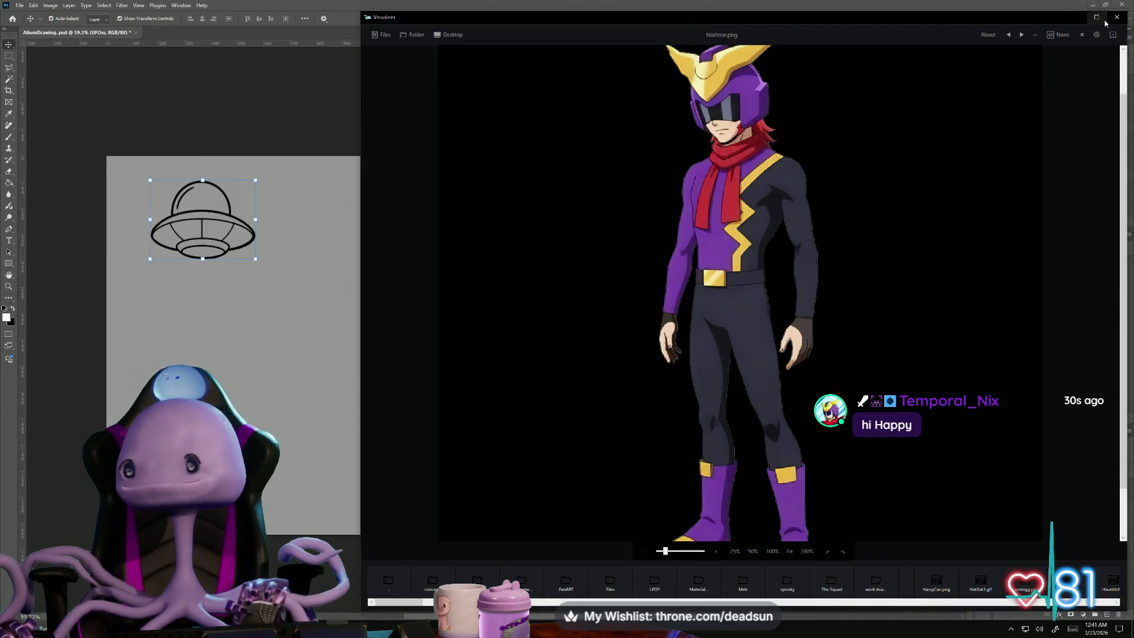
Step: Move the NixPose viewer window left, zoom around it, and close it
{"action": "mouse_move", "coordinate": [1010, 21]}
{"action": "left_mouse_down"}
{"action": "mouse_move", "coordinate": [725, 27]}
{"action": "mouse_move", "coordinate": [791, 26]}
{"action": "left_mouse_up"}
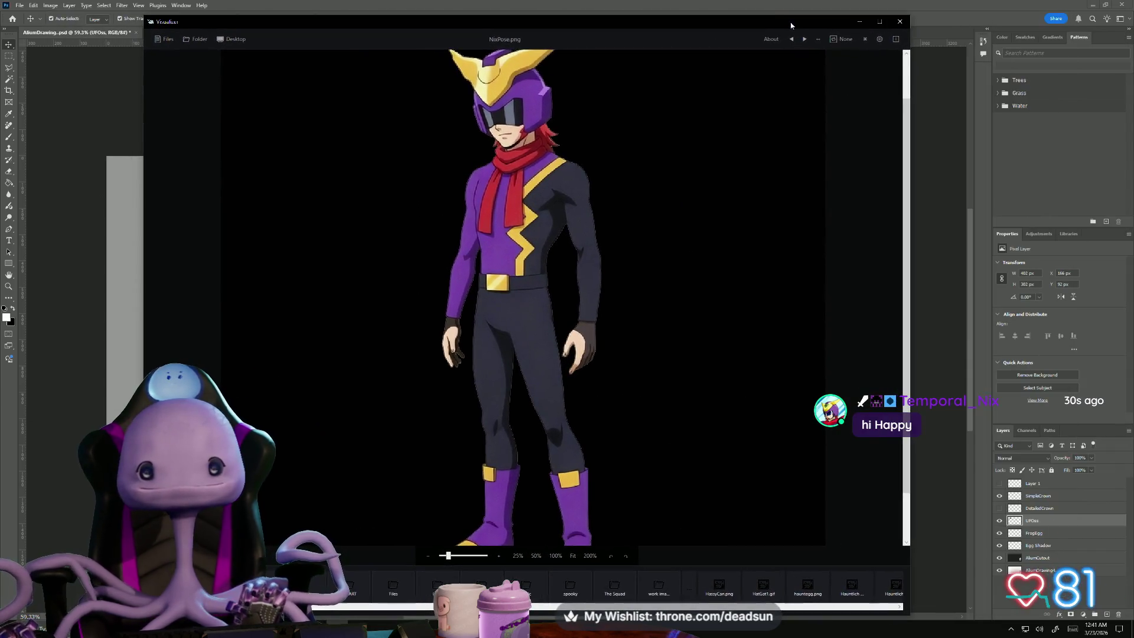
{"action": "scroll", "coordinate": [533, 254], "scroll_direction": "up", "scroll_amount": 5}
{"action": "scroll", "coordinate": [535, 253], "scroll_direction": "down", "scroll_amount": 3}
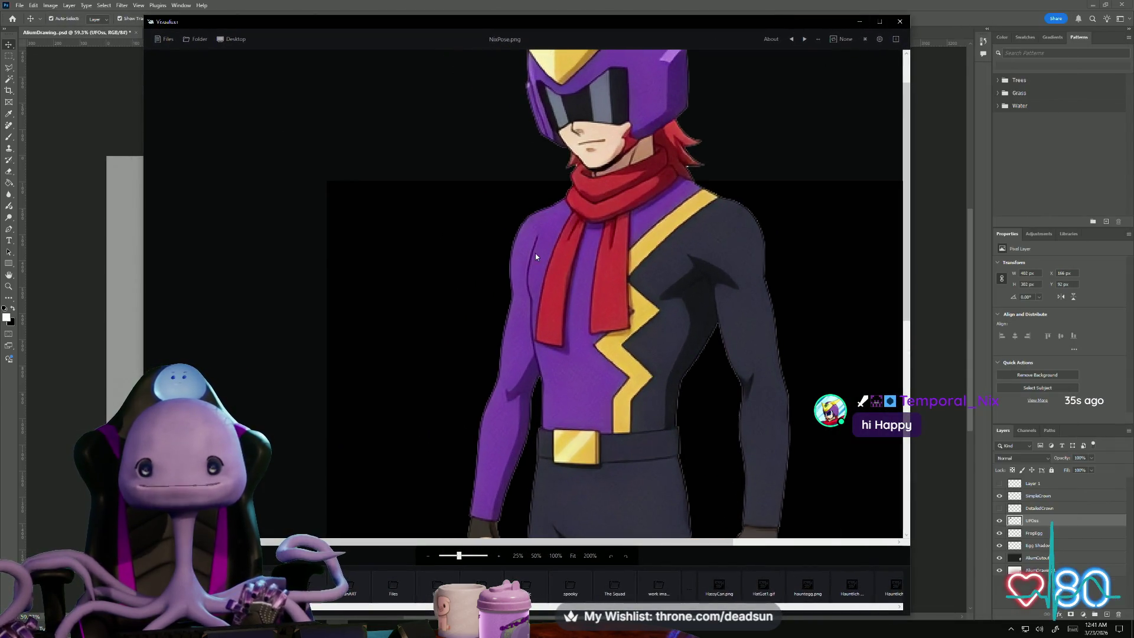
{"action": "scroll", "coordinate": [558, 249], "scroll_direction": "up", "scroll_amount": 5}
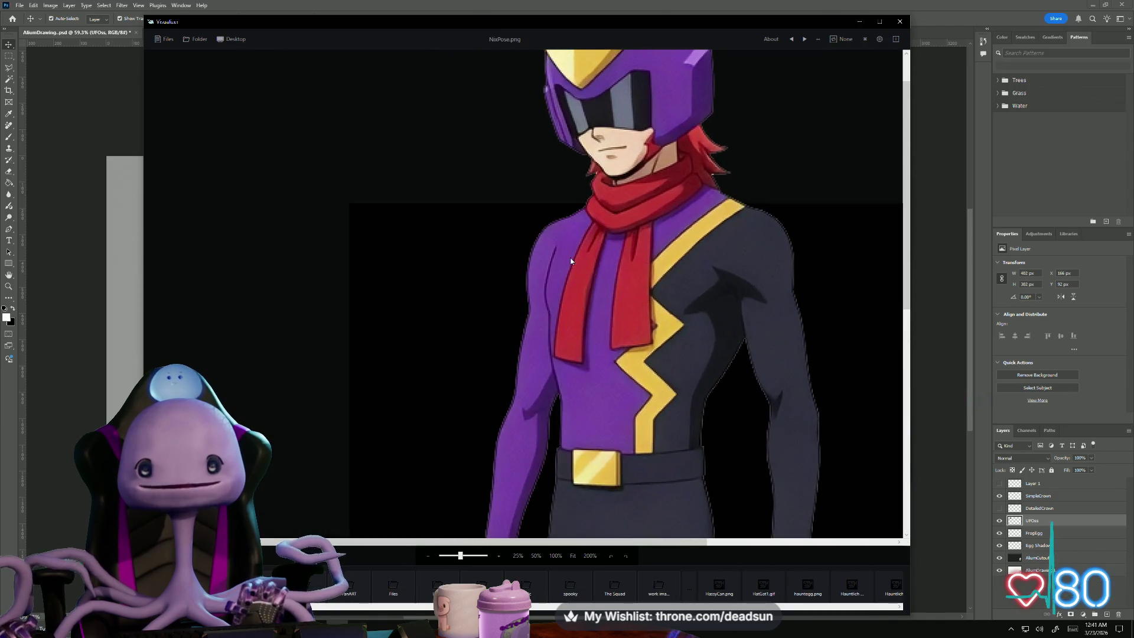
{"action": "scroll", "coordinate": [428, 281], "scroll_direction": "up", "scroll_amount": 2}
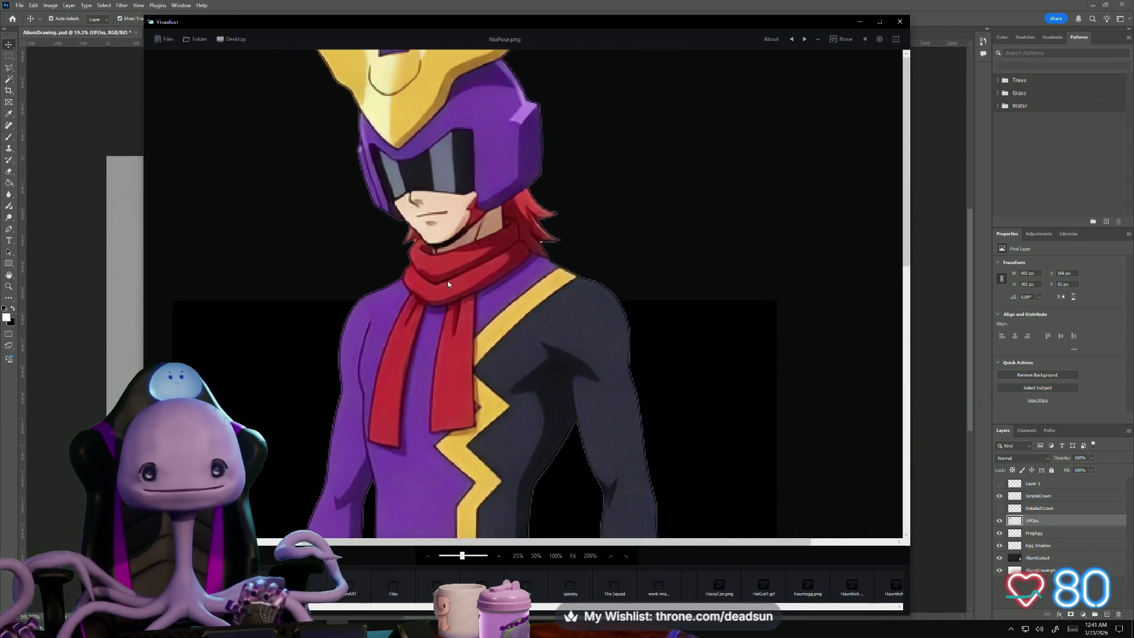
{"action": "scroll", "coordinate": [437, 301], "scroll_direction": "down", "scroll_amount": 4}
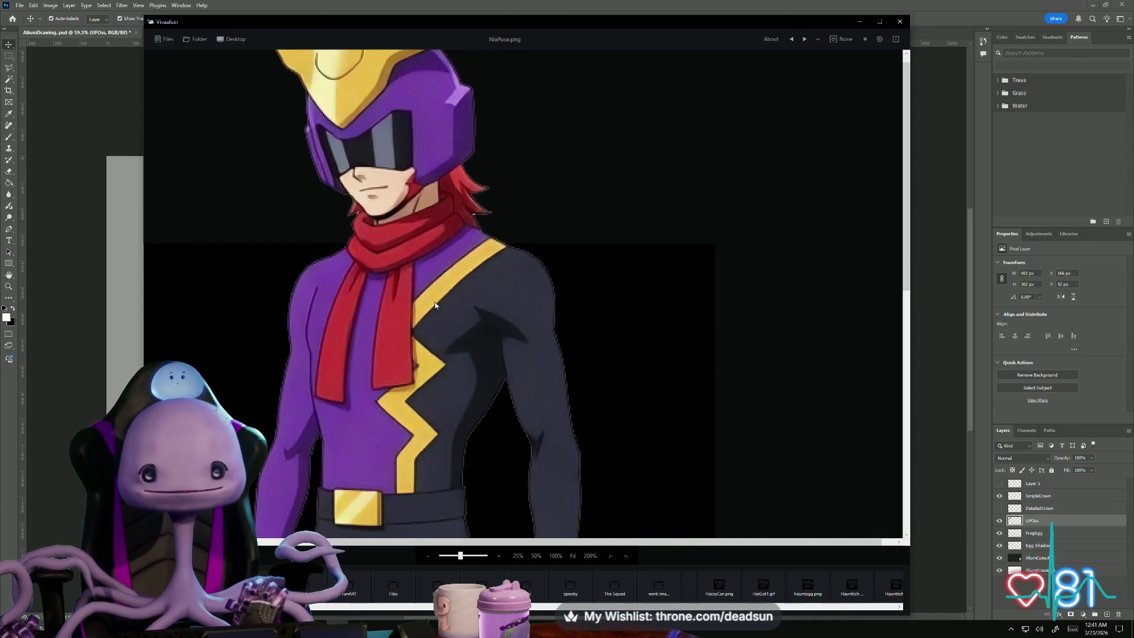
{"action": "left_click", "coordinate": [899, 21]}
Step: Zoom the AlienDrawing canvas in and out, then Alt+Tab back toward Maya
{"action": "scroll", "coordinate": [676, 429], "scroll_direction": "up", "scroll_amount": 5, "text": "alt"}
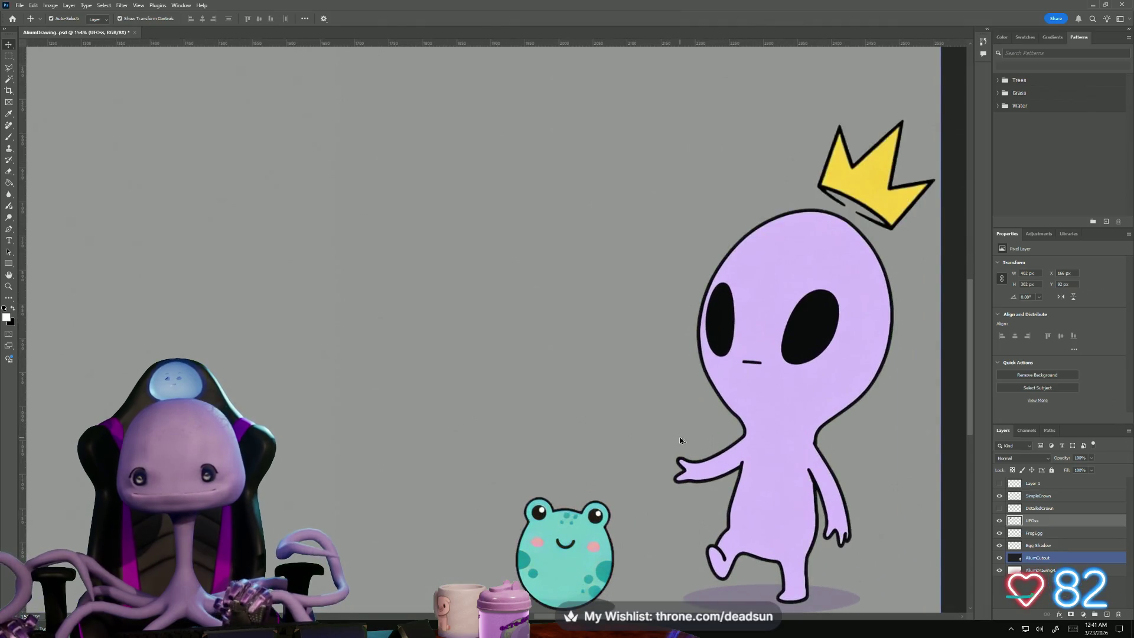
{"action": "scroll", "coordinate": [673, 431], "scroll_direction": "down", "scroll_amount": 6, "text": "alt"}
{"action": "scroll", "coordinate": [648, 426], "scroll_direction": "up", "scroll_amount": 2, "text": "alt"}
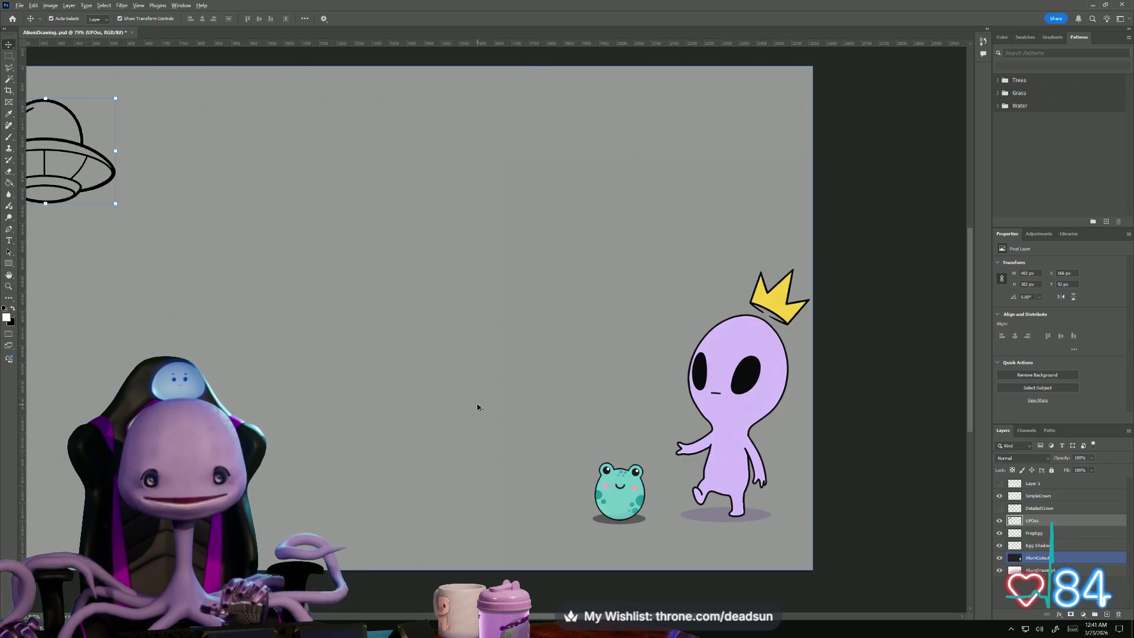
{"action": "key", "text": "alt+Tab"}
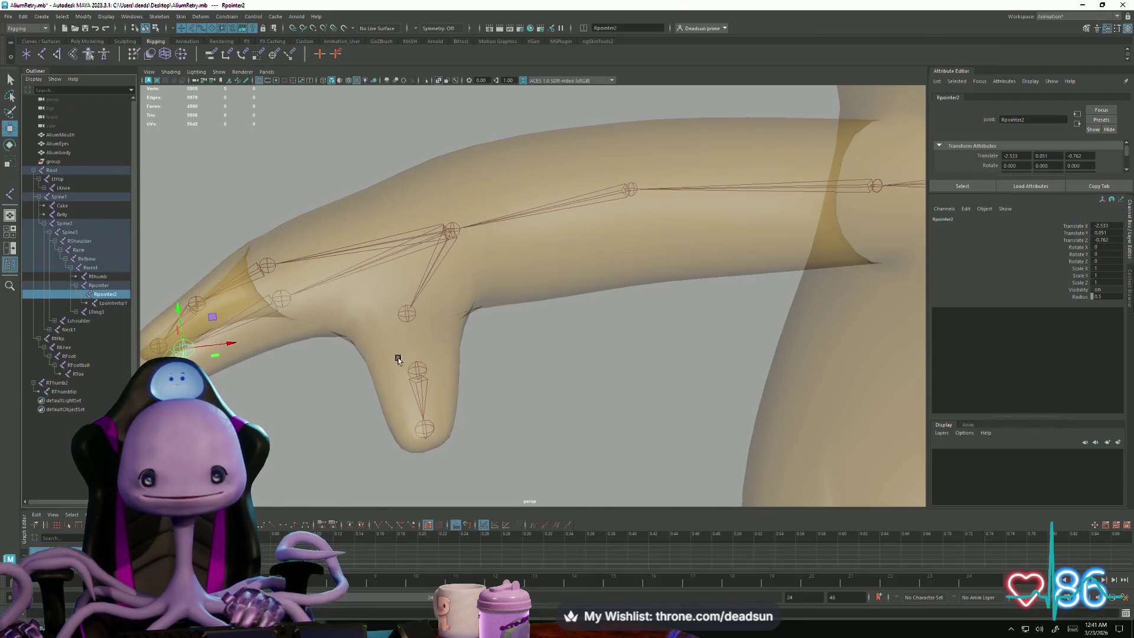
Step: Rename the pointer finger's tip joint Lpointertip1 to Rpointertip
{"action": "mouse_move", "coordinate": [398, 359]}
{"action": "left_mouse_down", "text": "alt"}
{"action": "mouse_move", "coordinate": [412, 366]}
{"action": "mouse_move", "coordinate": [397, 374]}
{"action": "left_mouse_up", "text": "alt"}
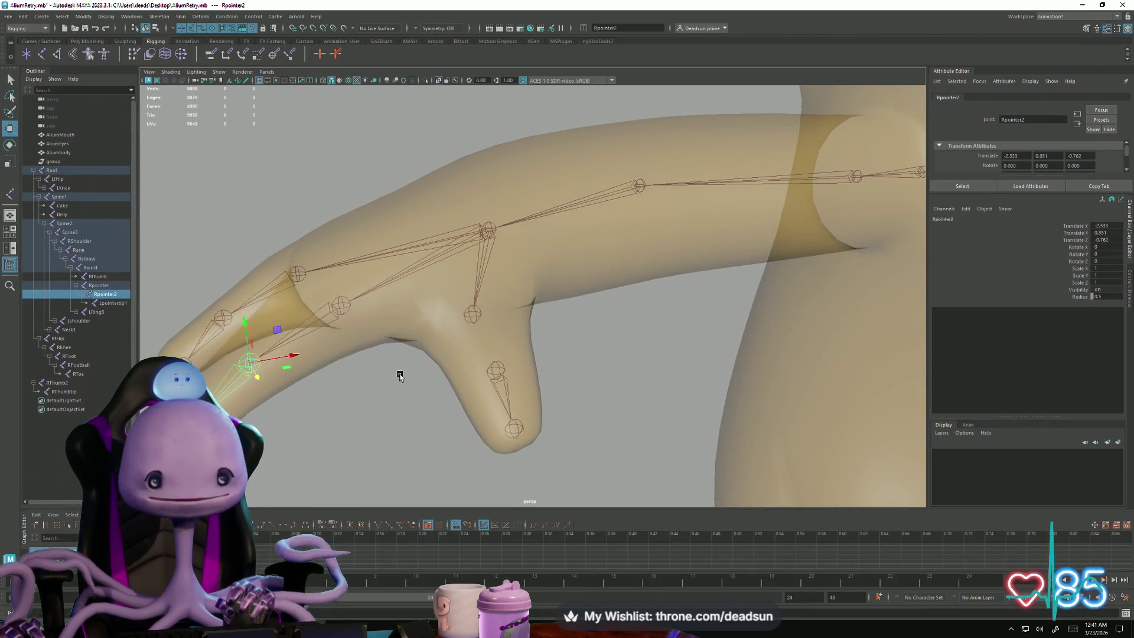
{"action": "left_click_drag", "start_coordinate": [362, 410], "coordinate": [315, 411], "text": "alt"}
{"action": "left_click", "coordinate": [109, 302]}
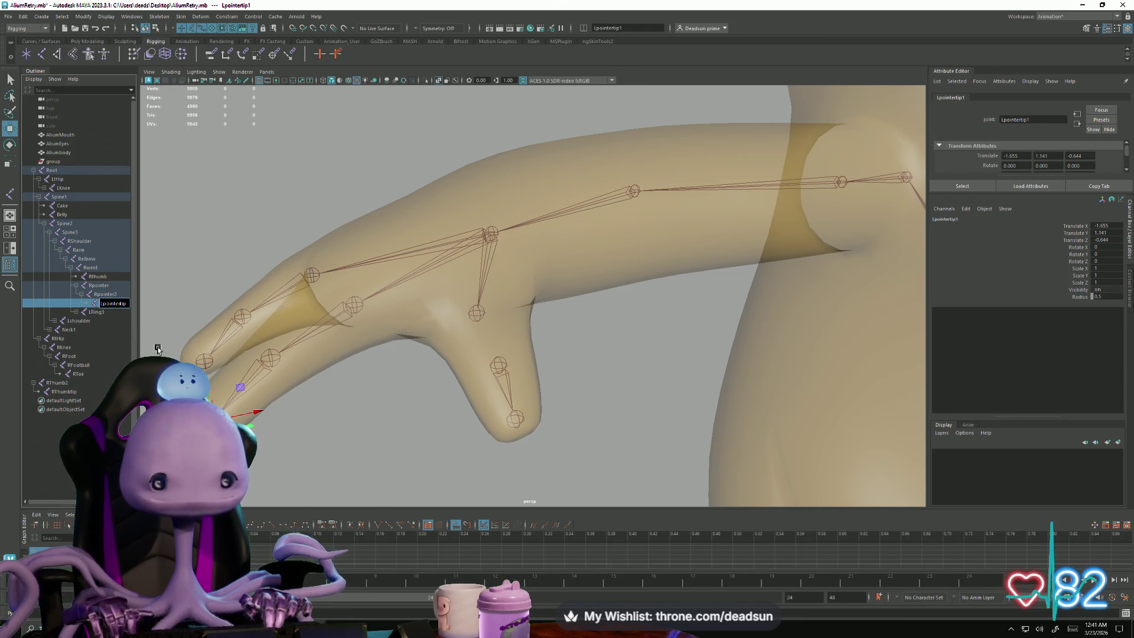
{"action": "type", "text": "R"}
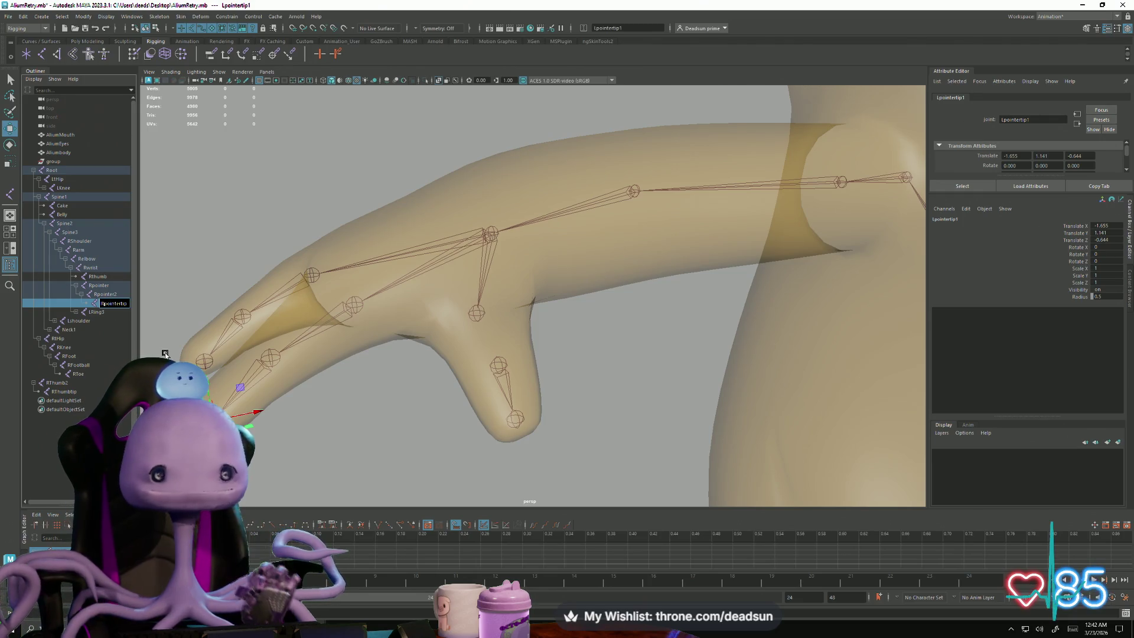
{"action": "left_click", "coordinate": [112, 294]}
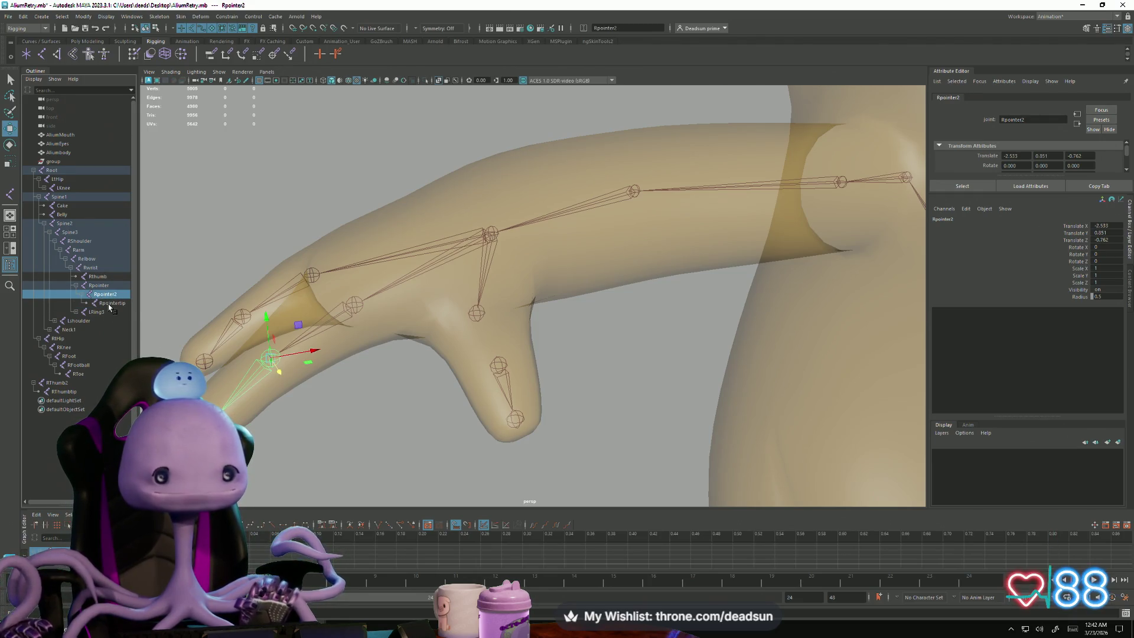
Step: Select the LRing3 ring finger joint and expand it down to its tip
{"action": "mouse_move", "coordinate": [313, 400]}
{"action": "left_mouse_down", "text": "alt"}
{"action": "mouse_move", "coordinate": [383, 421]}
{"action": "mouse_move", "coordinate": [271, 374]}
{"action": "left_mouse_up", "text": "alt"}
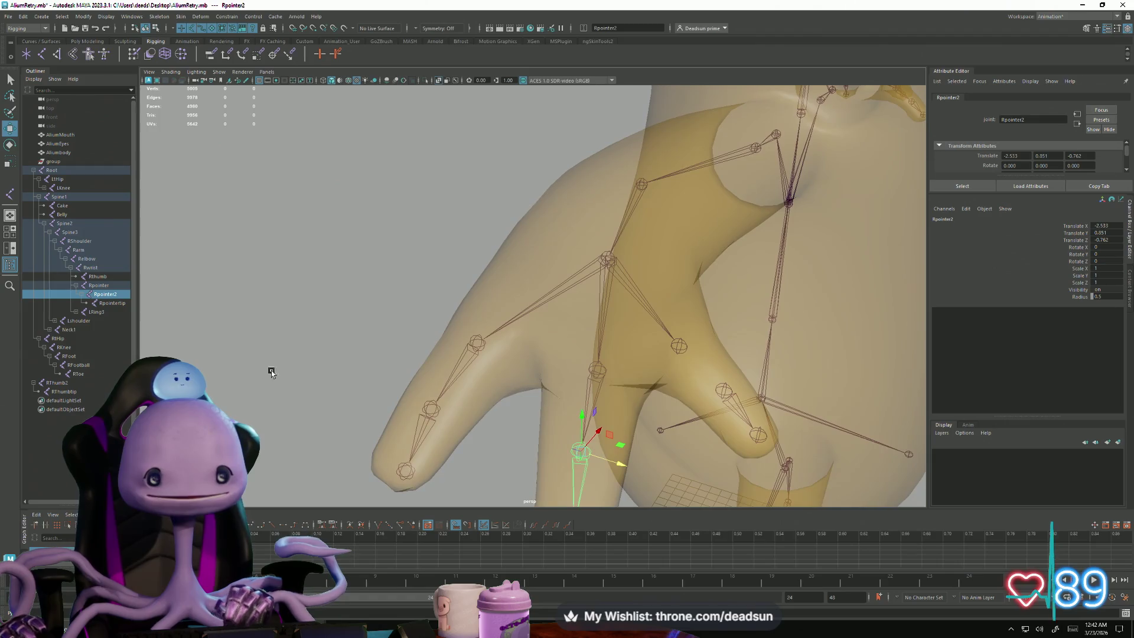
{"action": "left_click", "coordinate": [459, 360]}
{"action": "left_click", "coordinate": [76, 311]}
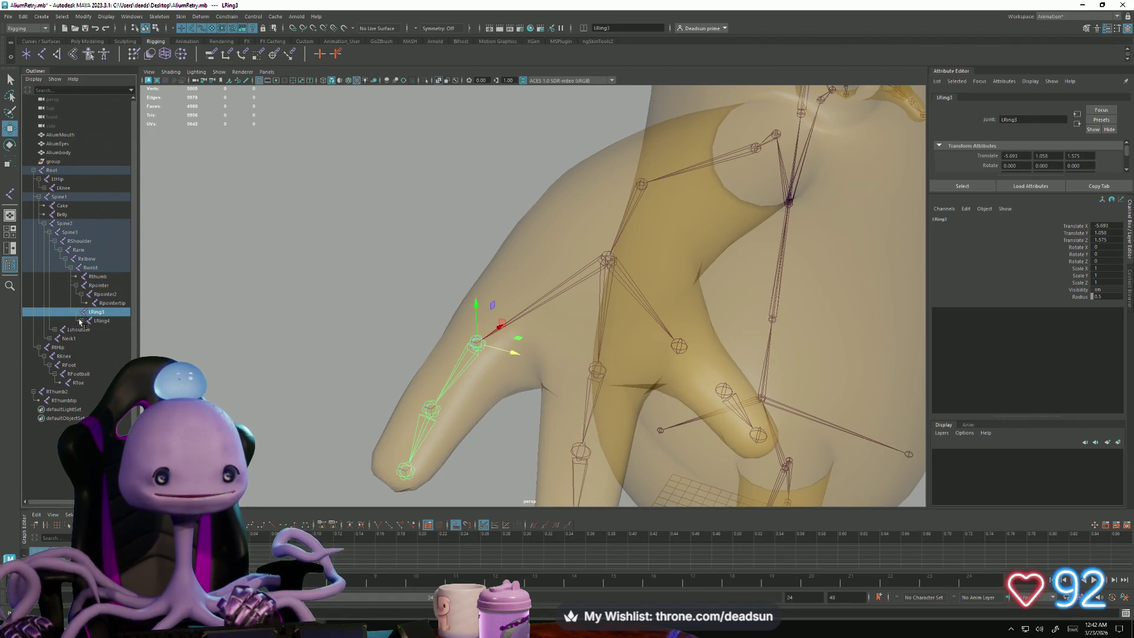
{"action": "left_click", "coordinate": [82, 321]}
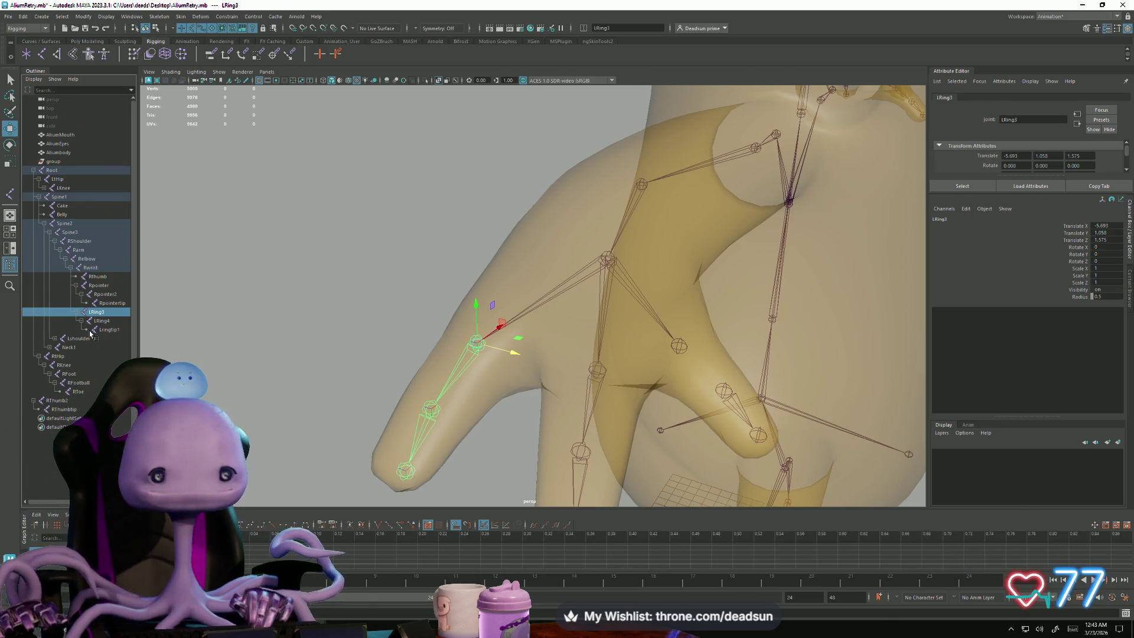
Step: Rename the three right ring finger joints RRing1, RRing2 and Rringtip in the Outliner
{"action": "double_click", "coordinate": [91, 313]}
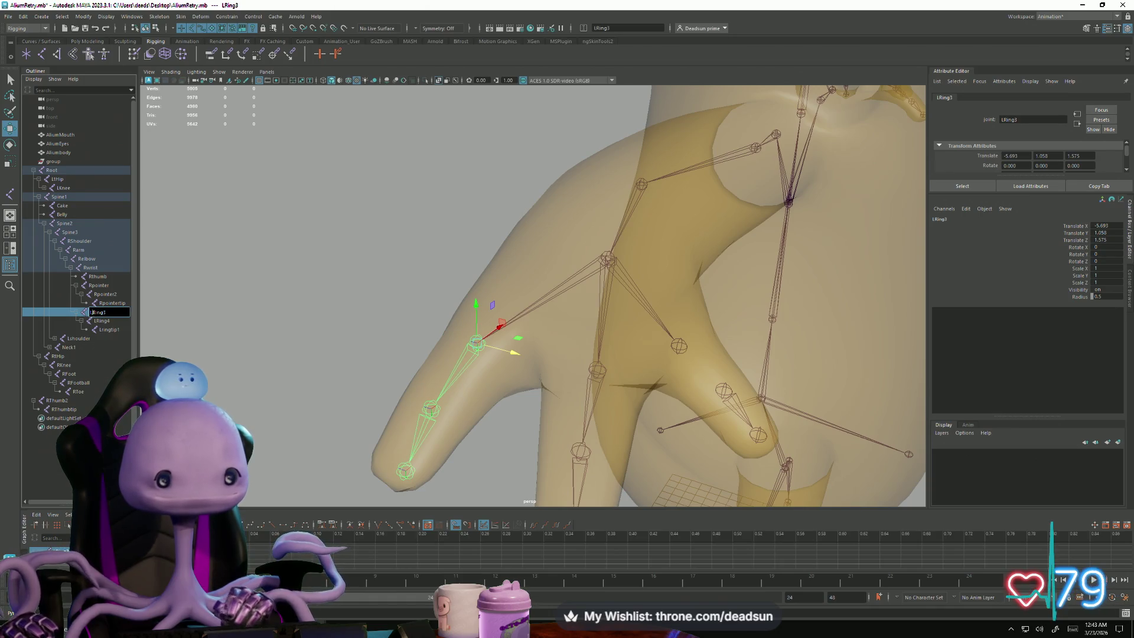
{"action": "type", "text": "R"}
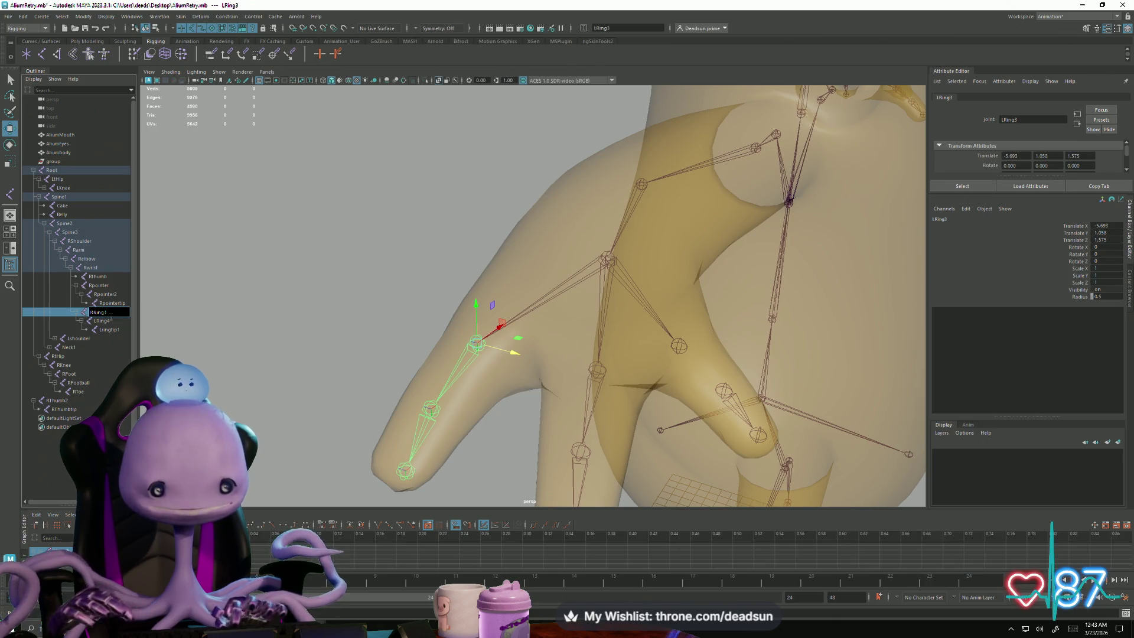
{"action": "double_click", "coordinate": [106, 320]}
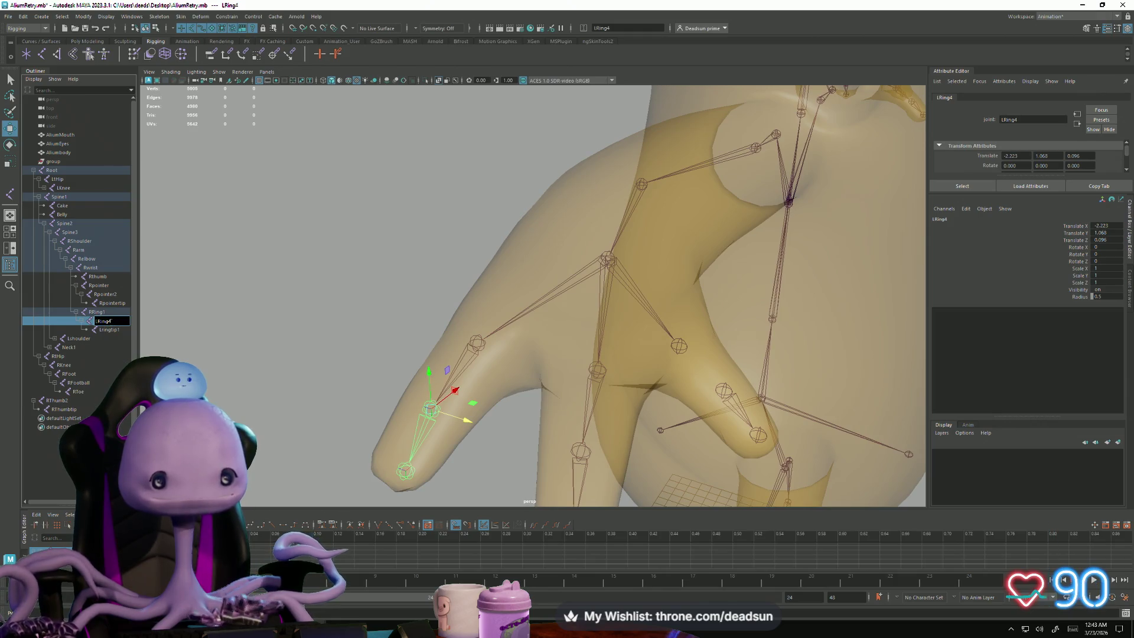
{"action": "key", "text": "BackSpace"}
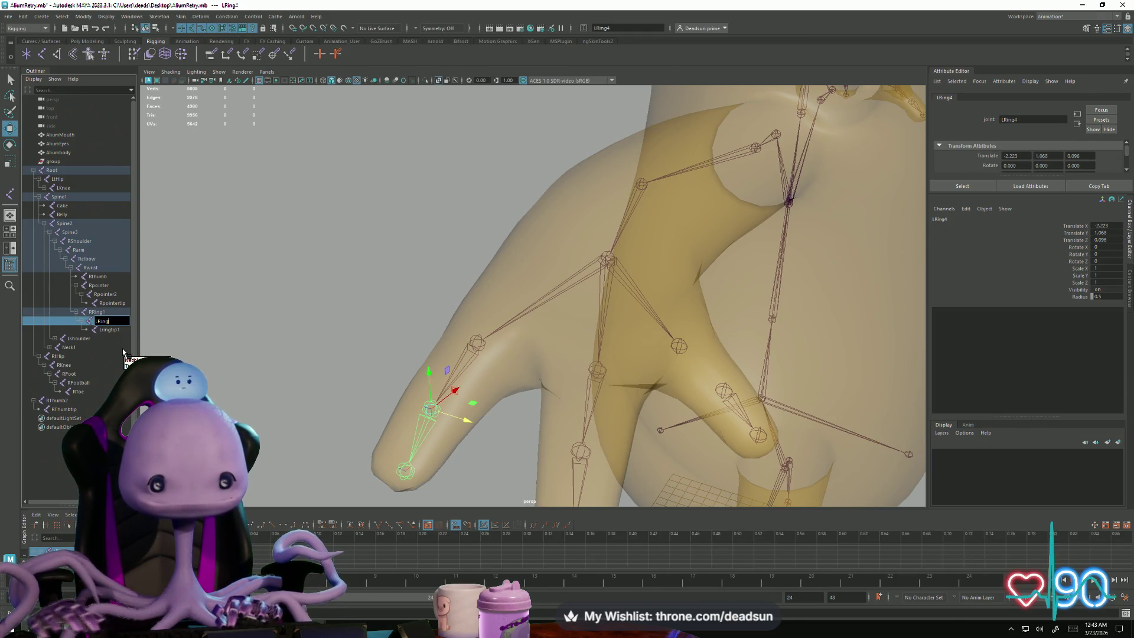
{"action": "type", "text": "2"}
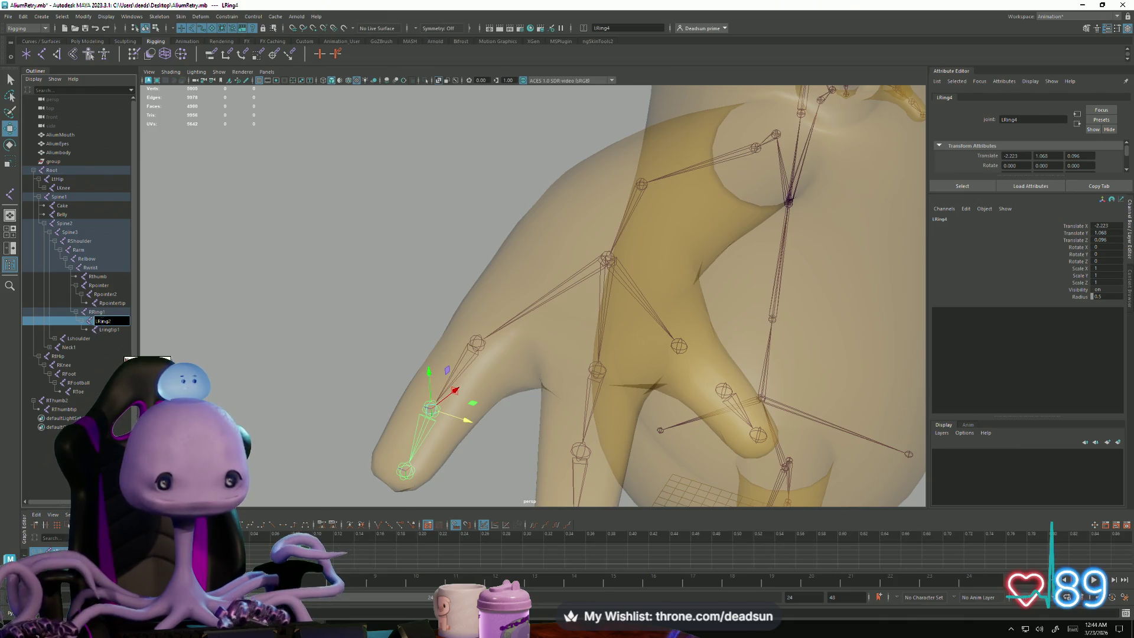
{"action": "type", "text": "R"}
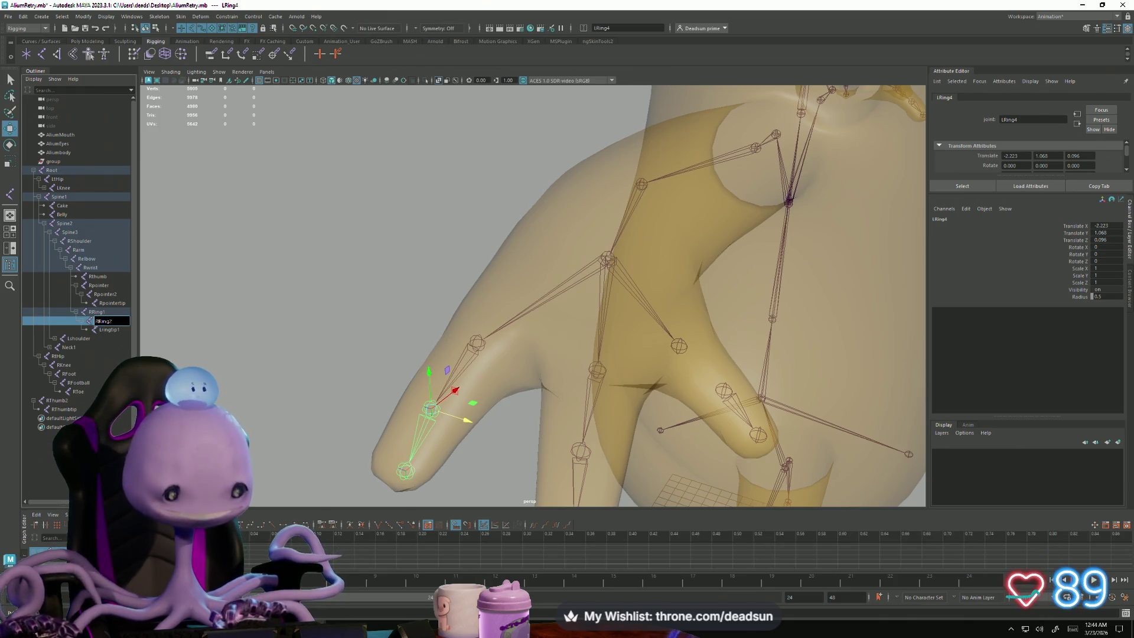
{"action": "left_click", "coordinate": [110, 329]}
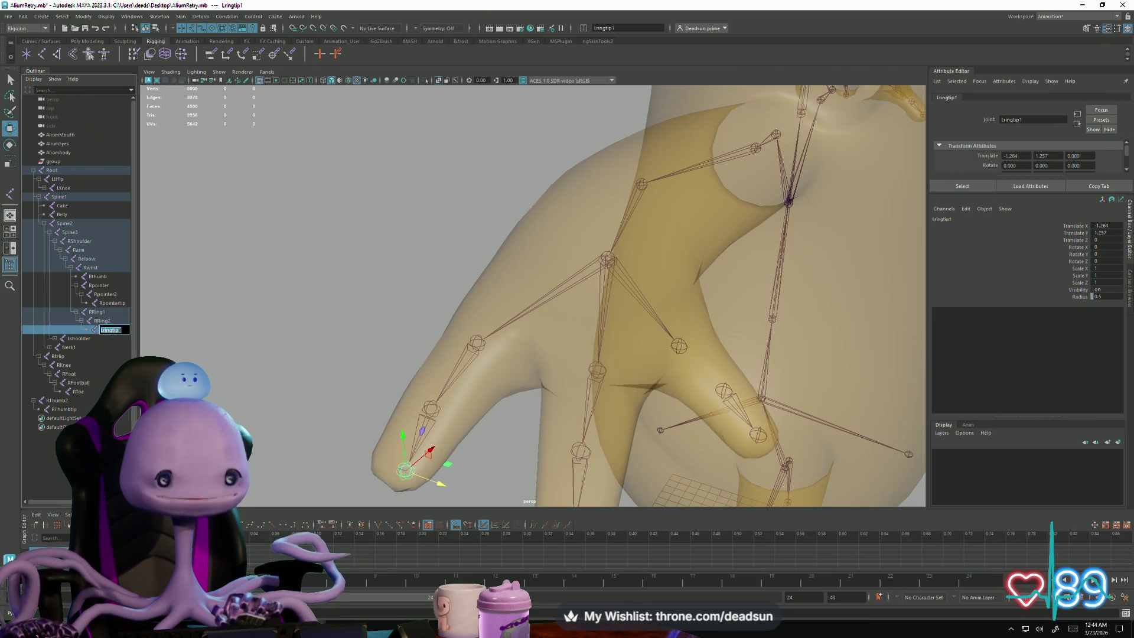
{"action": "key", "text": "BackSpace"}
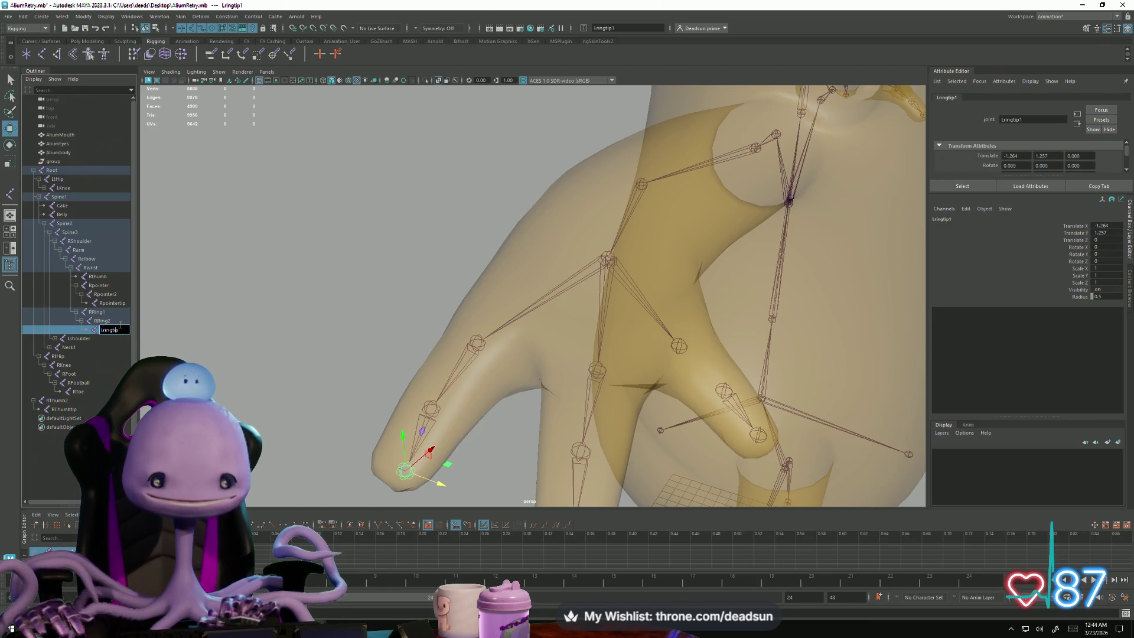
{"action": "type", "text": "R"}
{"action": "key", "text": "Return"}
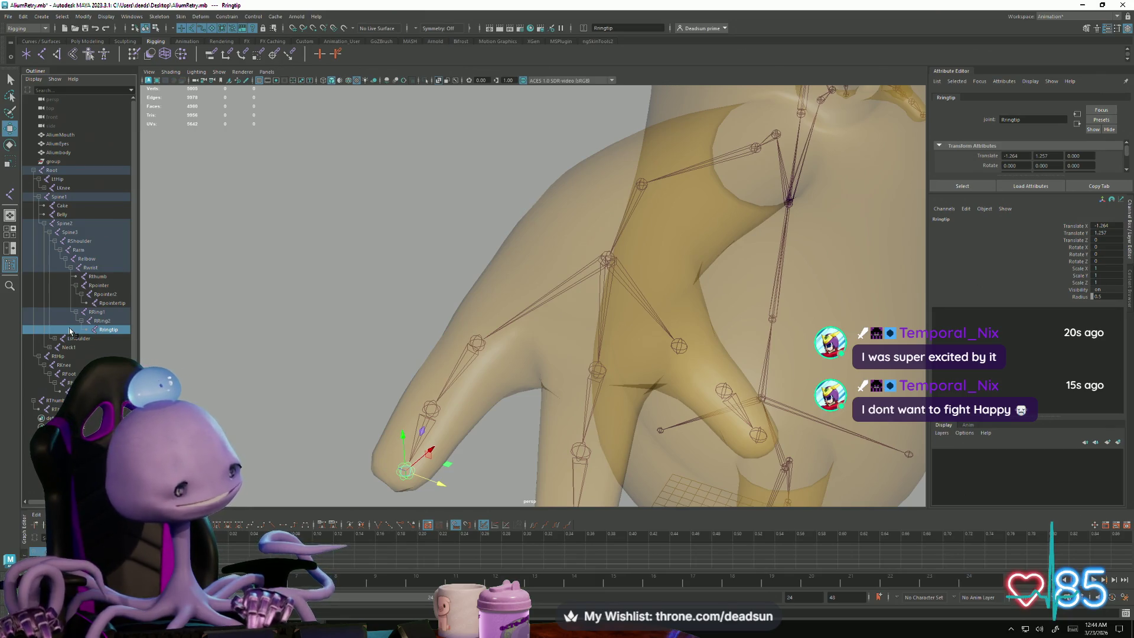
{"action": "left_click", "coordinate": [86, 295]}
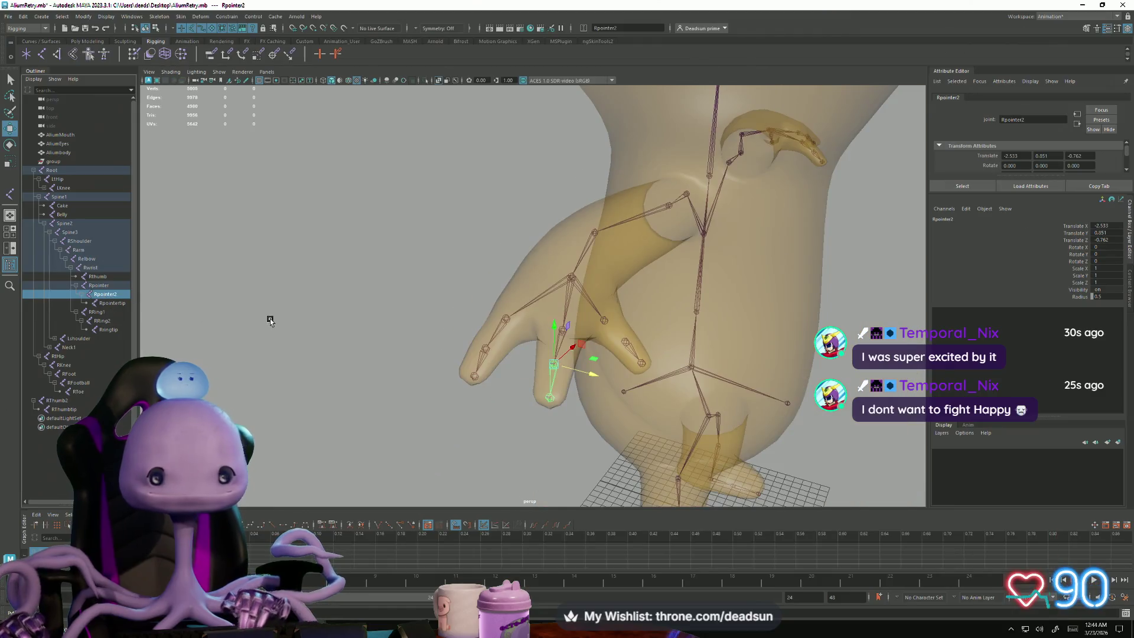
{"action": "left_click", "coordinate": [87, 294]}
{"action": "left_click", "coordinate": [86, 294]}
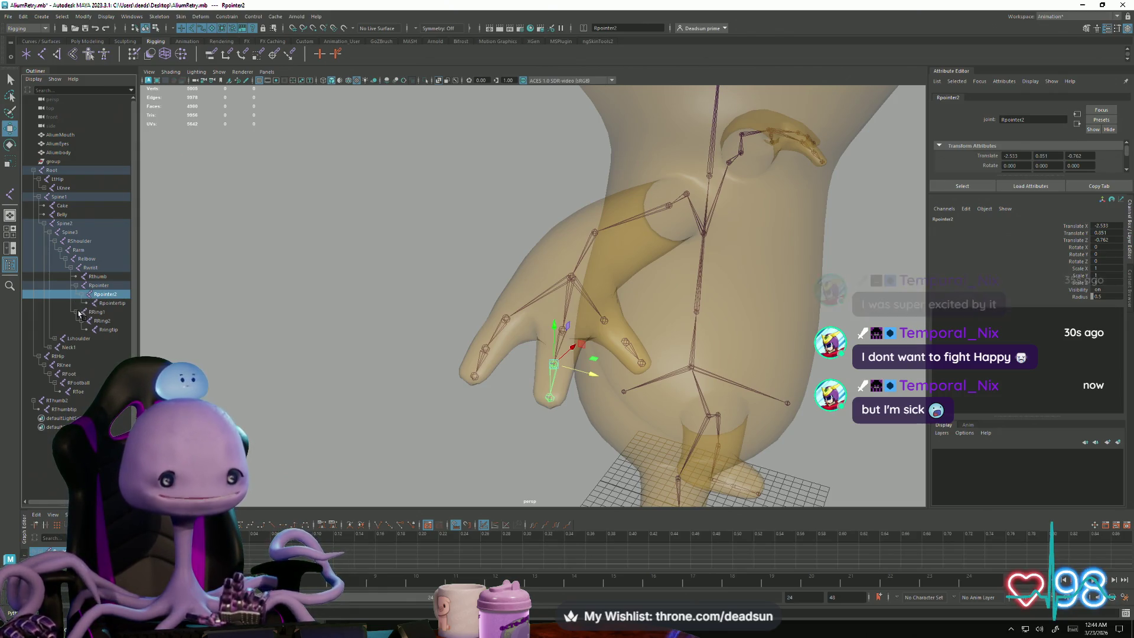
{"action": "left_click", "coordinate": [96, 285]}
{"action": "left_click", "coordinate": [94, 277]}
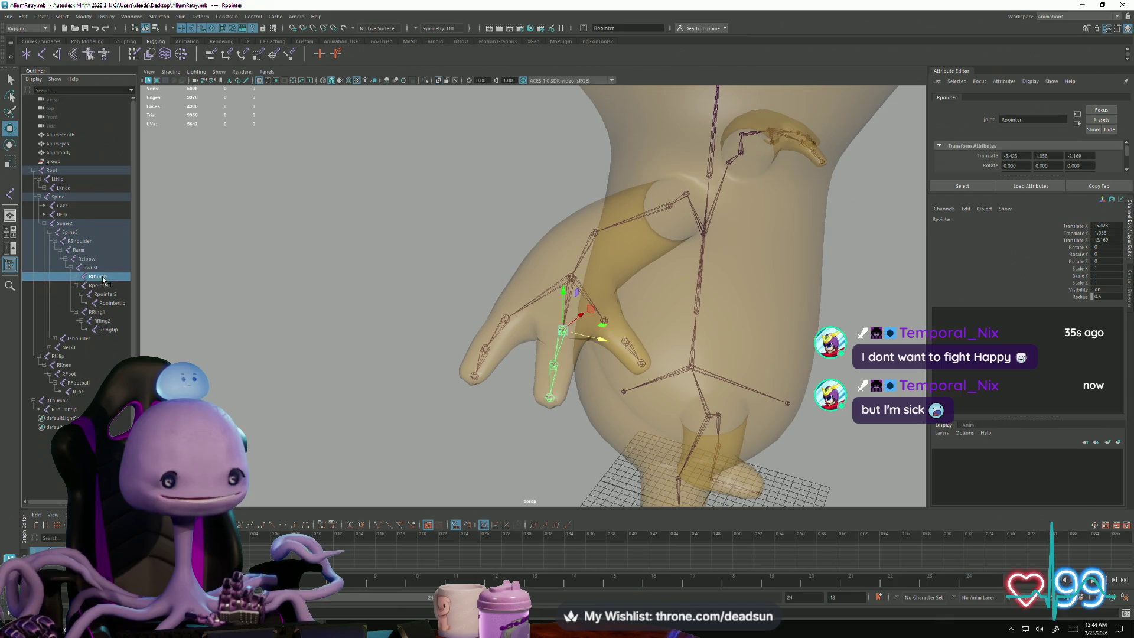
{"action": "left_click", "coordinate": [88, 268]}
{"action": "mouse_move", "coordinate": [582, 273]}
{"action": "left_mouse_down", "text": "alt"}
{"action": "mouse_move", "coordinate": [583, 450]}
{"action": "mouse_move", "coordinate": [567, 374]}
{"action": "mouse_move", "coordinate": [448, 330]}
{"action": "mouse_move", "coordinate": [391, 348]}
{"action": "left_mouse_up", "text": "alt"}
{"action": "scroll", "coordinate": [393, 402], "scroll_direction": "up", "scroll_amount": 3}
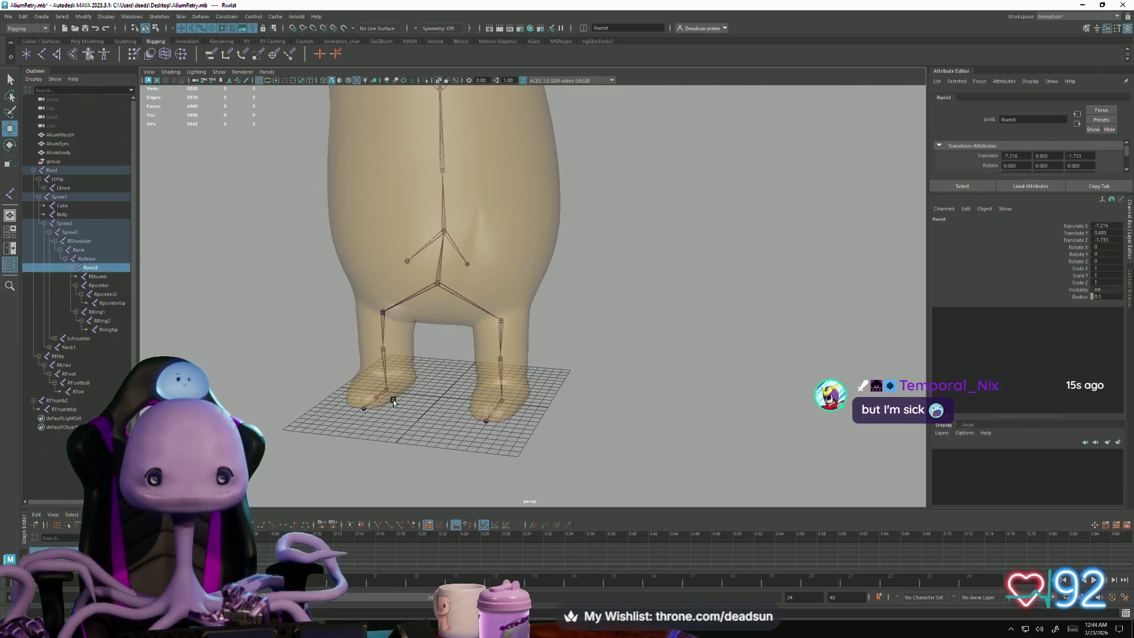
{"action": "left_click", "coordinate": [364, 408]}
{"action": "left_click_drag", "start_coordinate": [363, 408], "coordinate": [420, 412], "text": "alt"}
{"action": "scroll", "coordinate": [419, 412], "scroll_direction": "up", "scroll_amount": 4}
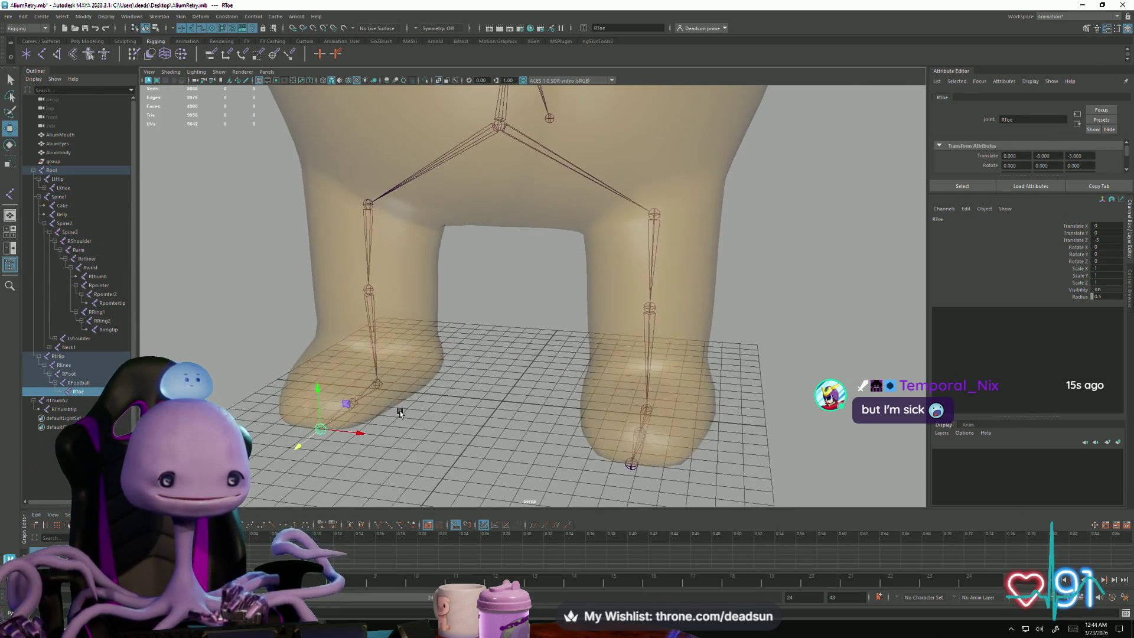
{"action": "left_click", "coordinate": [355, 402]}
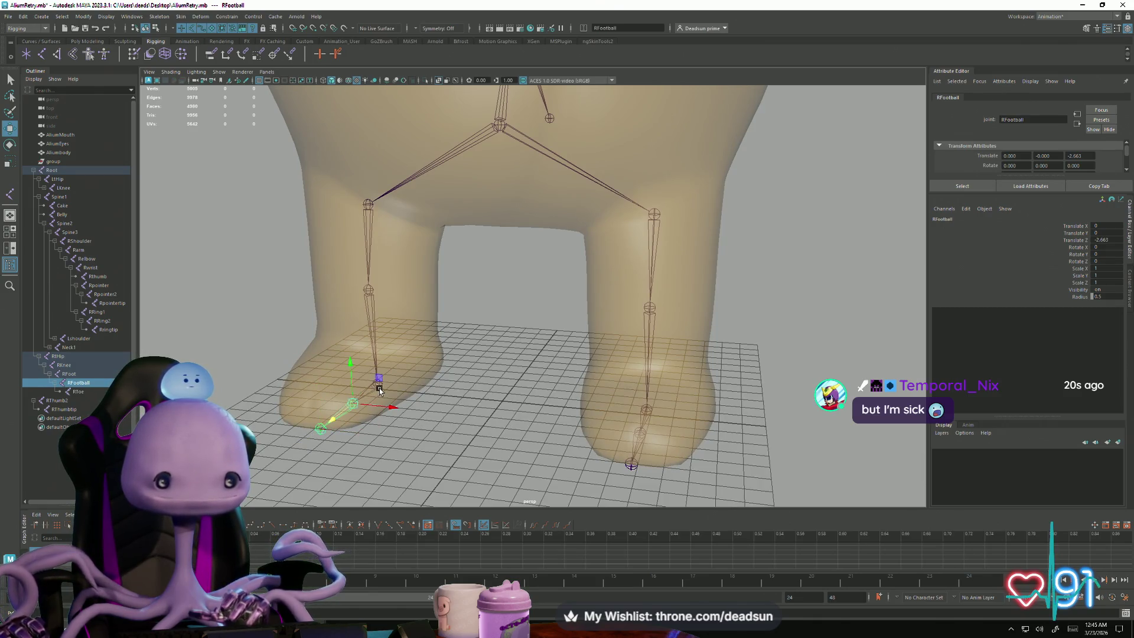
{"action": "left_click", "coordinate": [378, 385]}
{"action": "left_click", "coordinate": [372, 281]}
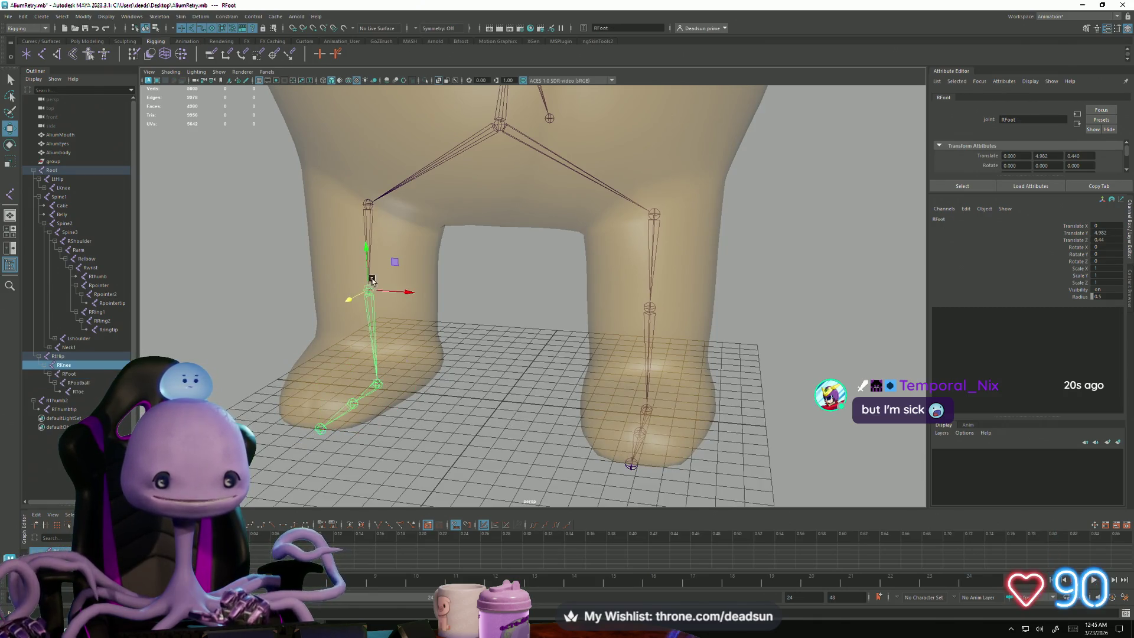
{"action": "left_click", "coordinate": [368, 204]}
{"action": "scroll", "coordinate": [519, 368], "scroll_direction": "down", "scroll_amount": 5}
{"action": "scroll", "coordinate": [518, 367], "scroll_direction": "up", "scroll_amount": 4}
{"action": "scroll", "coordinate": [532, 364], "scroll_direction": "down", "scroll_amount": 2}
{"action": "mouse_move", "coordinate": [544, 359]}
{"action": "left_mouse_down", "text": "alt"}
{"action": "mouse_move", "coordinate": [479, 371]}
{"action": "mouse_move", "coordinate": [524, 370]}
{"action": "left_mouse_up", "text": "alt"}
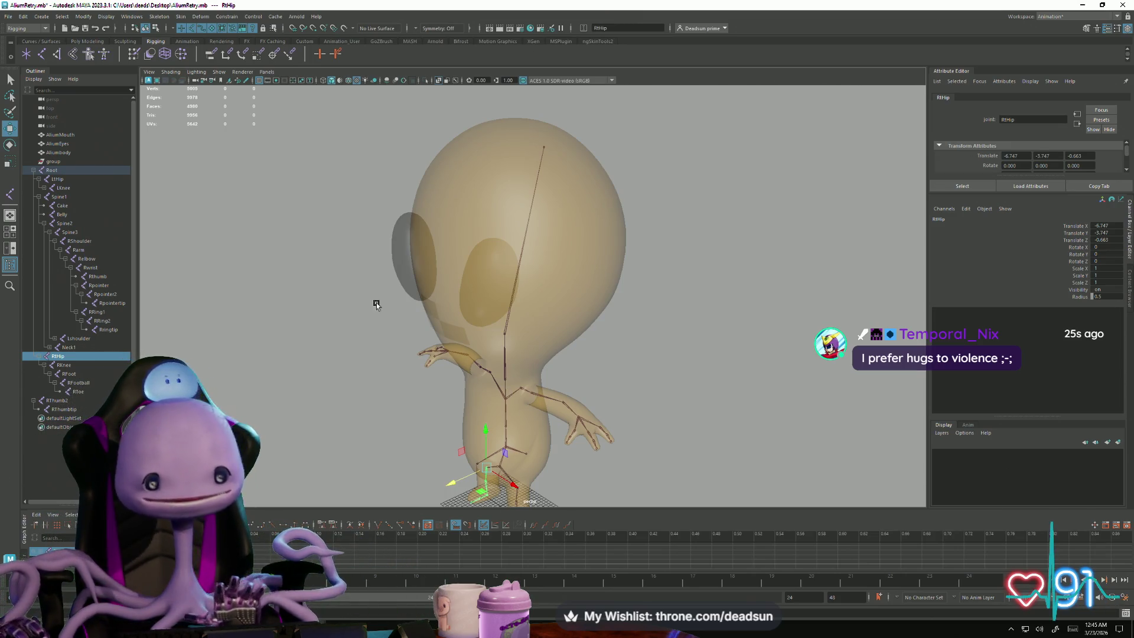
Step: Deselect RtHip and orbit out to a front view of the whole alien and its skeleton
{"action": "left_click_drag", "start_coordinate": [289, 462], "coordinate": [374, 385], "text": "alt"}
{"action": "scroll", "coordinate": [374, 385], "scroll_direction": "up", "scroll_amount": 5}
{"action": "left_click_drag", "start_coordinate": [468, 311], "coordinate": [450, 282], "text": "alt"}
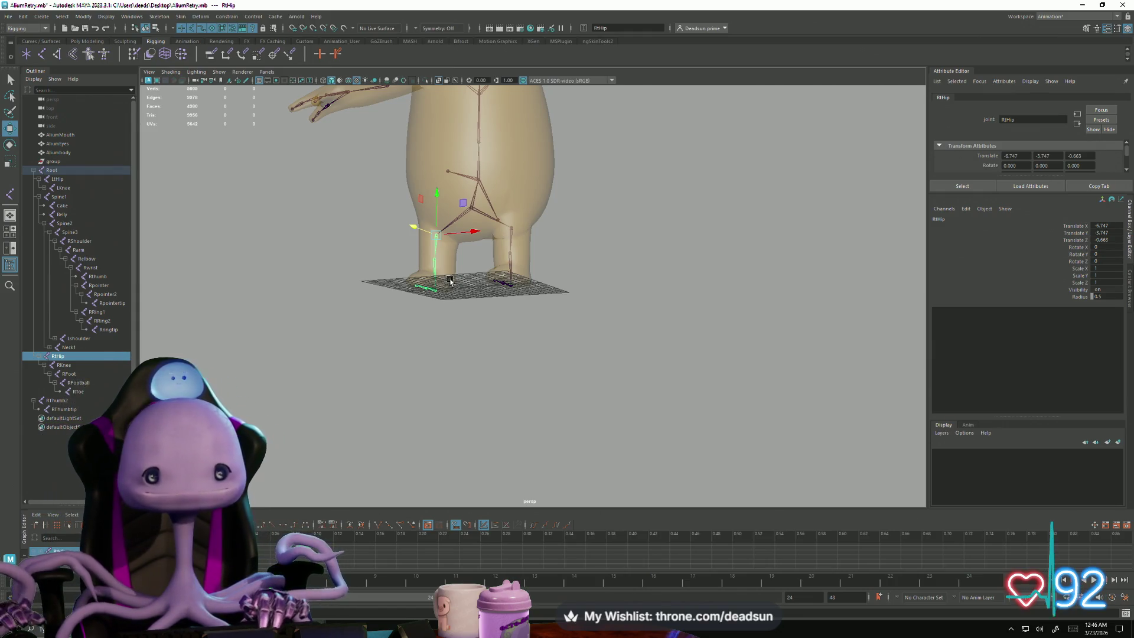
{"action": "mouse_move", "coordinate": [369, 250]}
{"action": "right_mouse_down", "text": "alt"}
{"action": "mouse_move", "coordinate": [419, 317]}
{"action": "mouse_move", "coordinate": [638, 337]}
{"action": "mouse_move", "coordinate": [570, 335]}
{"action": "mouse_move", "coordinate": [537, 349]}
{"action": "mouse_move", "coordinate": [625, 346]}
{"action": "mouse_move", "coordinate": [597, 350]}
{"action": "right_mouse_up", "text": "alt"}
{"action": "mouse_move", "coordinate": [598, 352]}
{"action": "left_mouse_down", "text": "alt"}
{"action": "mouse_move", "coordinate": [665, 324]}
{"action": "mouse_move", "coordinate": [555, 183]}
{"action": "mouse_move", "coordinate": [567, 325]}
{"action": "left_mouse_up", "text": "alt"}
{"action": "left_click", "coordinate": [718, 310]}
{"action": "right_click_drag", "start_coordinate": [567, 324], "coordinate": [542, 319], "text": "alt"}
{"action": "mouse_move", "coordinate": [542, 319]}
{"action": "left_mouse_down", "text": "alt"}
{"action": "mouse_move", "coordinate": [468, 329]}
{"action": "mouse_move", "coordinate": [577, 317]}
{"action": "left_mouse_up", "text": "alt"}
{"action": "right_click_drag", "start_coordinate": [577, 317], "coordinate": [491, 332], "text": "alt"}
{"action": "mouse_move", "coordinate": [490, 332]}
{"action": "left_mouse_down", "text": "alt"}
{"action": "mouse_move", "coordinate": [473, 316]}
{"action": "mouse_move", "coordinate": [541, 325]}
{"action": "left_mouse_up", "text": "alt"}
{"action": "mouse_move", "coordinate": [540, 325]}
{"action": "right_mouse_down", "text": "alt"}
{"action": "mouse_move", "coordinate": [355, 246]}
{"action": "mouse_move", "coordinate": [426, 388]}
{"action": "mouse_move", "coordinate": [281, 324]}
{"action": "mouse_move", "coordinate": [291, 296]}
{"action": "right_mouse_up", "text": "alt"}
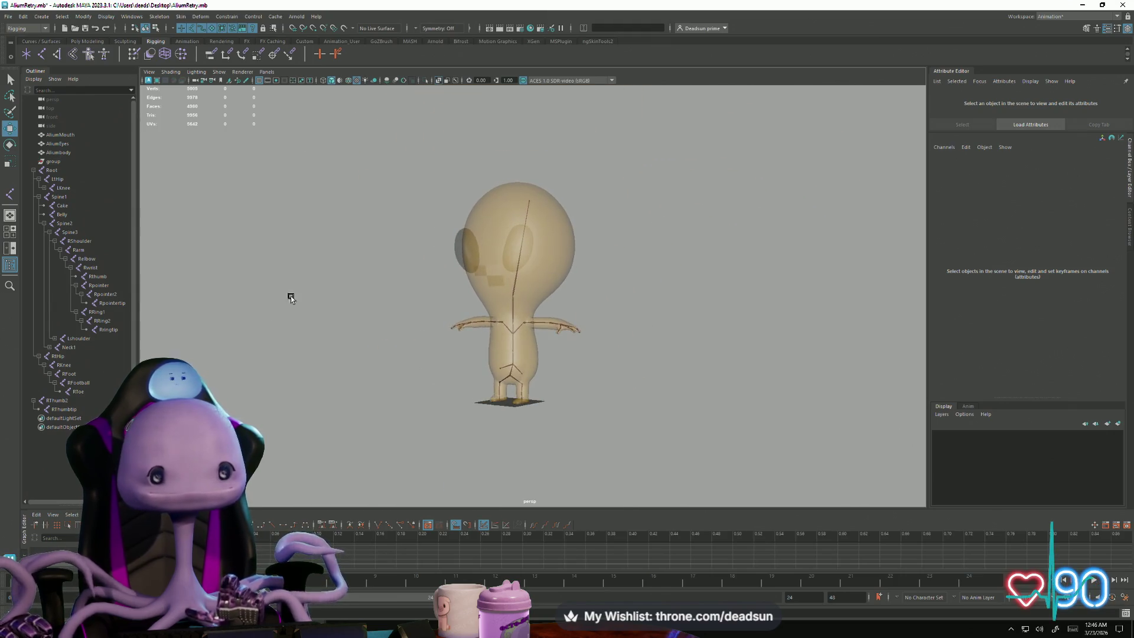
Step: Collapse the Spine1–Spine3, RtHip and RThumb2 branches and zoom in on the hand
{"action": "left_click", "coordinate": [50, 234]}
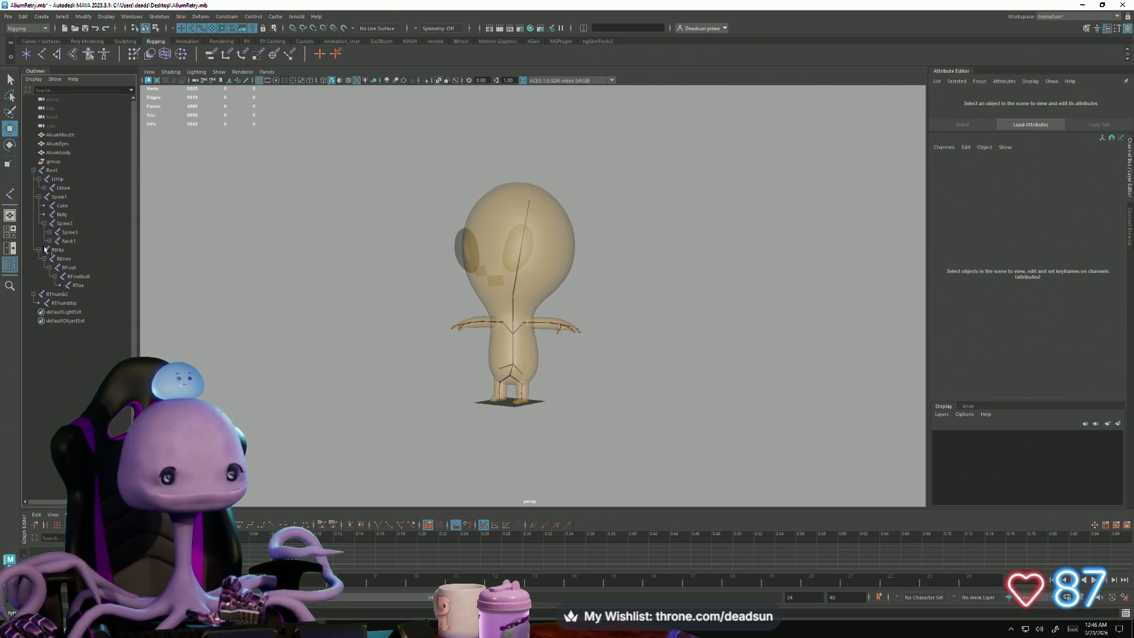
{"action": "left_click", "coordinate": [43, 224]}
{"action": "left_click", "coordinate": [39, 197]}
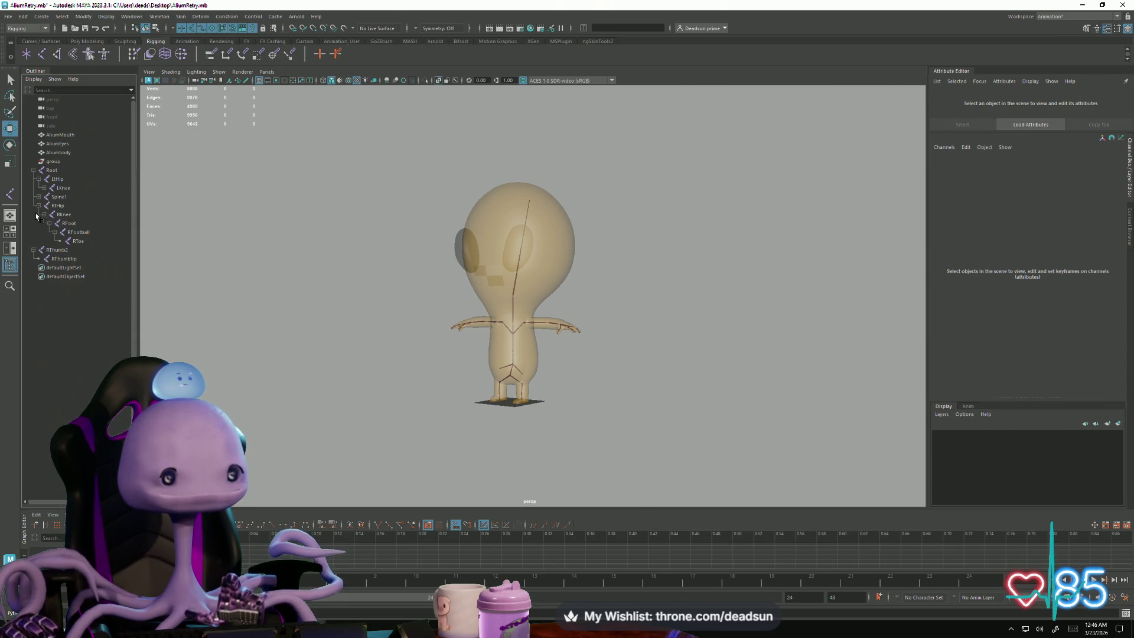
{"action": "left_click", "coordinate": [39, 206]}
{"action": "left_click", "coordinate": [34, 214]}
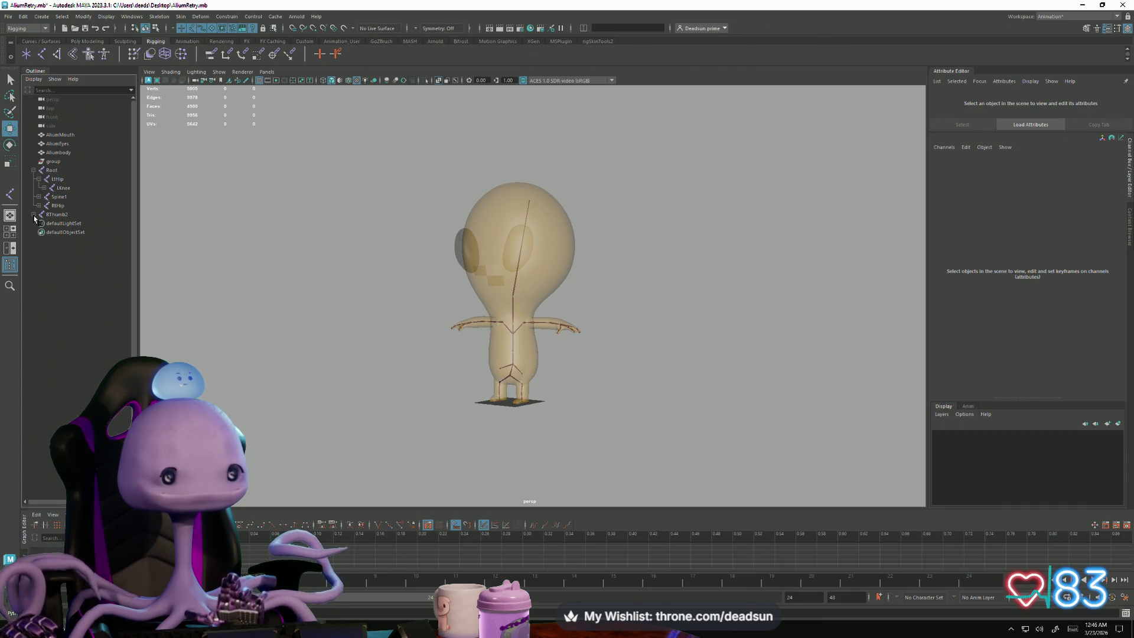
{"action": "left_click_drag", "start_coordinate": [307, 283], "coordinate": [372, 329], "text": "alt"}
{"action": "scroll", "coordinate": [372, 329], "scroll_direction": "up", "scroll_amount": 5}
{"action": "mouse_move", "coordinate": [531, 354]}
{"action": "left_mouse_down", "text": "alt"}
{"action": "mouse_move", "coordinate": [645, 366]}
{"action": "mouse_move", "coordinate": [509, 301]}
{"action": "mouse_move", "coordinate": [549, 319]}
{"action": "left_mouse_up", "text": "alt"}
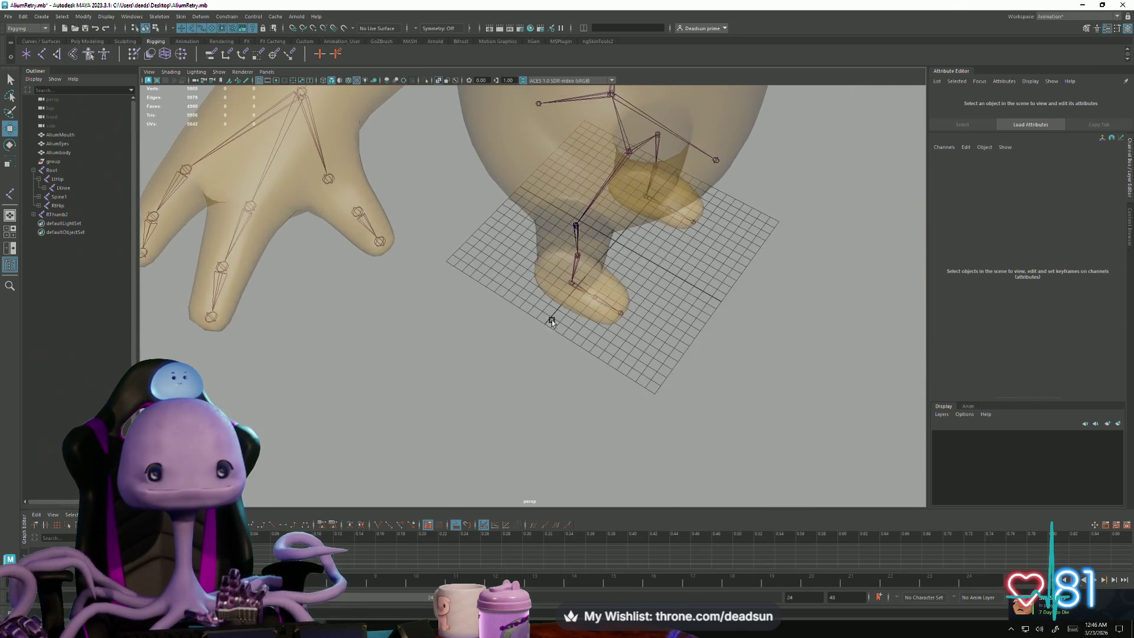
Step: Select the right thumb joint and expand Spine1–Spine3 down to the thumb joints
{"action": "left_click", "coordinate": [329, 178]}
{"action": "left_click", "coordinate": [39, 196]}
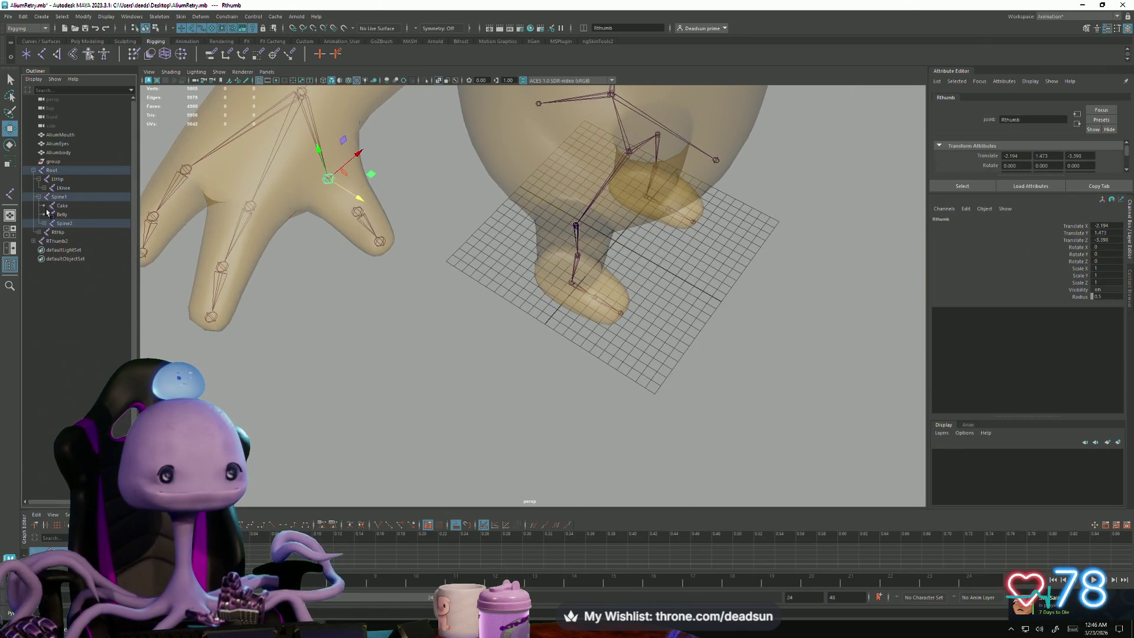
{"action": "left_click", "coordinate": [43, 223]}
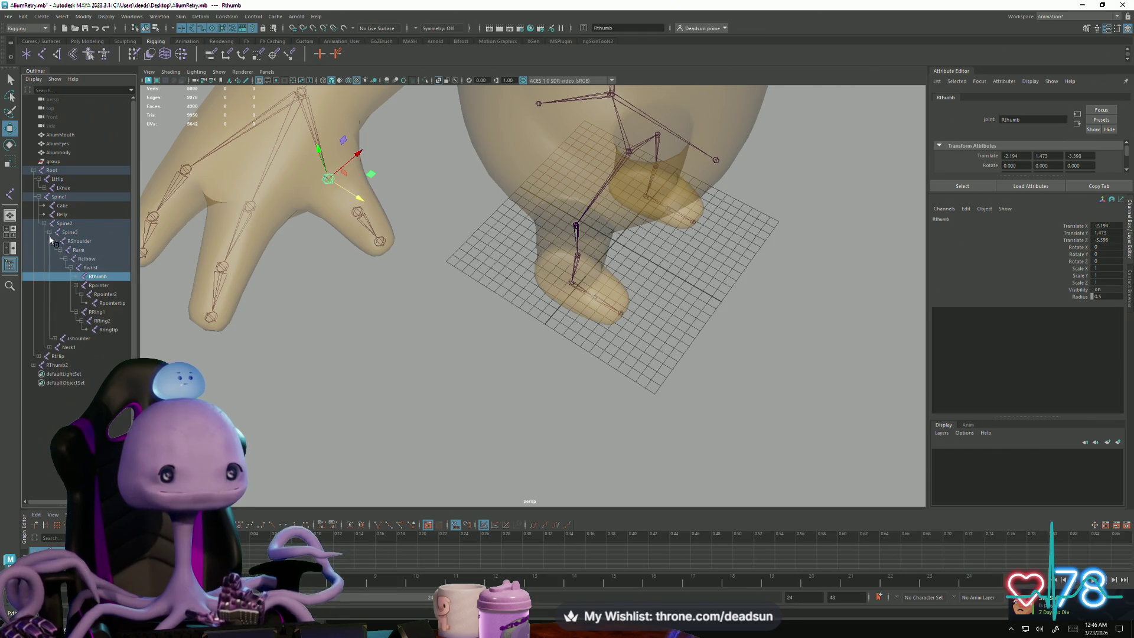
{"action": "left_click", "coordinate": [49, 232], "text": "shift"}
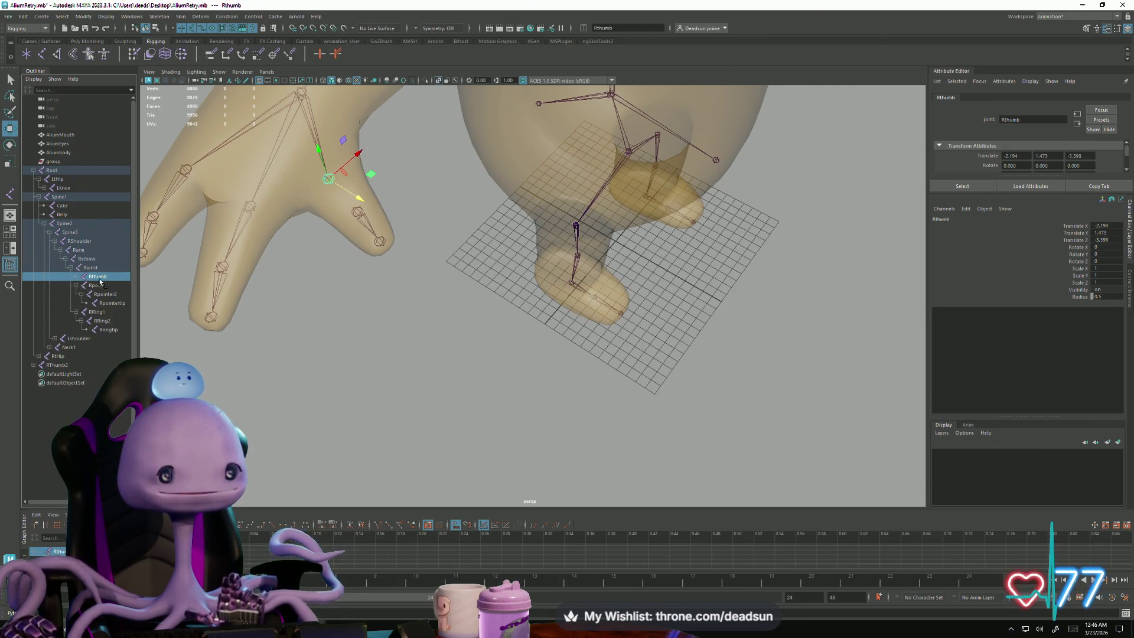
{"action": "left_click", "coordinate": [57, 365]}
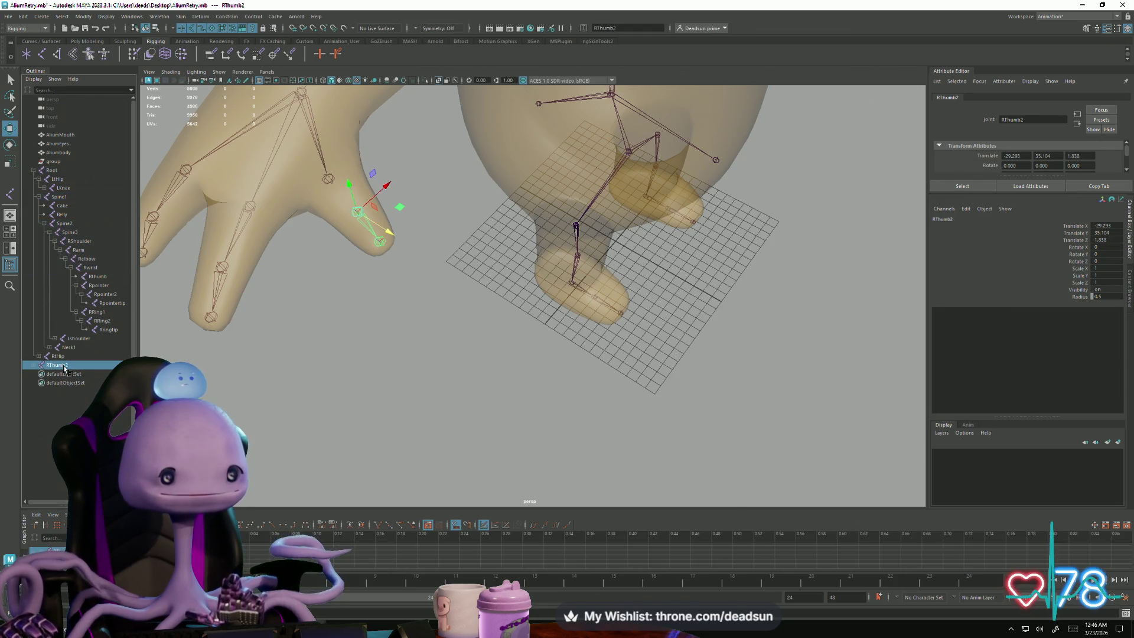
{"action": "double_click", "coordinate": [58, 365]}
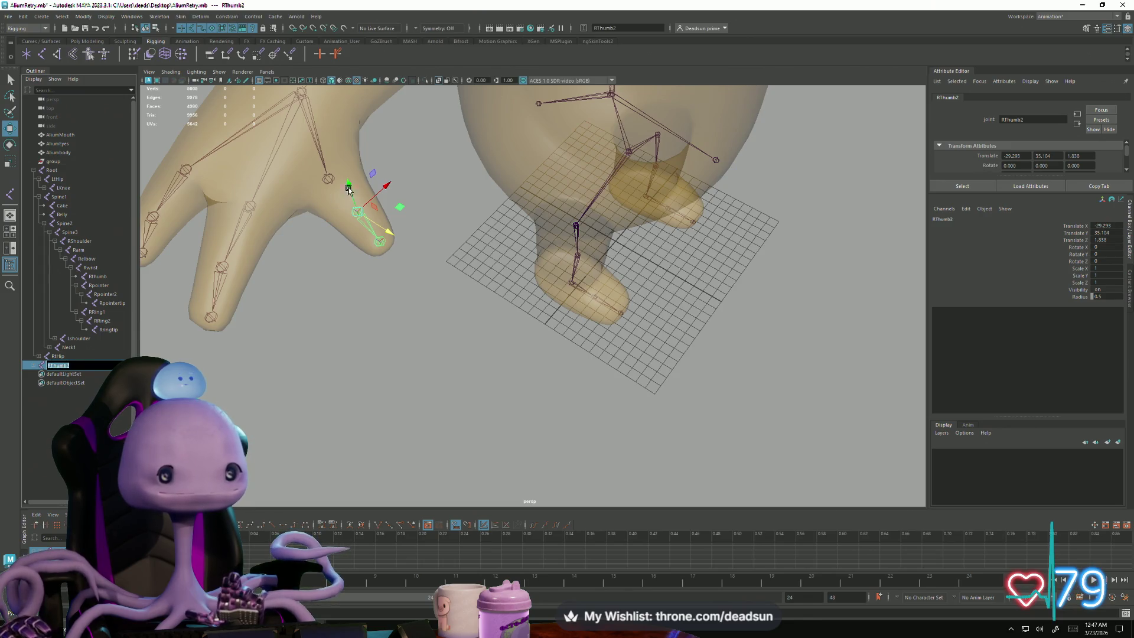
{"action": "left_click", "coordinate": [328, 180]}
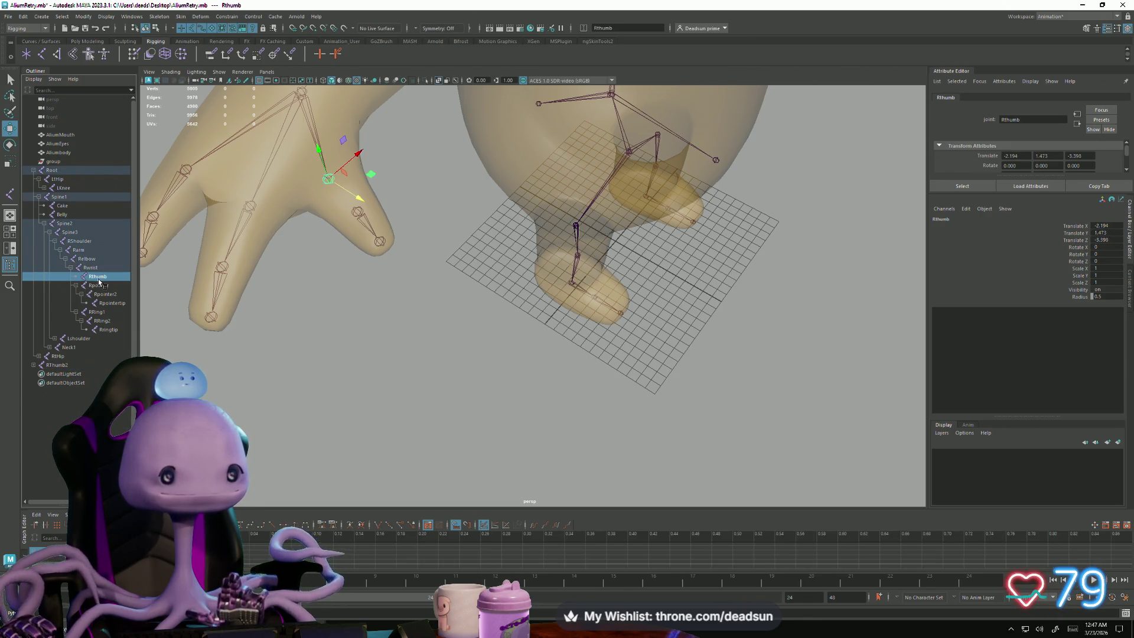
Step: Append 1 to the Rthumb and Rpointer joint names, making Rthumb1 and Rpointer1
{"action": "double_click", "coordinate": [100, 278]}
{"action": "key", "text": "End"}
{"action": "type", "text": "1"}
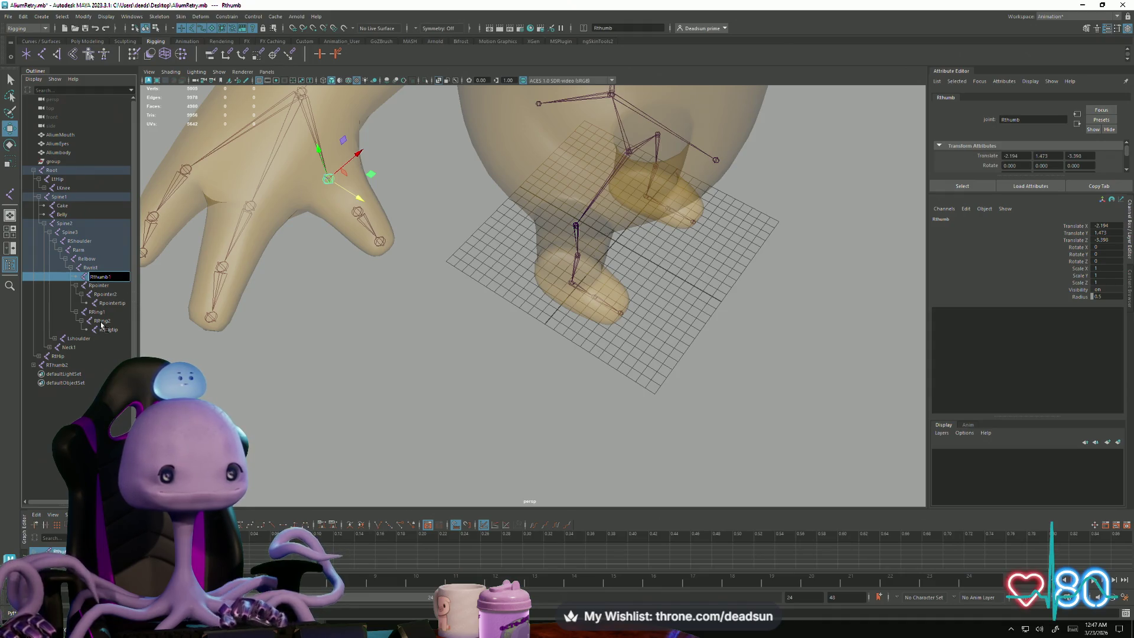
{"action": "left_click", "coordinate": [106, 287]}
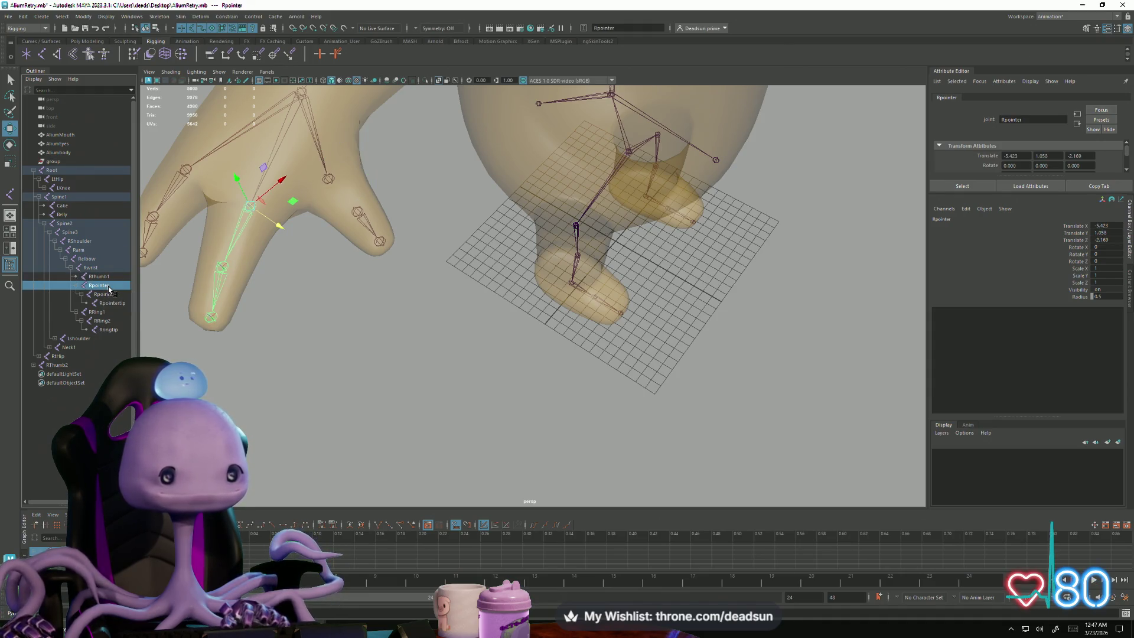
{"action": "double_click", "coordinate": [100, 286]}
{"action": "key", "text": "End"}
{"action": "type", "text": "1"}
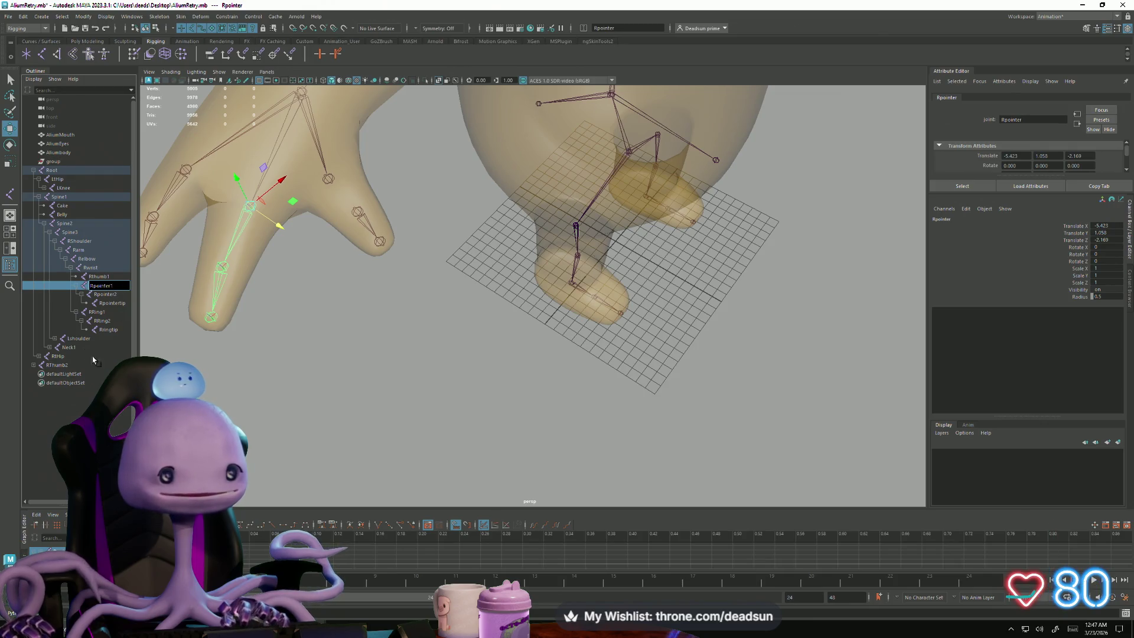
{"action": "left_click", "coordinate": [63, 348]}
{"action": "left_click", "coordinate": [60, 358]}
{"action": "left_click", "coordinate": [61, 365]}
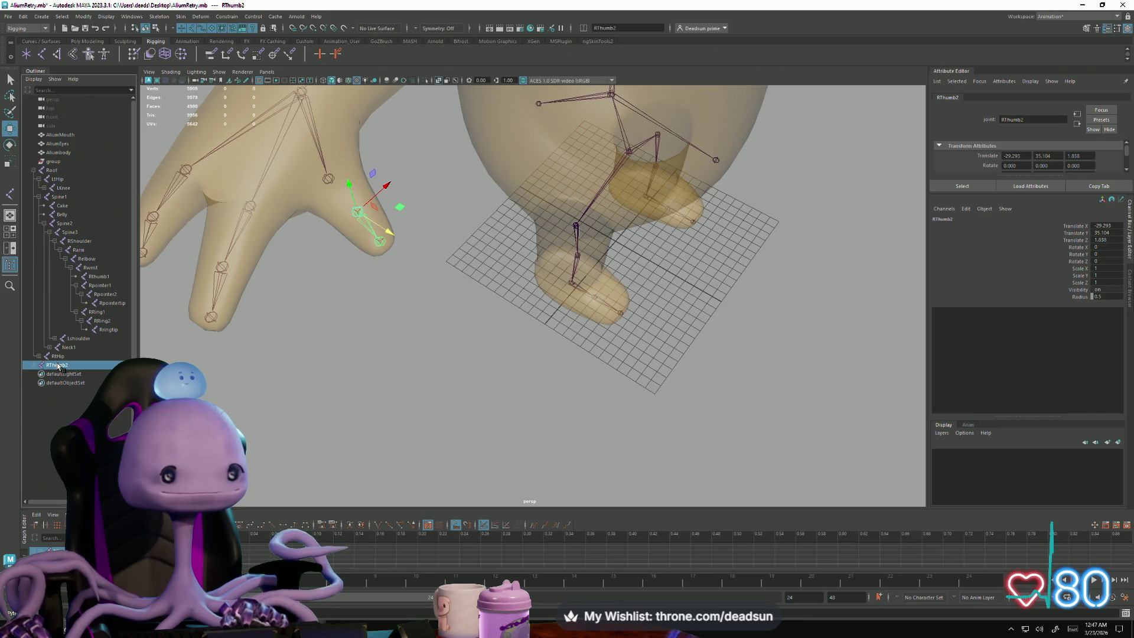
Step: Drag RThumb2 onto Rthumb1 in the Outliner, then expand it to confirm RThumb2 and RThumbtip
{"action": "left_click", "coordinate": [34, 364]}
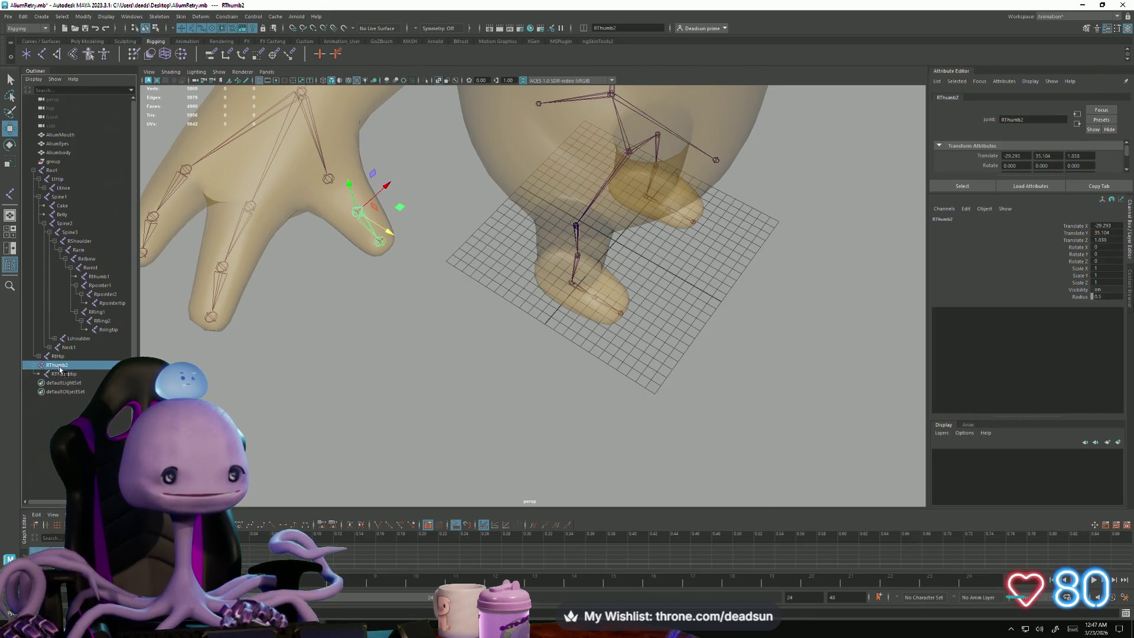
{"action": "mouse_move", "coordinate": [61, 365]}
{"action": "middle_mouse_down"}
{"action": "mouse_move", "coordinate": [105, 319]}
{"action": "mouse_move", "coordinate": [112, 277]}
{"action": "mouse_move", "coordinate": [100, 280]}
{"action": "middle_mouse_up"}
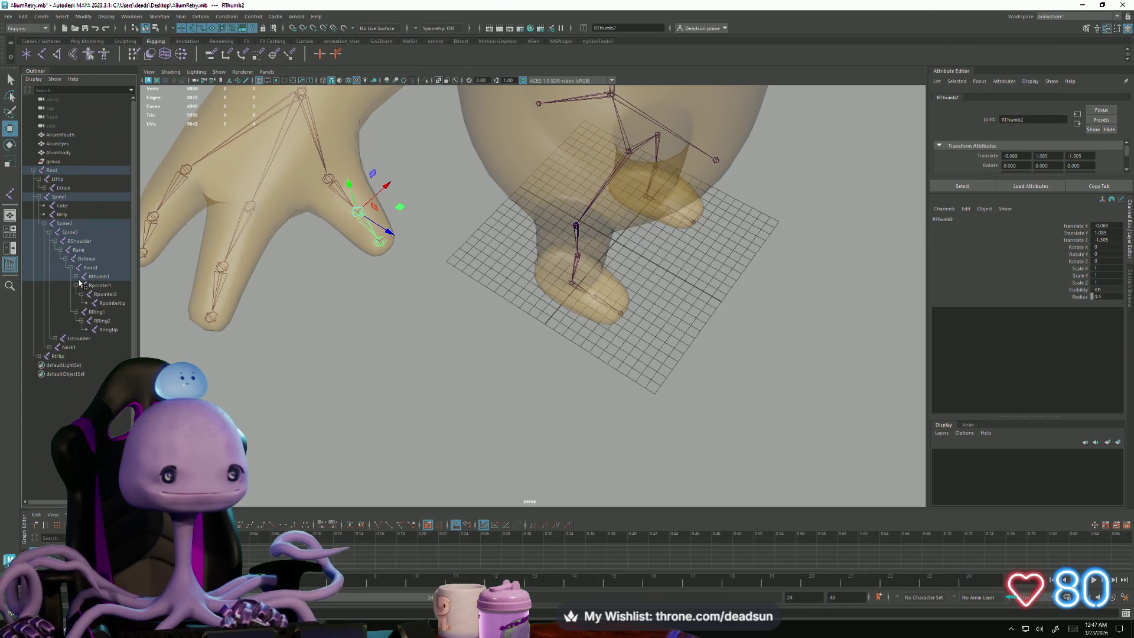
{"action": "left_click", "coordinate": [76, 278]}
{"action": "left_click", "coordinate": [81, 286]}
{"action": "middle_click_drag", "start_coordinate": [106, 294], "coordinate": [106, 295]}
{"action": "left_click", "coordinate": [99, 277]}
{"action": "mouse_move", "coordinate": [405, 329]}
{"action": "left_mouse_down", "text": "alt"}
{"action": "mouse_move", "coordinate": [608, 283]}
{"action": "mouse_move", "coordinate": [506, 316]}
{"action": "mouse_move", "coordinate": [486, 311]}
{"action": "mouse_move", "coordinate": [519, 313]}
{"action": "mouse_move", "coordinate": [508, 314]}
{"action": "left_mouse_up", "text": "alt"}
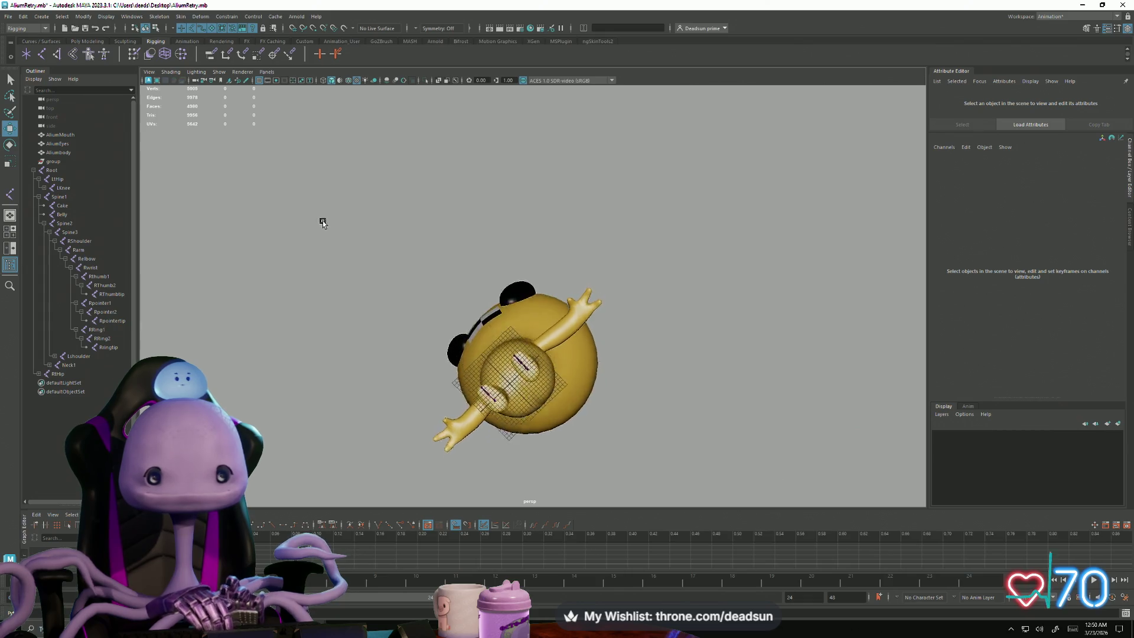
{"action": "scroll", "coordinate": [499, 400], "scroll_direction": "up", "scroll_amount": 5}
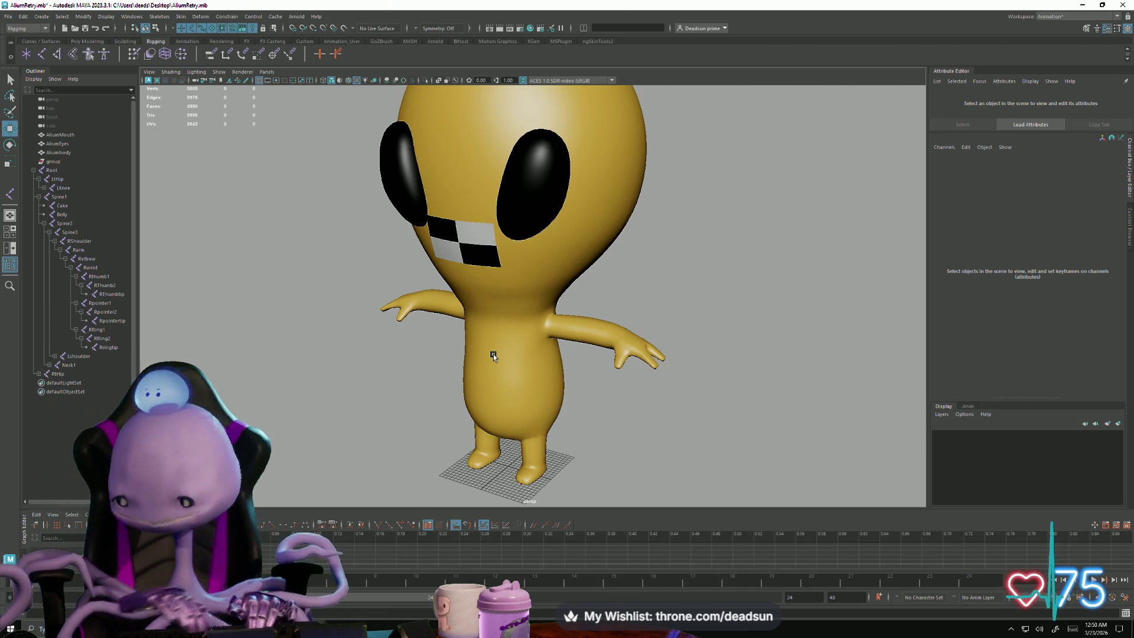
{"action": "left_click", "coordinate": [54, 241]}
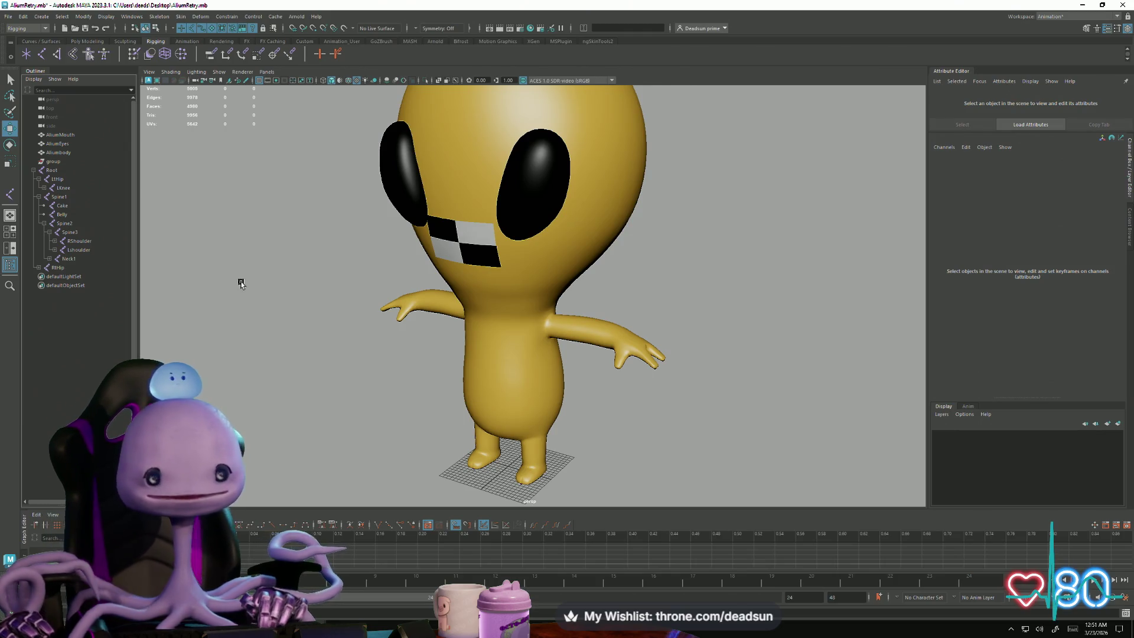
Step: Select the alien's checkered mouth piece, AliumMouth
{"action": "left_click", "coordinate": [394, 253]}
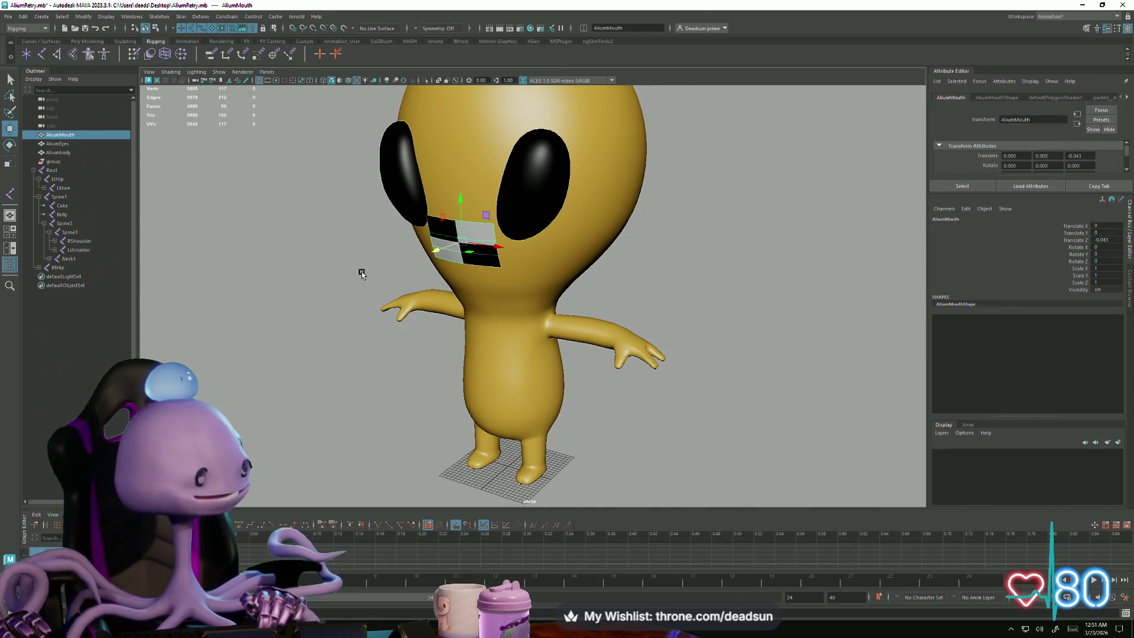
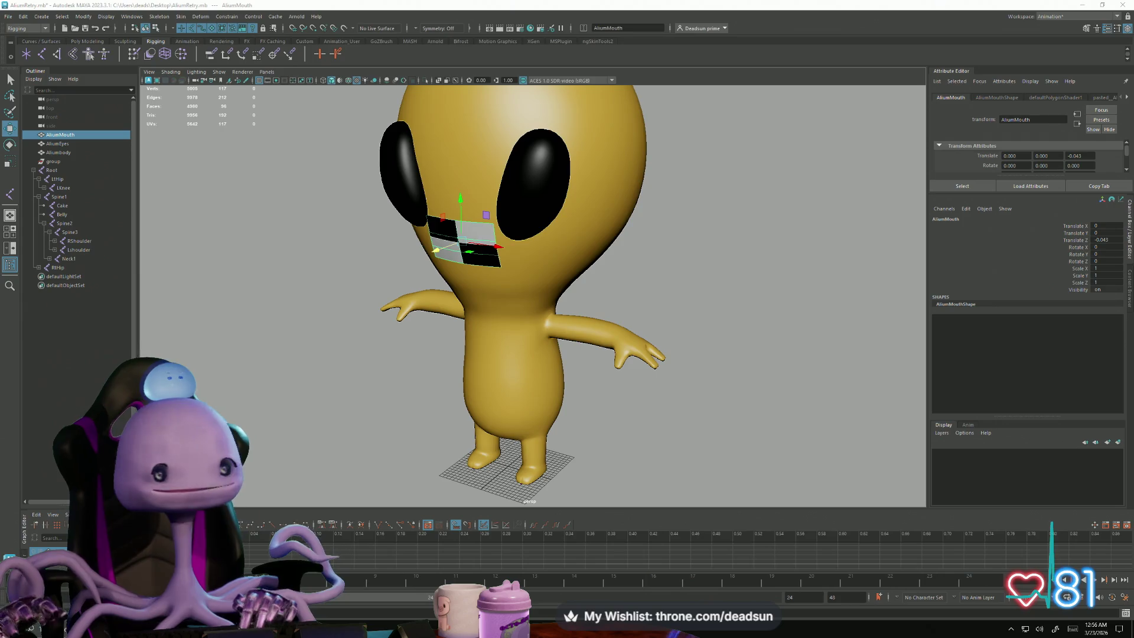
Step: Orbit and zoom around the alien's mouth plane to inspect it, deselect it, and bring up the File menu
{"action": "mouse_move", "coordinate": [431, 405]}
{"action": "left_mouse_down", "text": "alt"}
{"action": "mouse_move", "coordinate": [450, 400]}
{"action": "mouse_move", "coordinate": [413, 393]}
{"action": "left_mouse_up", "text": "alt"}
{"action": "scroll", "coordinate": [508, 325], "scroll_direction": "up", "scroll_amount": 3}
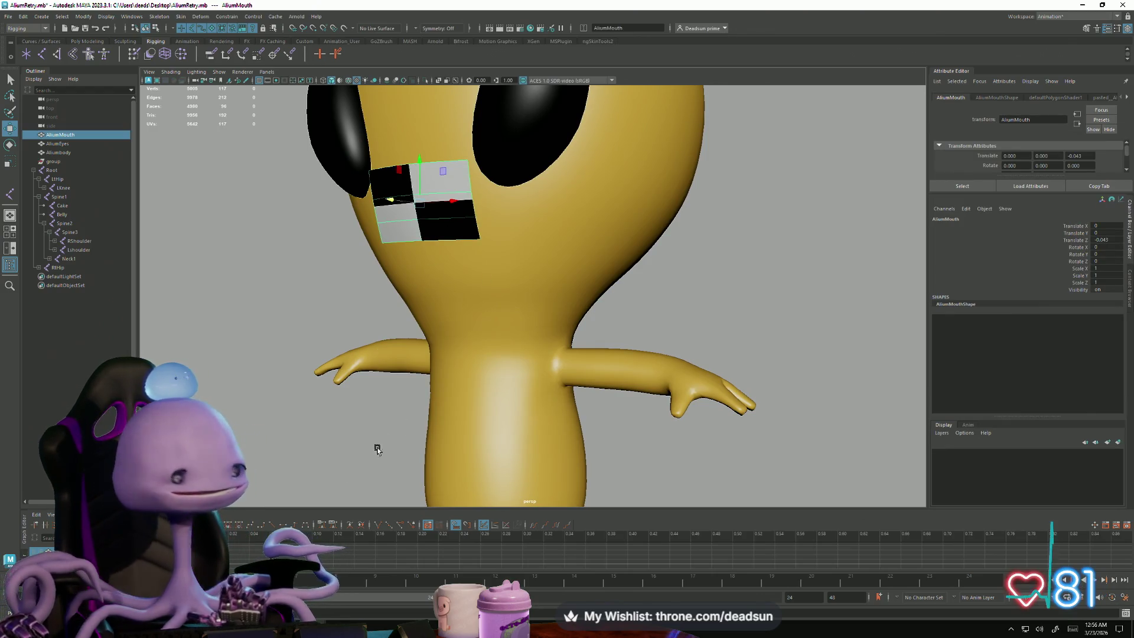
{"action": "mouse_move", "coordinate": [309, 450]}
{"action": "left_mouse_down", "text": "alt"}
{"action": "mouse_move", "coordinate": [333, 450]}
{"action": "mouse_move", "coordinate": [245, 412]}
{"action": "mouse_move", "coordinate": [445, 405]}
{"action": "mouse_move", "coordinate": [424, 397]}
{"action": "mouse_move", "coordinate": [458, 387]}
{"action": "mouse_move", "coordinate": [265, 392]}
{"action": "mouse_move", "coordinate": [397, 405]}
{"action": "mouse_move", "coordinate": [337, 370]}
{"action": "mouse_move", "coordinate": [358, 376]}
{"action": "left_mouse_up", "text": "alt"}
{"action": "scroll", "coordinate": [332, 450], "scroll_direction": "down", "scroll_amount": 5}
{"action": "left_click", "coordinate": [358, 375]}
{"action": "scroll", "coordinate": [451, 349], "scroll_direction": "down", "scroll_amount": 5}
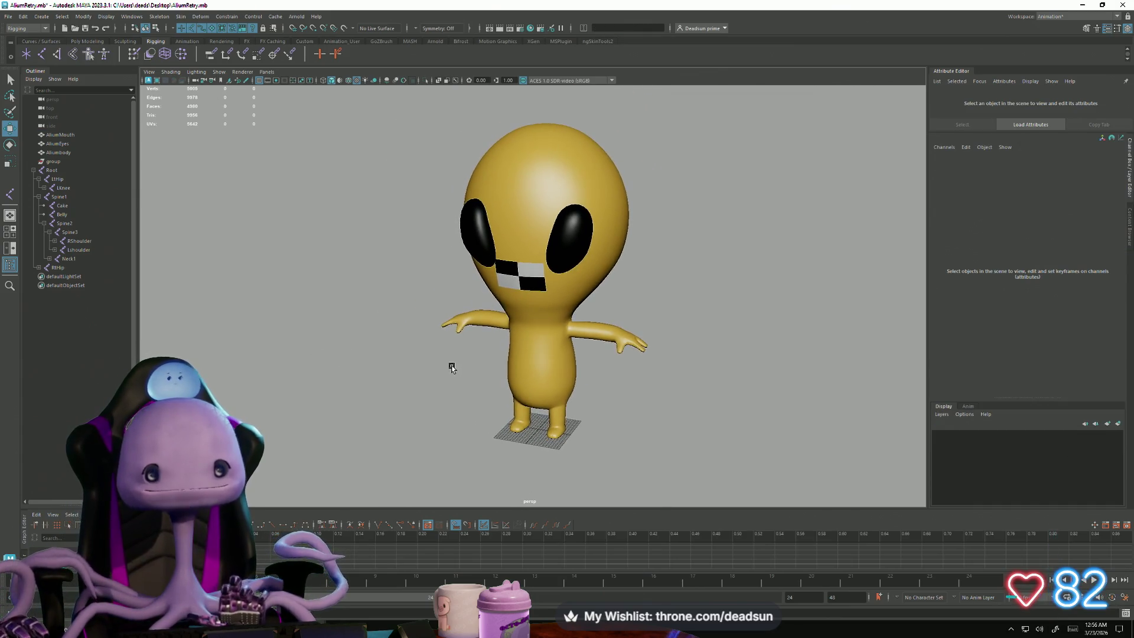
{"action": "left_click", "coordinate": [9, 17]}
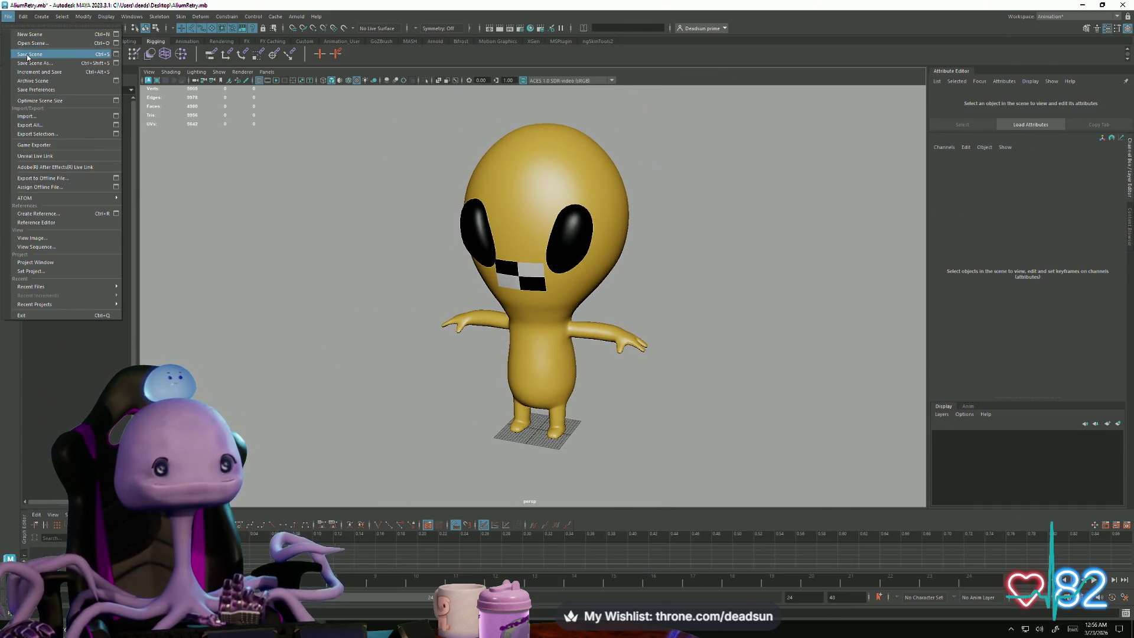
Step: Close the File menu and zoom back in on the yellow alien
{"action": "key", "text": "Escape"}
{"action": "scroll", "coordinate": [445, 353], "scroll_direction": "up", "scroll_amount": 2}
{"action": "scroll", "coordinate": [446, 353], "scroll_direction": "up", "scroll_amount": 2}
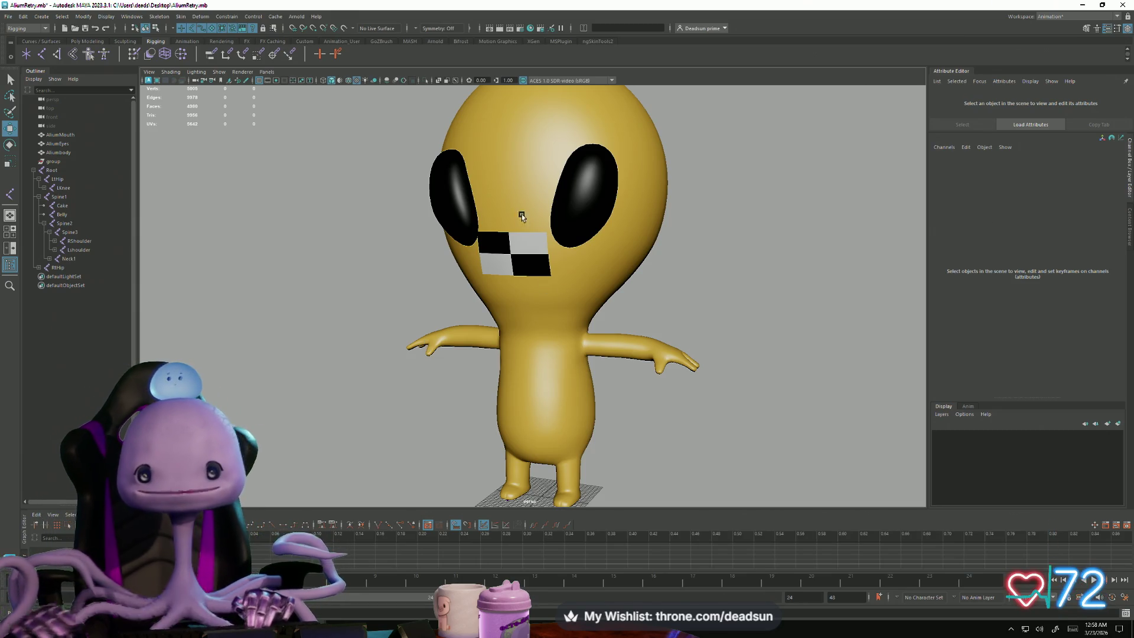
Step: Select the neck joint and the alien body mesh, and orbit to a front view
{"action": "scroll", "coordinate": [430, 332], "scroll_direction": "up", "scroll_amount": 5}
{"action": "scroll", "coordinate": [526, 334], "scroll_direction": "up", "scroll_amount": 5}
{"action": "scroll", "coordinate": [527, 335], "scroll_direction": "down", "scroll_amount": 3}
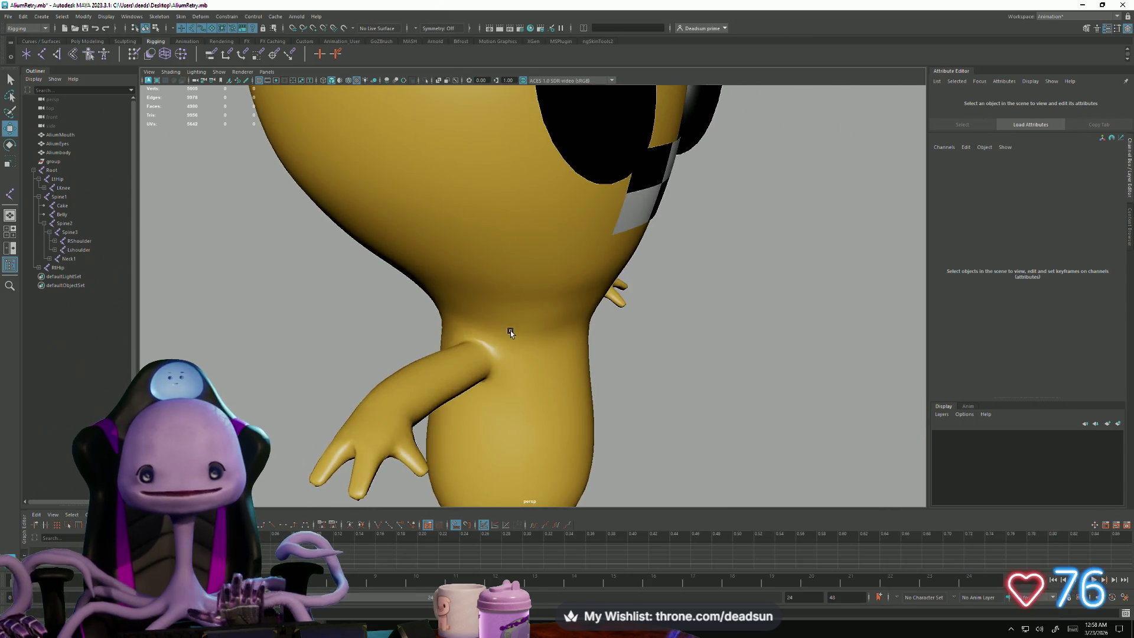
{"action": "left_click", "coordinate": [510, 330]}
{"action": "scroll", "coordinate": [512, 371], "scroll_direction": "down", "scroll_amount": 4}
{"action": "left_click", "coordinate": [452, 344]}
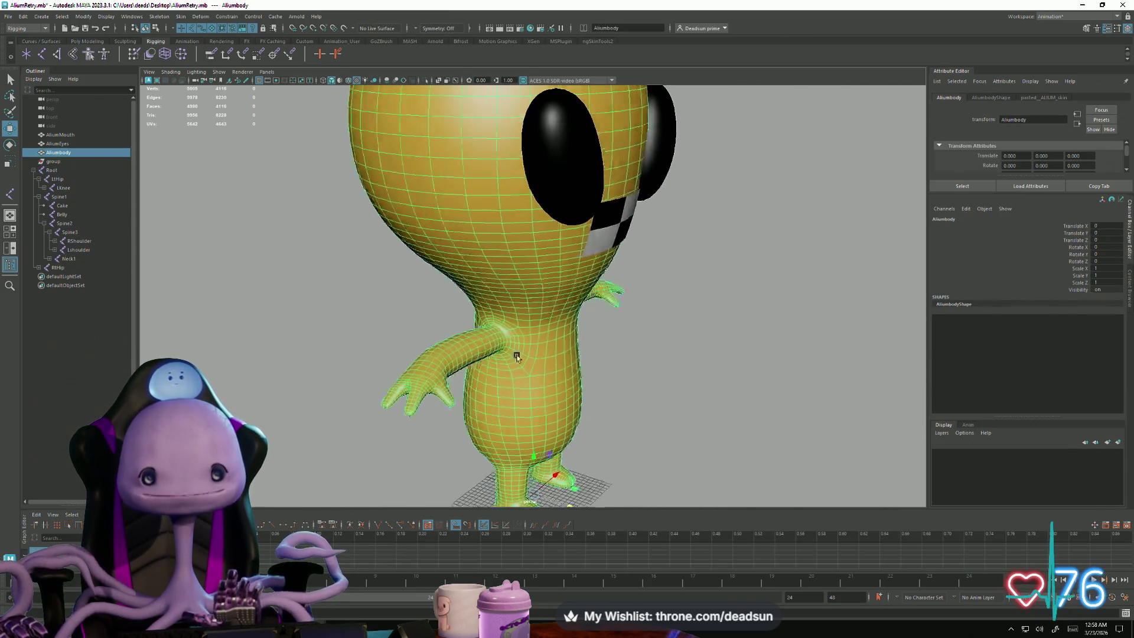
{"action": "left_click_drag", "start_coordinate": [452, 345], "coordinate": [583, 346], "text": "alt"}
{"action": "scroll", "coordinate": [582, 347], "scroll_direction": "down", "scroll_amount": 3}
{"action": "left_click_drag", "start_coordinate": [457, 341], "coordinate": [441, 310], "text": "alt"}
Step: Turn on X-Ray shading, delete the leftover group node, and select the RtHip joint
{"action": "left_click", "coordinate": [53, 162]}
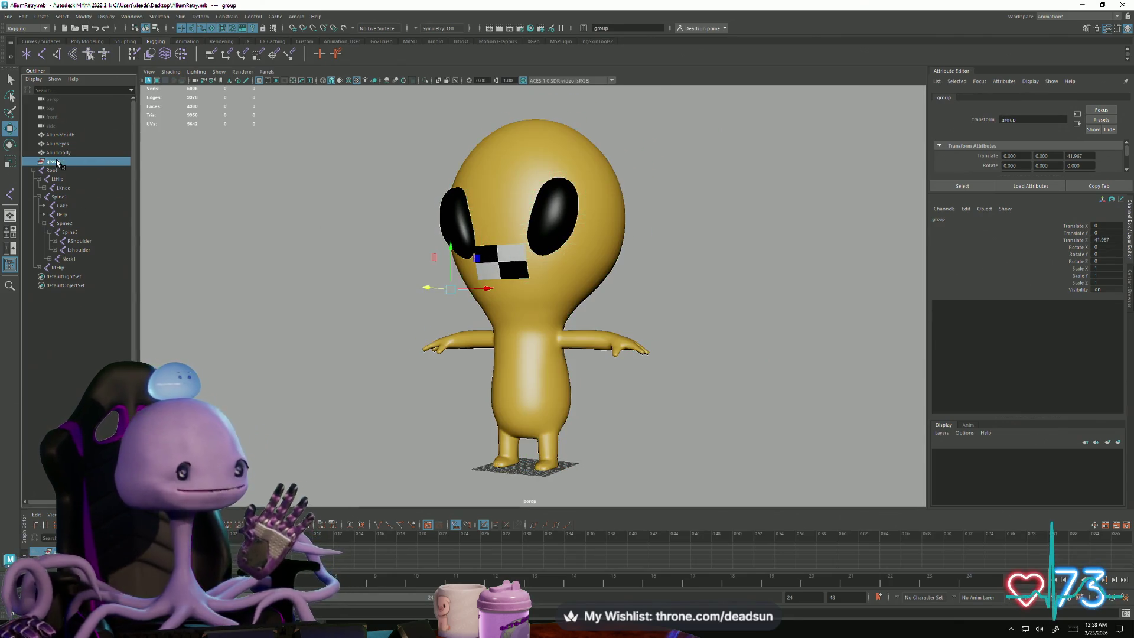
{"action": "left_click_drag", "start_coordinate": [301, 305], "coordinate": [296, 314], "text": "alt"}
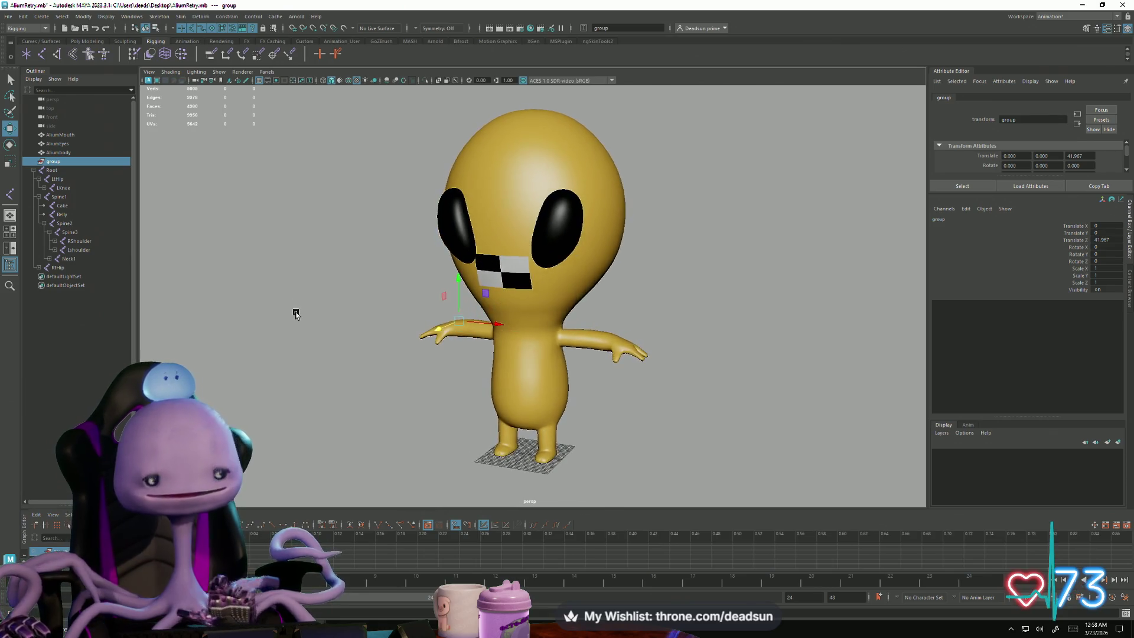
{"action": "left_click", "coordinate": [171, 72]}
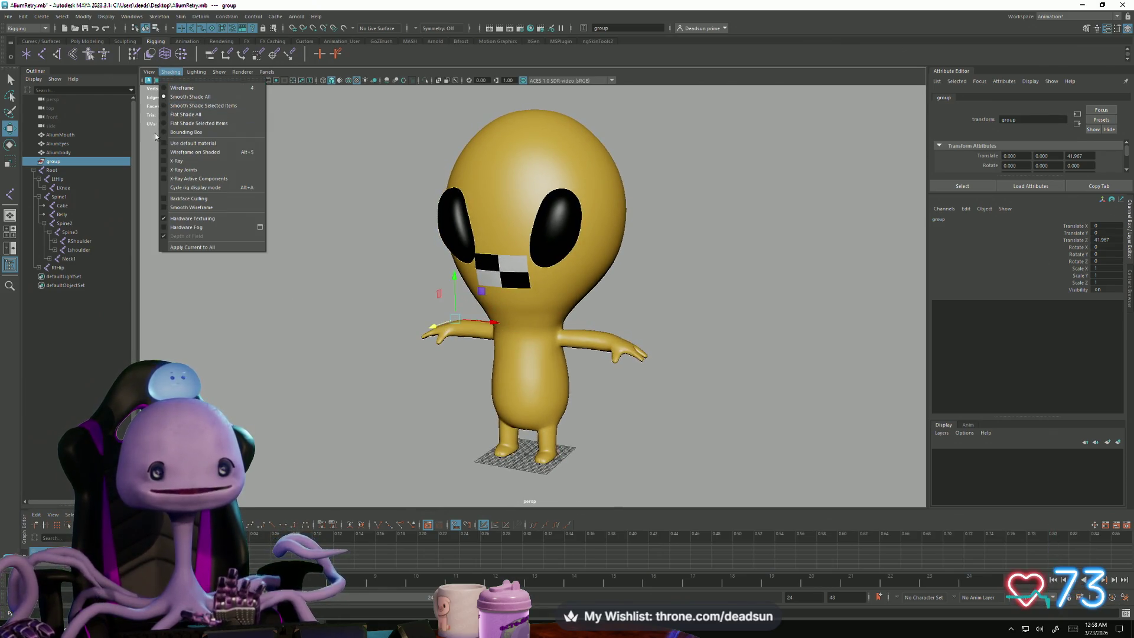
{"action": "left_click", "coordinate": [168, 162]}
{"action": "mouse_move", "coordinate": [328, 276]}
{"action": "left_mouse_down", "text": "alt"}
{"action": "mouse_move", "coordinate": [412, 370]}
{"action": "mouse_move", "coordinate": [375, 355]}
{"action": "left_mouse_up", "text": "alt"}
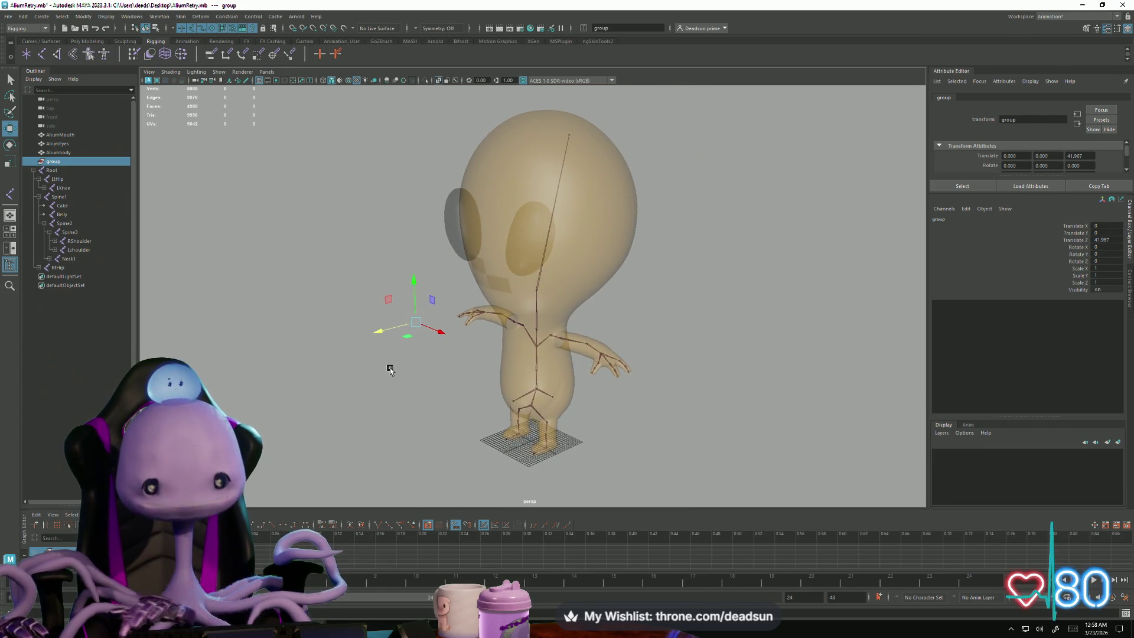
{"action": "key", "text": "Delete"}
{"action": "left_click", "coordinate": [57, 258]}
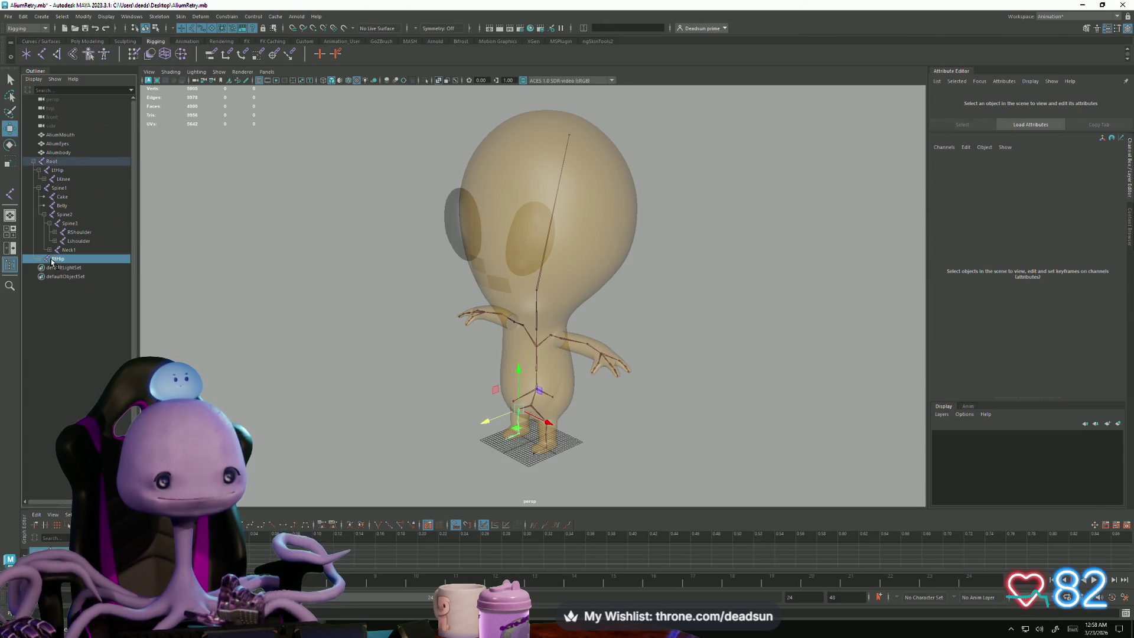
Step: Expand RtHip to list the knee, foot, football and toe joints, then select Spine1
{"action": "left_click", "coordinate": [38, 259]}
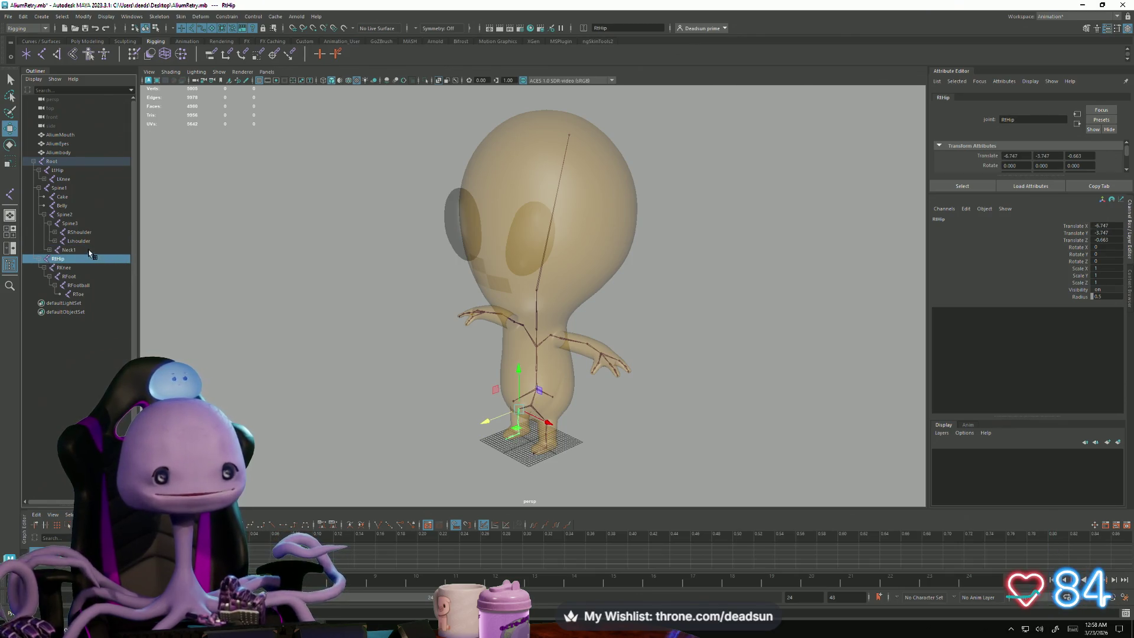
{"action": "left_click", "coordinate": [95, 188]}
{"action": "mouse_move", "coordinate": [313, 352]}
{"action": "left_mouse_down", "text": "alt"}
{"action": "mouse_move", "coordinate": [370, 341]}
{"action": "mouse_move", "coordinate": [367, 313]}
{"action": "mouse_move", "coordinate": [296, 334]}
{"action": "mouse_move", "coordinate": [289, 347]}
{"action": "mouse_move", "coordinate": [339, 342]}
{"action": "mouse_move", "coordinate": [410, 189]}
{"action": "left_mouse_up", "text": "alt"}
{"action": "right_click_drag", "start_coordinate": [409, 189], "coordinate": [562, 271], "text": "alt"}
{"action": "mouse_move", "coordinate": [561, 271]}
{"action": "left_mouse_down", "text": "alt"}
{"action": "mouse_move", "coordinate": [481, 294]}
{"action": "mouse_move", "coordinate": [531, 292]}
{"action": "left_mouse_up", "text": "alt"}
{"action": "right_click_drag", "start_coordinate": [531, 293], "coordinate": [472, 284], "text": "alt"}
{"action": "mouse_move", "coordinate": [472, 284]}
{"action": "left_mouse_down", "text": "alt"}
{"action": "mouse_move", "coordinate": [451, 284]}
{"action": "mouse_move", "coordinate": [496, 295]}
{"action": "mouse_move", "coordinate": [488, 370]}
{"action": "mouse_move", "coordinate": [458, 374]}
{"action": "mouse_move", "coordinate": [499, 241]}
{"action": "mouse_move", "coordinate": [518, 352]}
{"action": "mouse_move", "coordinate": [526, 333]}
{"action": "mouse_move", "coordinate": [515, 372]}
{"action": "mouse_move", "coordinate": [511, 360]}
{"action": "left_mouse_up", "text": "alt"}
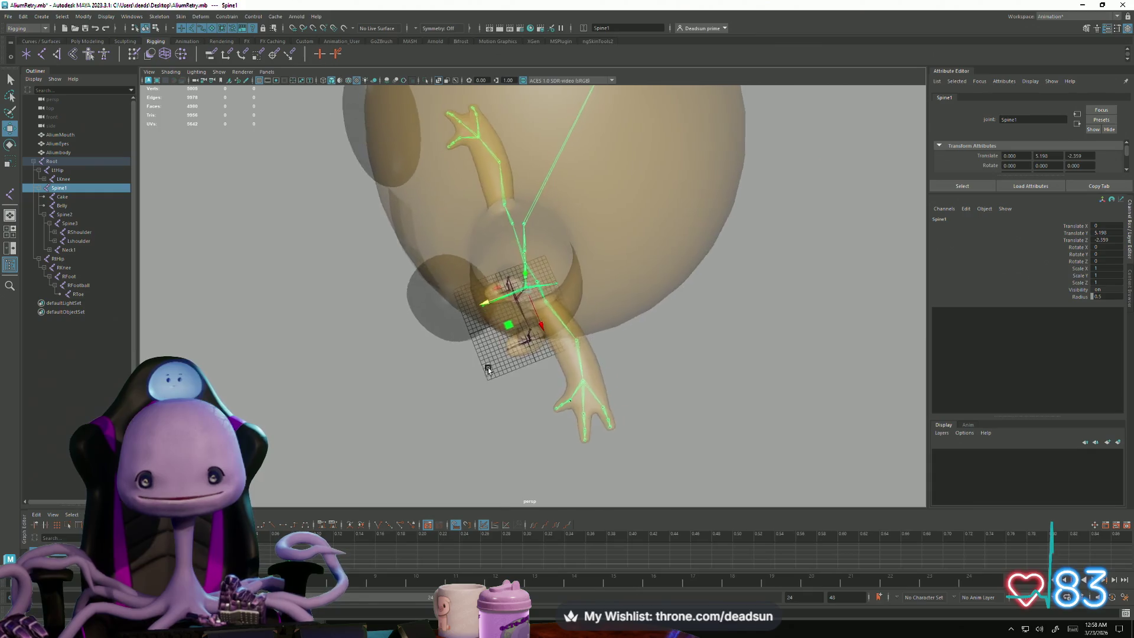
{"action": "scroll", "coordinate": [511, 357], "scroll_direction": "up", "scroll_amount": 5}
Step: Select the parent Root joint and view the skeleton from above at an angle
{"action": "key", "text": "Up"}
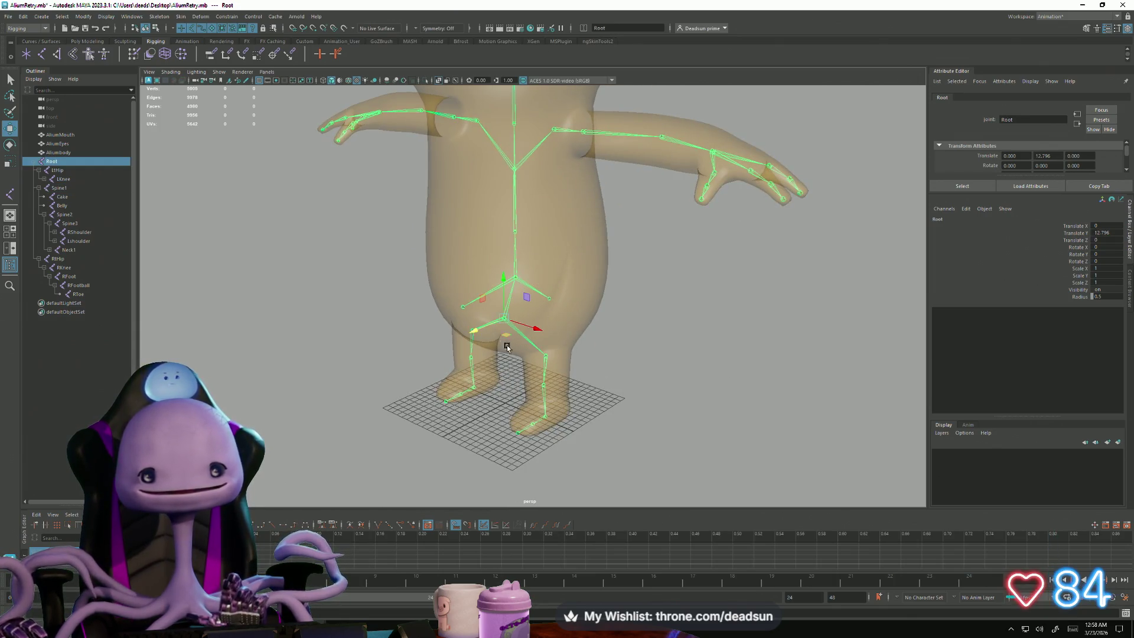
{"action": "scroll", "coordinate": [507, 348], "scroll_direction": "down", "scroll_amount": 5}
{"action": "left_click", "coordinate": [405, 337]}
{"action": "left_click", "coordinate": [518, 312]}
{"action": "mouse_move", "coordinate": [521, 350]}
{"action": "left_mouse_down", "text": "alt"}
{"action": "mouse_move", "coordinate": [519, 317]}
{"action": "mouse_move", "coordinate": [557, 322]}
{"action": "mouse_move", "coordinate": [468, 331]}
{"action": "mouse_move", "coordinate": [380, 286]}
{"action": "mouse_move", "coordinate": [392, 354]}
{"action": "mouse_move", "coordinate": [392, 281]}
{"action": "mouse_move", "coordinate": [421, 330]}
{"action": "mouse_move", "coordinate": [423, 388]}
{"action": "mouse_move", "coordinate": [440, 386]}
{"action": "left_mouse_up", "text": "alt"}
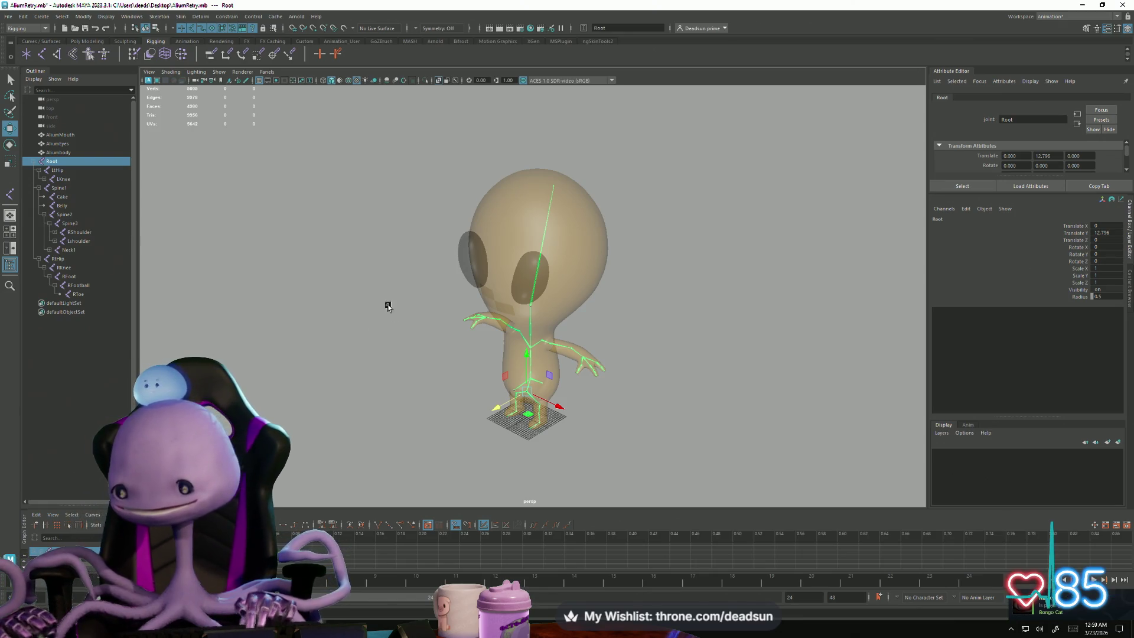
{"action": "left_click_drag", "start_coordinate": [435, 387], "coordinate": [473, 380], "text": "alt"}
{"action": "right_click_drag", "start_coordinate": [473, 380], "coordinate": [574, 463], "text": "alt"}
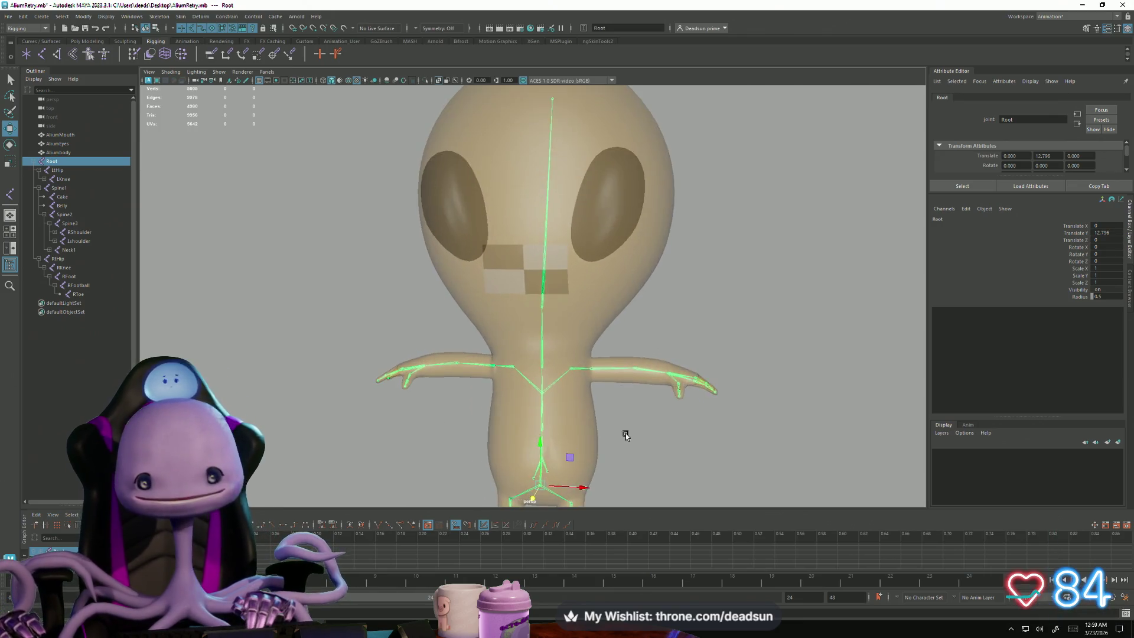
{"action": "left_click_drag", "start_coordinate": [575, 463], "coordinate": [557, 408], "text": "alt"}
{"action": "right_click_drag", "start_coordinate": [556, 407], "coordinate": [519, 431], "text": "alt"}
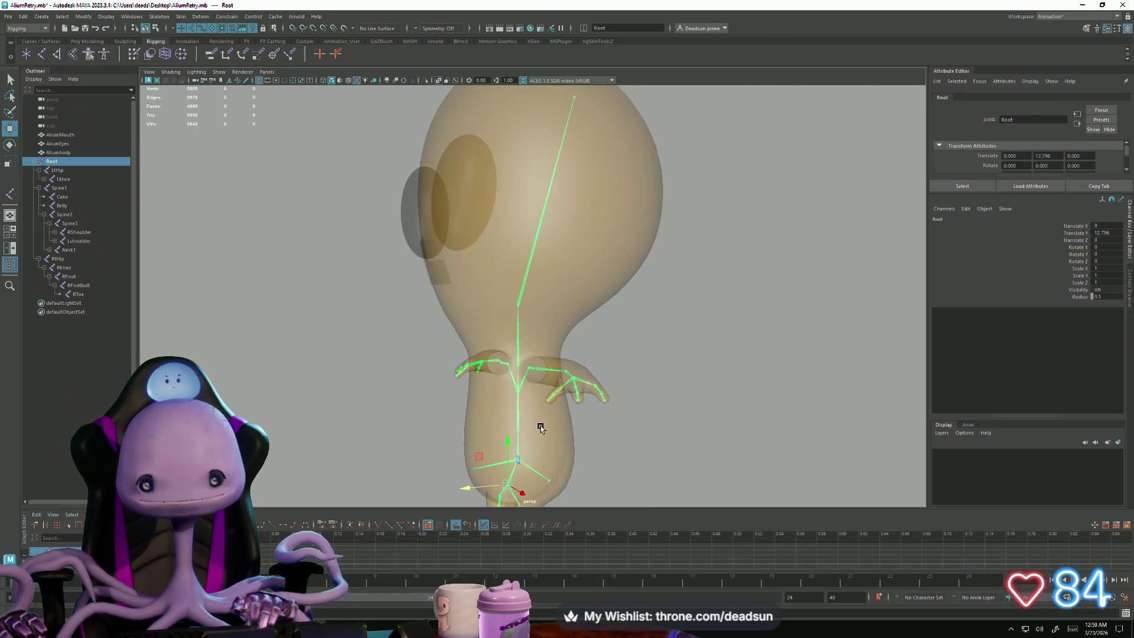
{"action": "left_click", "coordinate": [524, 278]}
{"action": "right_click_drag", "start_coordinate": [524, 278], "coordinate": [355, 361], "text": "alt"}
{"action": "mouse_move", "coordinate": [356, 362]}
{"action": "left_mouse_down", "text": "alt"}
{"action": "mouse_move", "coordinate": [339, 380]}
{"action": "mouse_move", "coordinate": [349, 395]}
{"action": "mouse_move", "coordinate": [390, 392]}
{"action": "left_mouse_up", "text": "alt"}
{"action": "right_click_drag", "start_coordinate": [389, 392], "coordinate": [402, 426], "text": "alt"}
{"action": "left_click", "coordinate": [402, 425]}
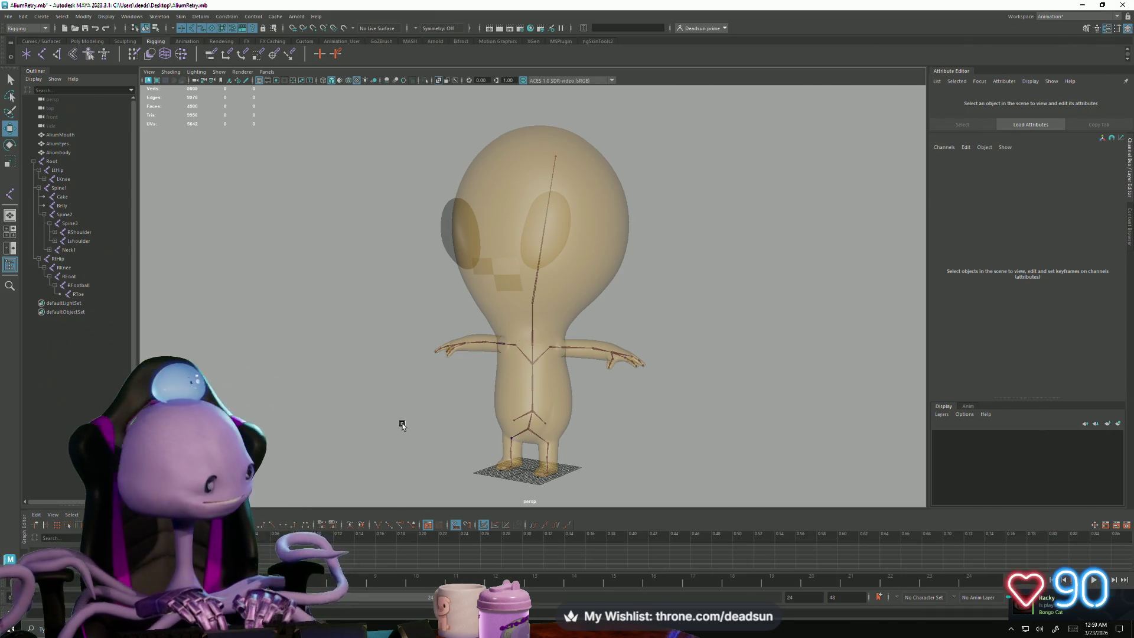
{"action": "scroll", "coordinate": [515, 320], "scroll_direction": "up", "scroll_amount": 3}
{"action": "mouse_move", "coordinate": [515, 321]}
{"action": "left_mouse_down", "text": "alt"}
{"action": "mouse_move", "coordinate": [506, 341]}
{"action": "mouse_move", "coordinate": [456, 338]}
{"action": "mouse_move", "coordinate": [689, 365]}
{"action": "left_mouse_up", "text": "alt"}
{"action": "left_click", "coordinate": [504, 305]}
{"action": "key", "text": "a"}
{"action": "mouse_move", "coordinate": [317, 322]}
{"action": "left_mouse_down", "text": "alt"}
{"action": "mouse_move", "coordinate": [450, 359]}
{"action": "mouse_move", "coordinate": [385, 365]}
{"action": "mouse_move", "coordinate": [496, 425]}
{"action": "mouse_move", "coordinate": [384, 357]}
{"action": "left_mouse_up", "text": "alt"}
{"action": "left_click", "coordinate": [430, 370]}
{"action": "right_click_drag", "start_coordinate": [384, 356], "coordinate": [608, 425], "text": "alt"}
{"action": "left_click", "coordinate": [518, 329]}
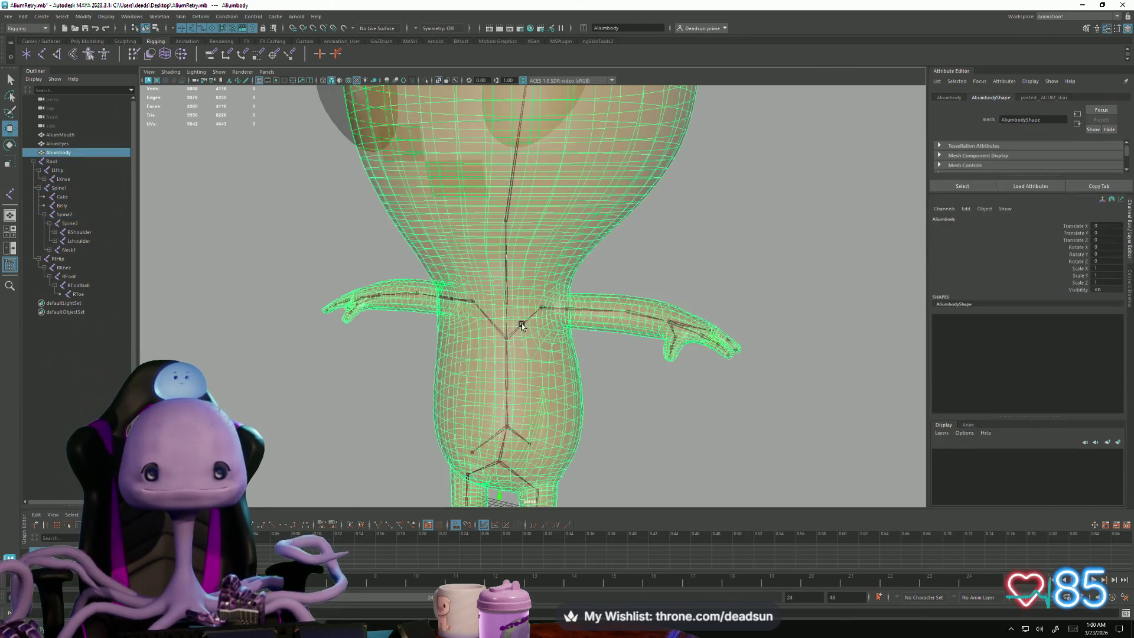
{"action": "left_click", "coordinate": [522, 324]}
{"action": "left_click", "coordinate": [385, 369]}
{"action": "mouse_move", "coordinate": [478, 377]}
{"action": "left_mouse_down", "text": "alt"}
{"action": "mouse_move", "coordinate": [422, 368]}
{"action": "mouse_move", "coordinate": [459, 335]}
{"action": "mouse_move", "coordinate": [460, 362]}
{"action": "mouse_move", "coordinate": [438, 374]}
{"action": "mouse_move", "coordinate": [448, 375]}
{"action": "left_mouse_up", "text": "alt"}
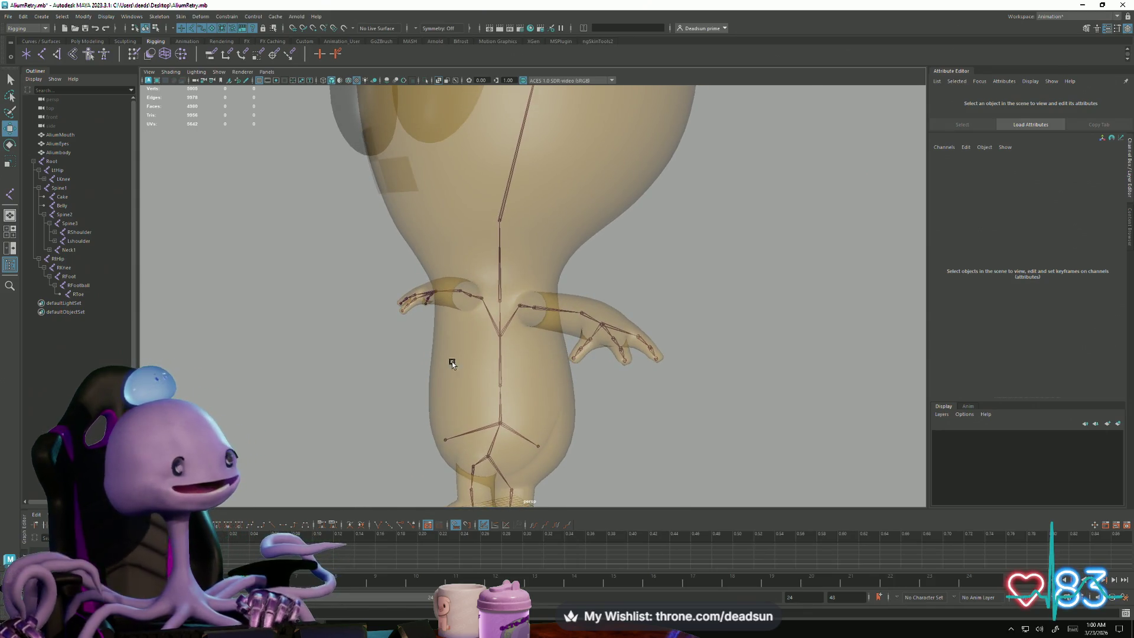
{"action": "scroll", "coordinate": [456, 374], "scroll_direction": "down", "scroll_amount": 5}
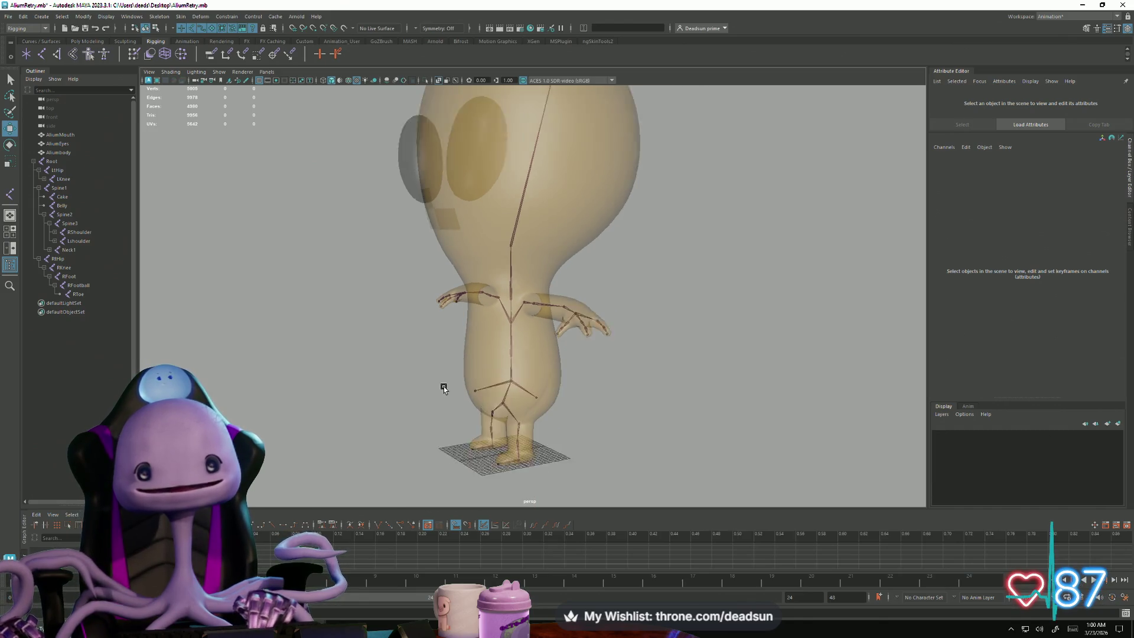
{"action": "mouse_move", "coordinate": [429, 387]}
{"action": "left_mouse_down", "text": "alt"}
{"action": "mouse_move", "coordinate": [405, 372]}
{"action": "mouse_move", "coordinate": [451, 388]}
{"action": "mouse_move", "coordinate": [380, 354]}
{"action": "mouse_move", "coordinate": [429, 413]}
{"action": "mouse_move", "coordinate": [423, 390]}
{"action": "mouse_move", "coordinate": [397, 382]}
{"action": "mouse_move", "coordinate": [374, 397]}
{"action": "mouse_move", "coordinate": [407, 393]}
{"action": "mouse_move", "coordinate": [340, 394]}
{"action": "mouse_move", "coordinate": [463, 372]}
{"action": "mouse_move", "coordinate": [572, 389]}
{"action": "mouse_move", "coordinate": [491, 398]}
{"action": "mouse_move", "coordinate": [355, 388]}
{"action": "mouse_move", "coordinate": [568, 328]}
{"action": "mouse_move", "coordinate": [469, 387]}
{"action": "mouse_move", "coordinate": [487, 388]}
{"action": "left_mouse_up", "text": "alt"}
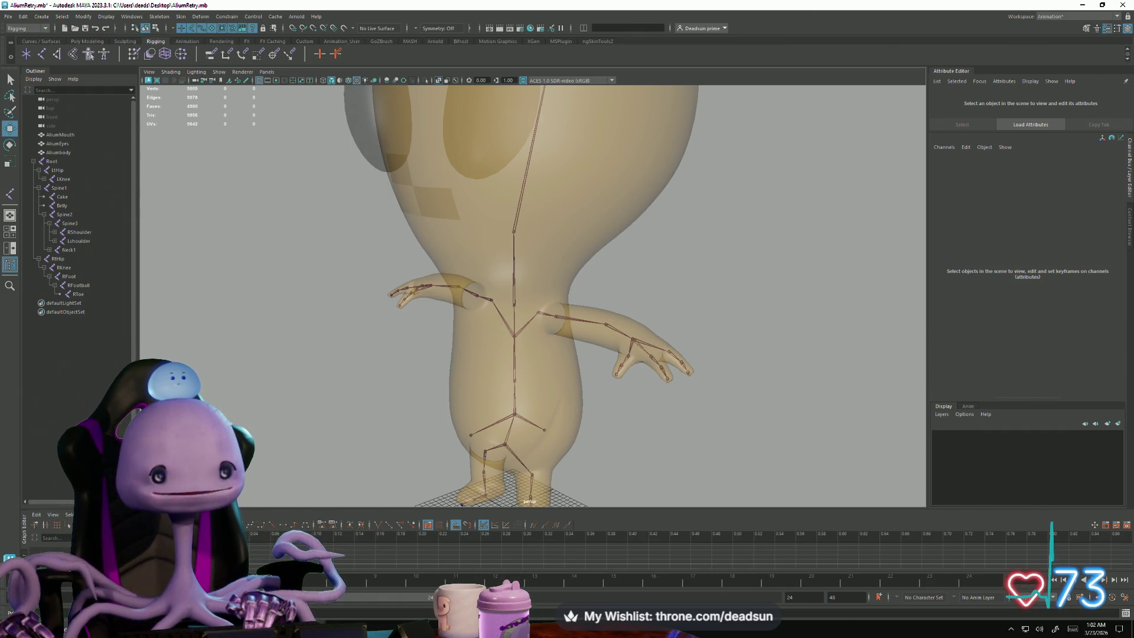
Step: Frame the see-through alien, collapse RtHip in the Outliner, and inspect the body and head
{"action": "mouse_move", "coordinate": [307, 628]}
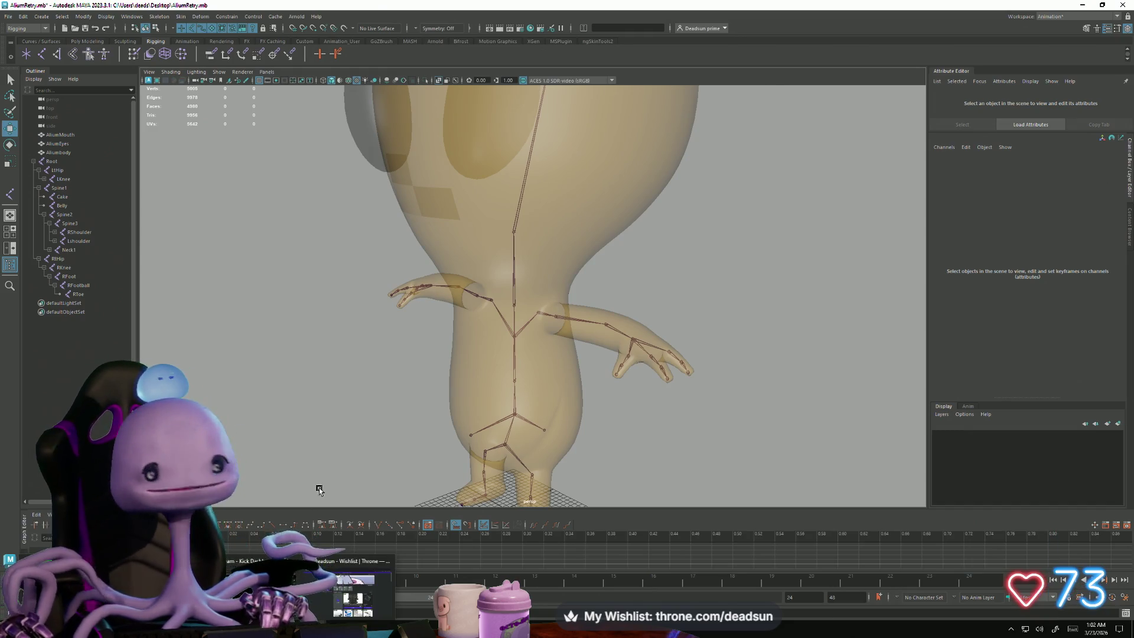
{"action": "key", "text": "a"}
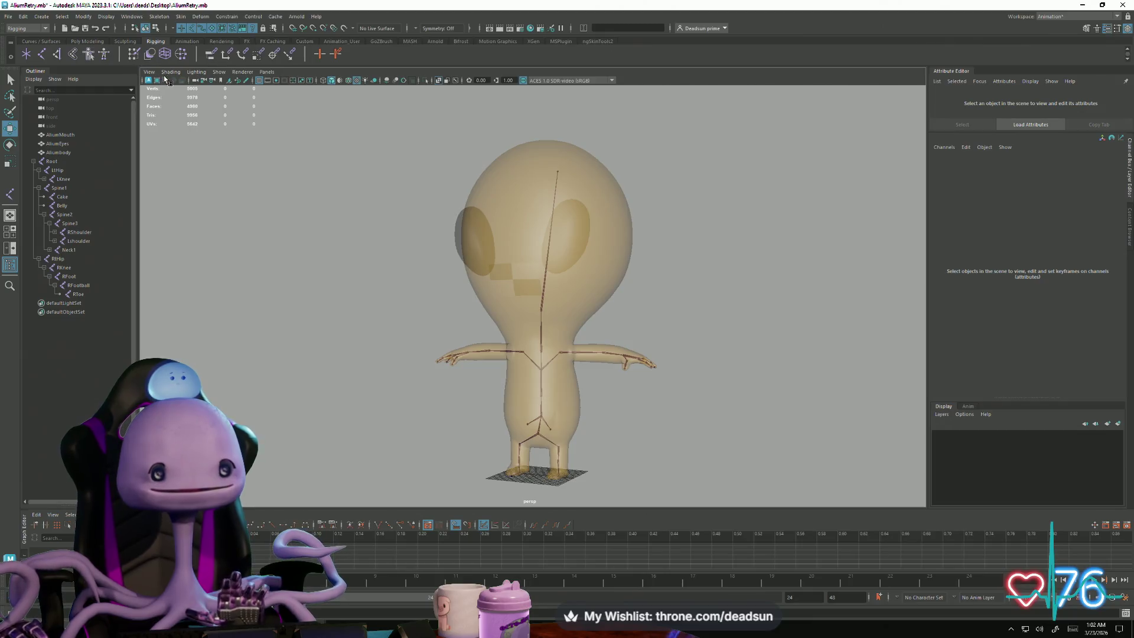
{"action": "left_click_drag", "start_coordinate": [316, 254], "coordinate": [254, 233], "text": "alt"}
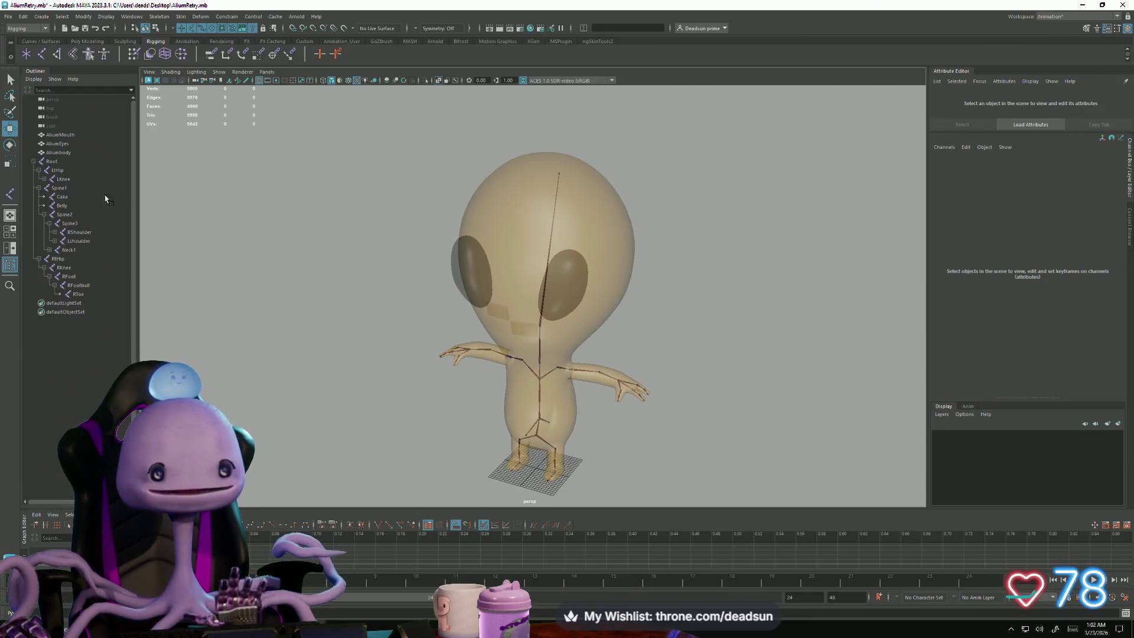
{"action": "left_click", "coordinate": [39, 259]}
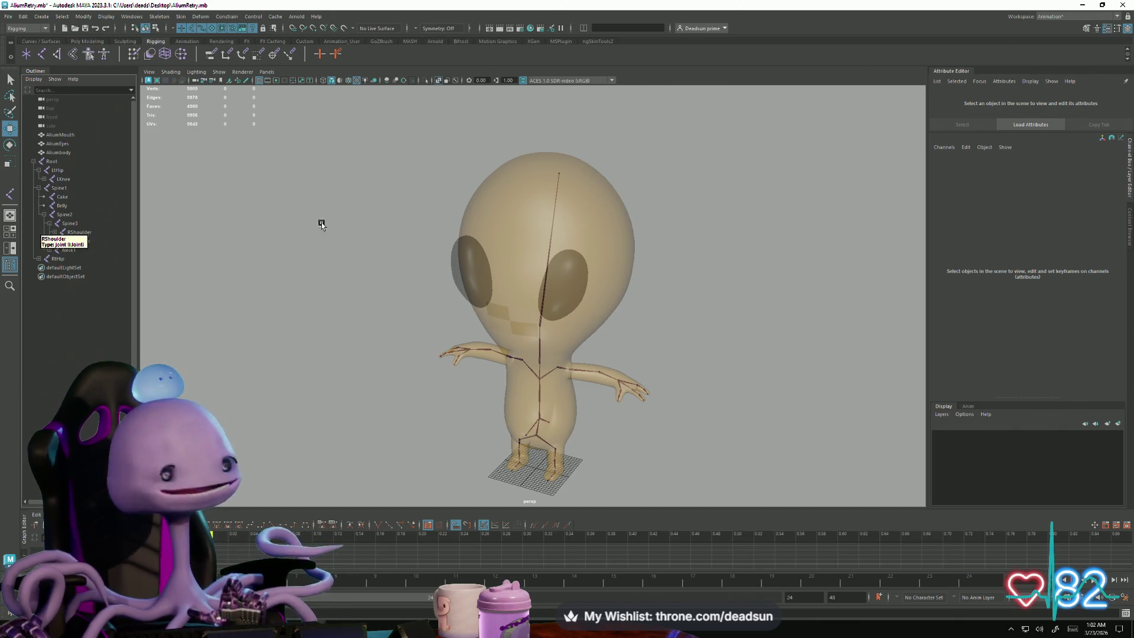
{"action": "left_click_drag", "start_coordinate": [327, 231], "coordinate": [309, 232], "text": "alt"}
{"action": "right_click_drag", "start_coordinate": [309, 233], "coordinate": [458, 339], "text": "alt"}
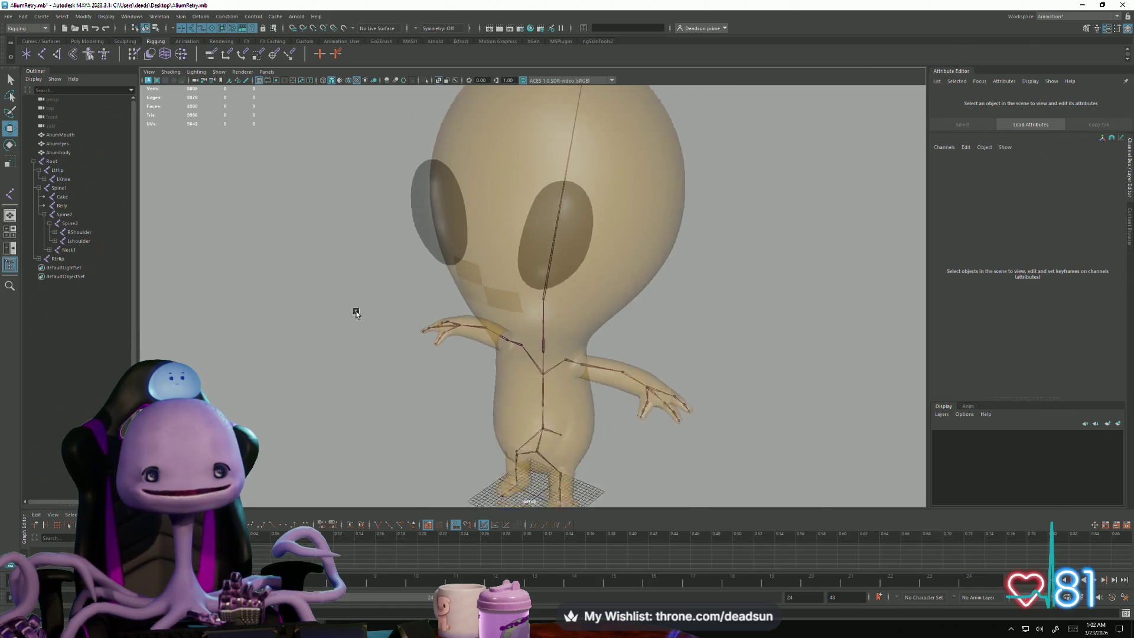
{"action": "key", "text": "f"}
{"action": "mouse_move", "coordinate": [384, 310]}
{"action": "left_mouse_down", "text": "alt"}
{"action": "mouse_move", "coordinate": [437, 313]}
{"action": "mouse_move", "coordinate": [412, 304]}
{"action": "left_mouse_up", "text": "alt"}
{"action": "right_click_drag", "start_coordinate": [395, 286], "coordinate": [403, 303], "text": "alt"}
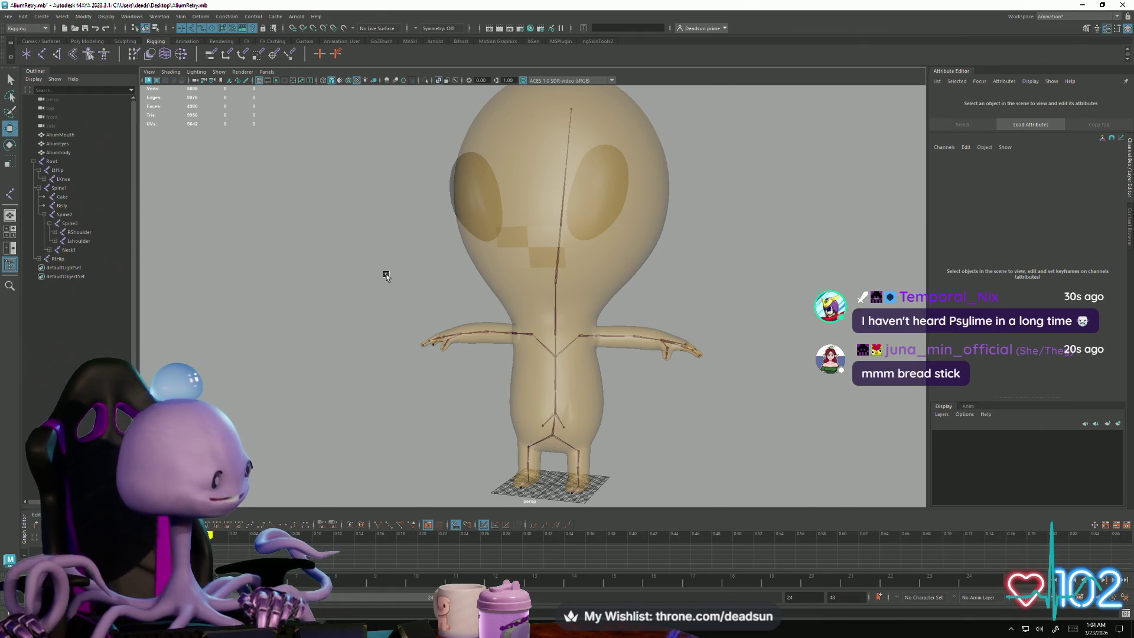
{"action": "left_click", "coordinate": [502, 299]}
{"action": "key", "text": "alt+x"}
{"action": "mouse_move", "coordinate": [484, 338]}
{"action": "left_mouse_down", "text": "alt"}
{"action": "mouse_move", "coordinate": [491, 328]}
{"action": "mouse_move", "coordinate": [536, 339]}
{"action": "mouse_move", "coordinate": [485, 337]}
{"action": "mouse_move", "coordinate": [522, 330]}
{"action": "left_mouse_up", "text": "alt"}
{"action": "left_click", "coordinate": [504, 320]}
{"action": "key", "text": "alt+x"}
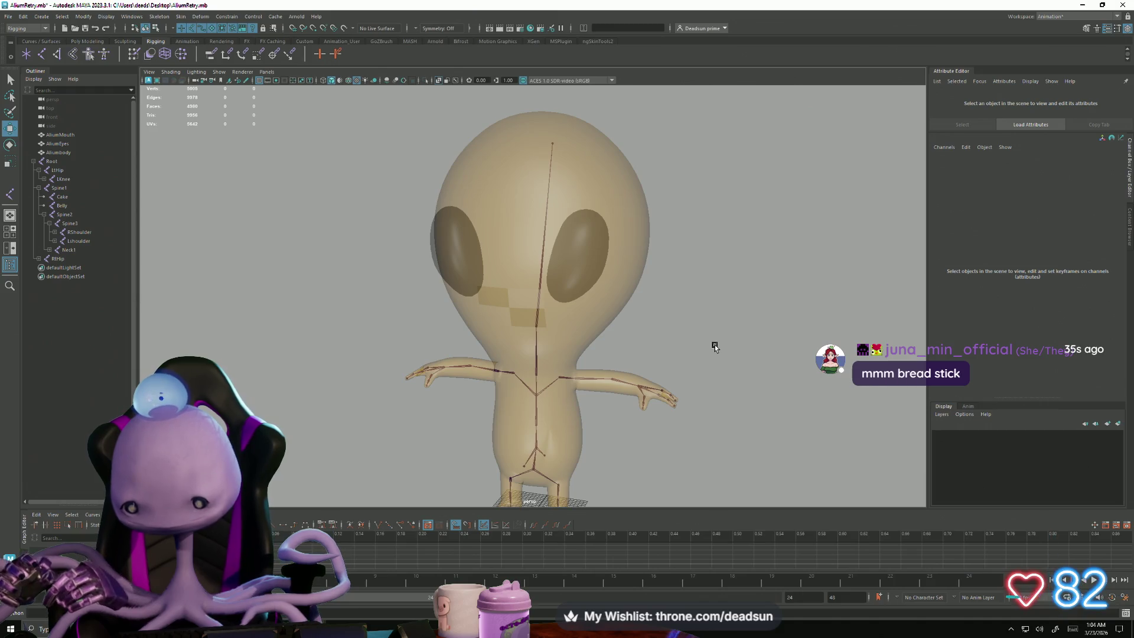
{"action": "scroll", "coordinate": [476, 246], "scroll_direction": "down", "scroll_amount": 2}
{"action": "mouse_move", "coordinate": [476, 245]}
{"action": "left_mouse_down", "text": "alt"}
{"action": "mouse_move", "coordinate": [510, 336]}
{"action": "mouse_move", "coordinate": [417, 342]}
{"action": "mouse_move", "coordinate": [520, 363]}
{"action": "mouse_move", "coordinate": [530, 368]}
{"action": "mouse_move", "coordinate": [519, 380]}
{"action": "mouse_move", "coordinate": [512, 342]}
{"action": "mouse_move", "coordinate": [445, 354]}
{"action": "mouse_move", "coordinate": [518, 357]}
{"action": "left_mouse_up", "text": "alt"}
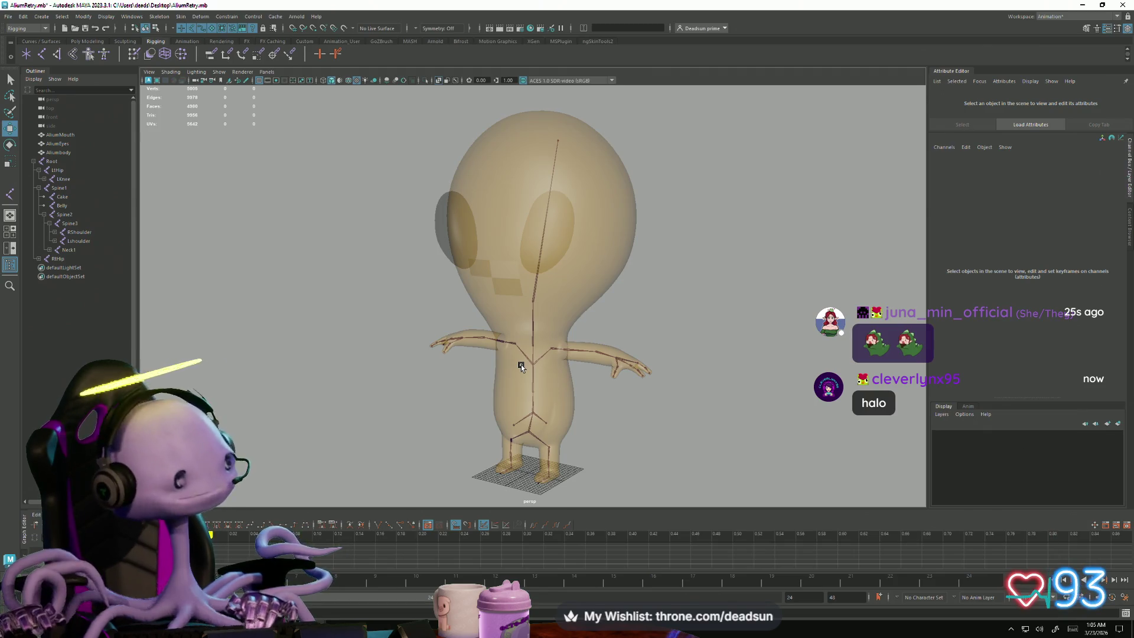
{"action": "mouse_move", "coordinate": [538, 243]}
{"action": "left_mouse_down", "text": "alt"}
{"action": "mouse_move", "coordinate": [582, 313]}
{"action": "mouse_move", "coordinate": [549, 313]}
{"action": "mouse_move", "coordinate": [635, 317]}
{"action": "left_mouse_up", "text": "alt"}
{"action": "scroll", "coordinate": [678, 398], "scroll_direction": "up", "scroll_amount": 6}
{"action": "mouse_move", "coordinate": [603, 442]}
{"action": "left_mouse_down", "text": "alt"}
{"action": "mouse_move", "coordinate": [620, 451]}
{"action": "mouse_move", "coordinate": [554, 337]}
{"action": "left_mouse_up", "text": "alt"}
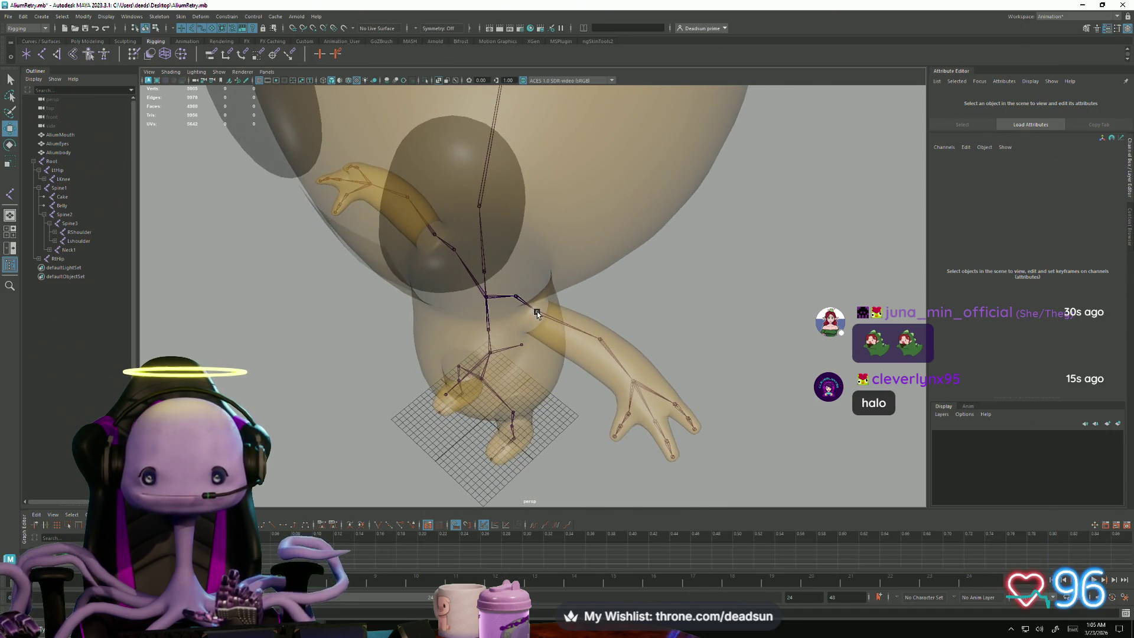
Step: Check the left arm and wrist joints and orbit to a front view of the skeleton
{"action": "left_click", "coordinate": [537, 313]}
{"action": "left_click", "coordinate": [634, 384]}
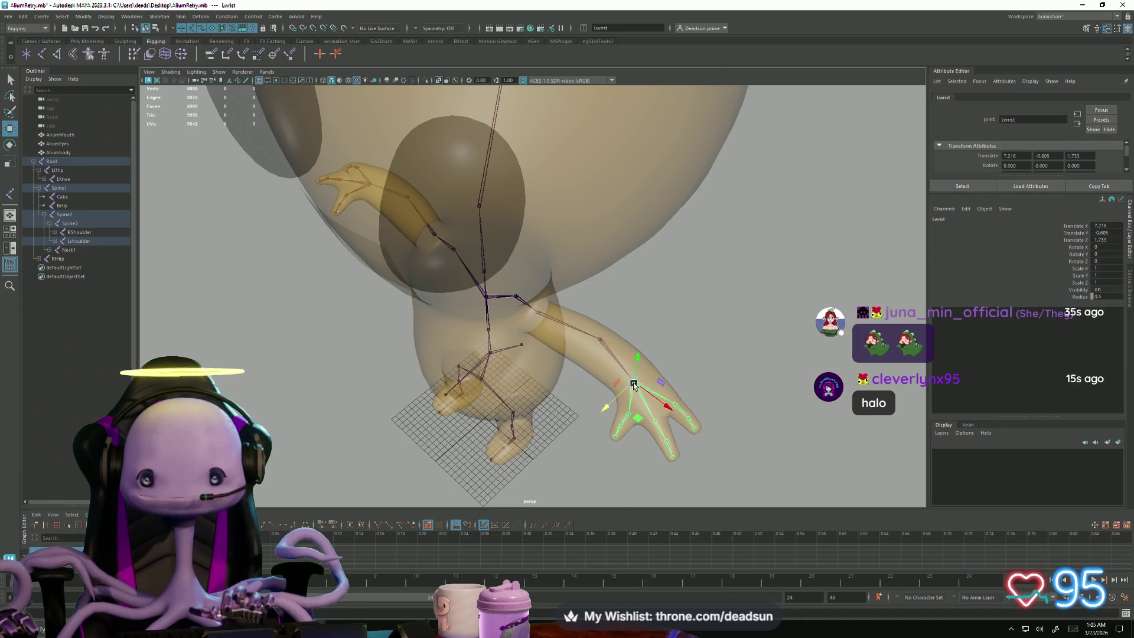
{"action": "left_click", "coordinate": [539, 316]}
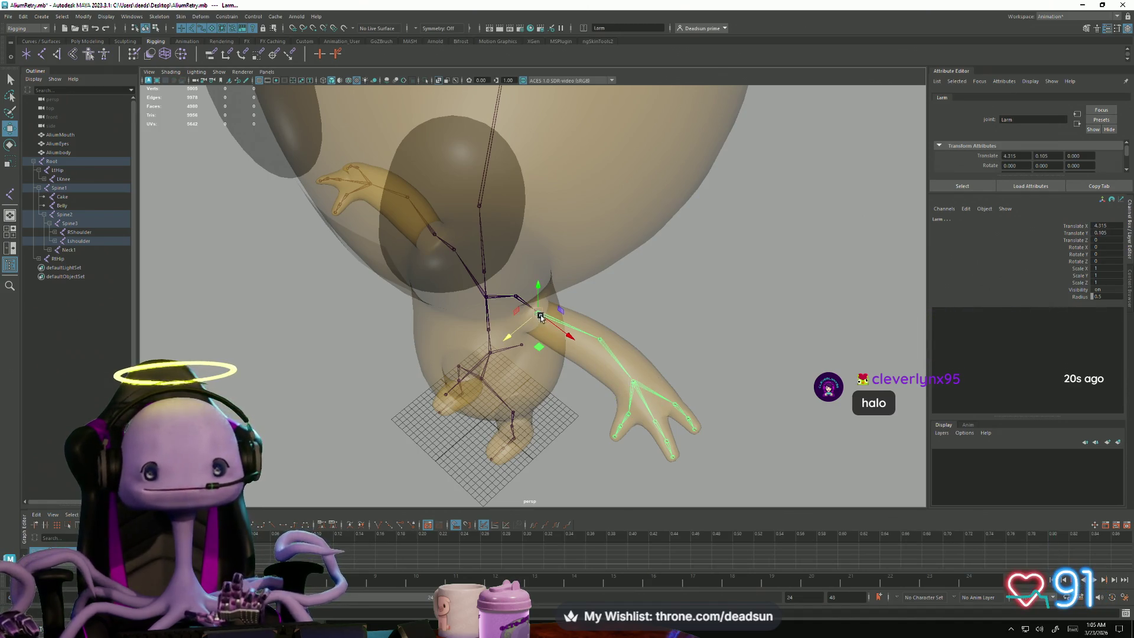
{"action": "left_click", "coordinate": [225, 249]}
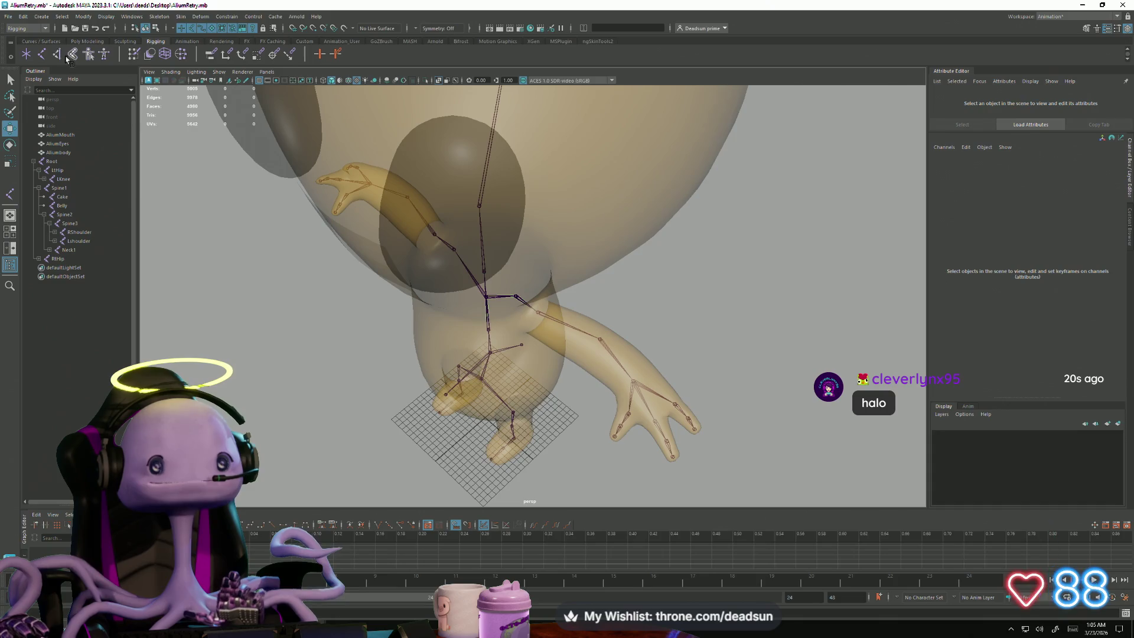
{"action": "mouse_move", "coordinate": [438, 353]}
{"action": "left_mouse_down", "text": "alt"}
{"action": "mouse_move", "coordinate": [513, 366]}
{"action": "mouse_move", "coordinate": [689, 334]}
{"action": "left_mouse_up", "text": "alt"}
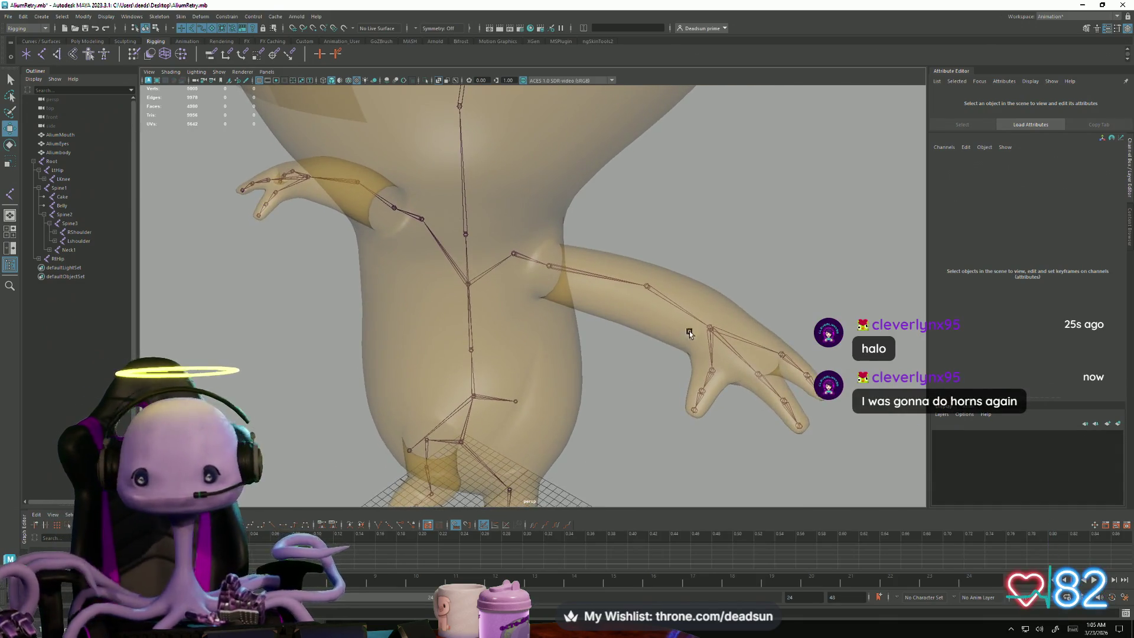
{"action": "left_click", "coordinate": [709, 327]}
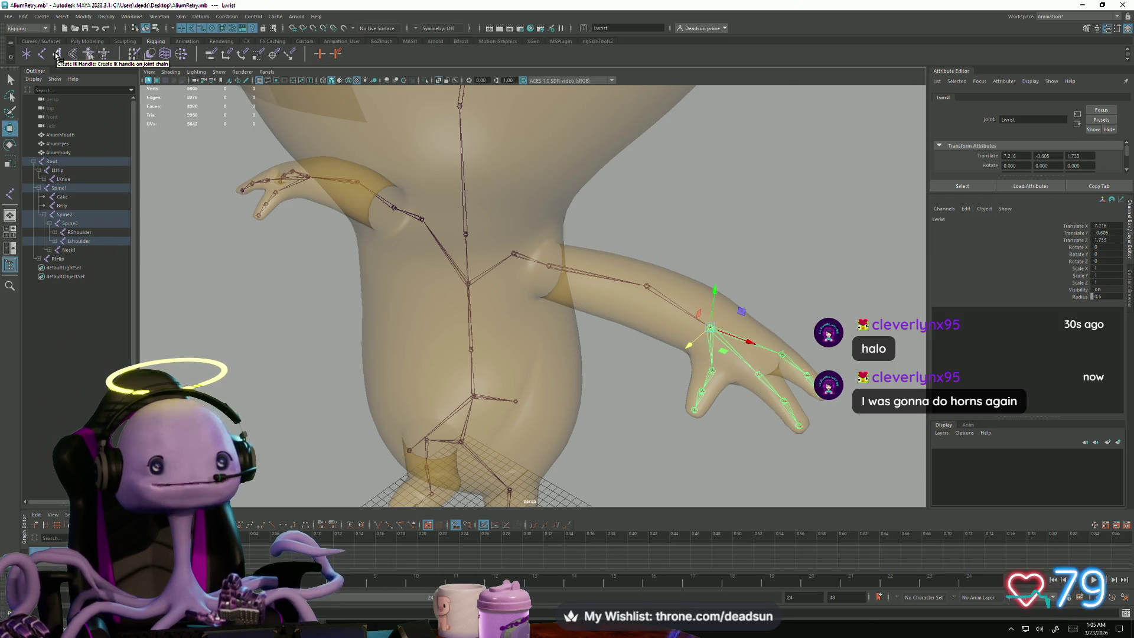
Step: Create ikHandle1 with the IK Handle tool from the Larm joint to the Lwrist joint
{"action": "right_click", "coordinate": [56, 55]}
{"action": "left_click", "coordinate": [57, 53]}
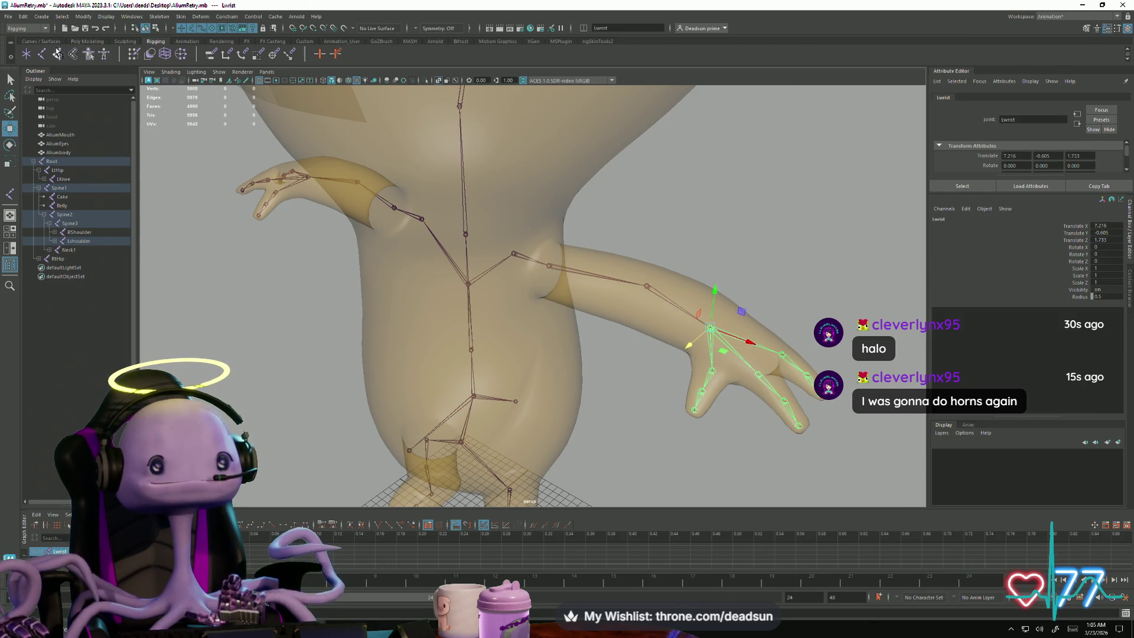
{"action": "left_click", "coordinate": [57, 53]}
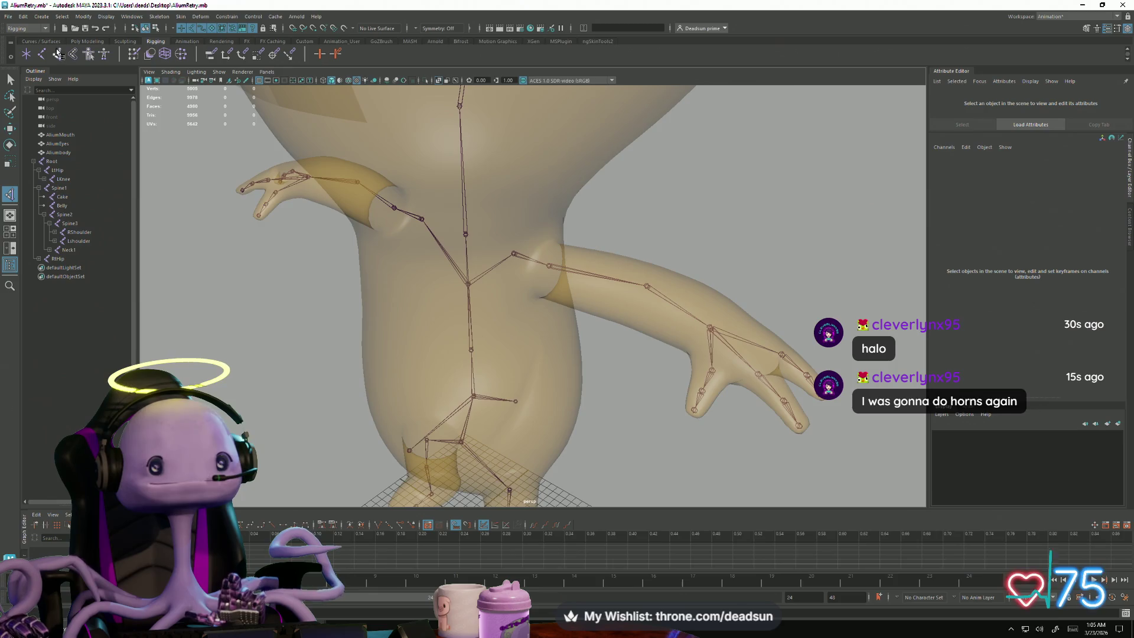
{"action": "left_click", "coordinate": [549, 264]}
{"action": "left_click", "coordinate": [711, 330]}
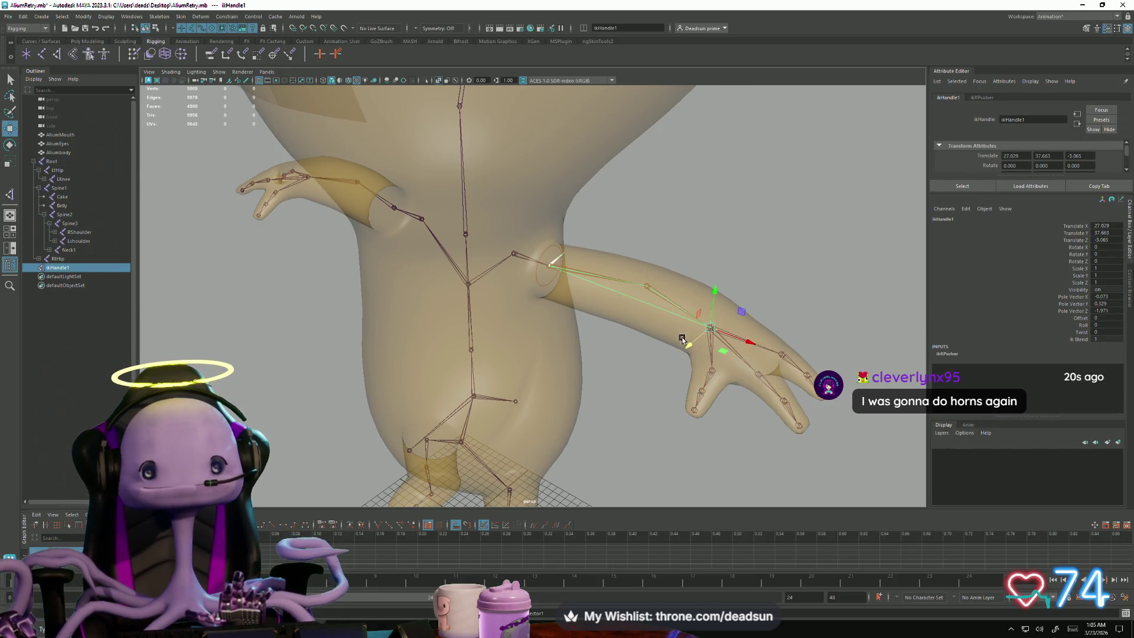
{"action": "left_click_drag", "start_coordinate": [481, 319], "coordinate": [511, 333], "text": "alt"}
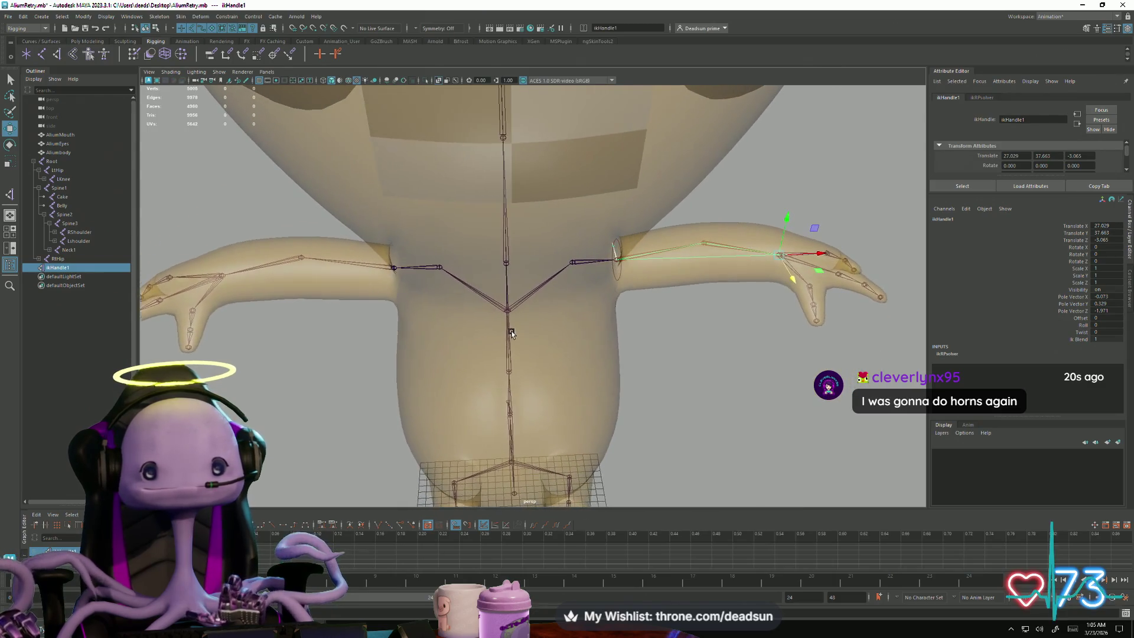
Step: Create ikHandle2 with the IK Handle tool from the Rarm joint to the Rwrist joint
{"action": "left_click", "coordinate": [222, 275]}
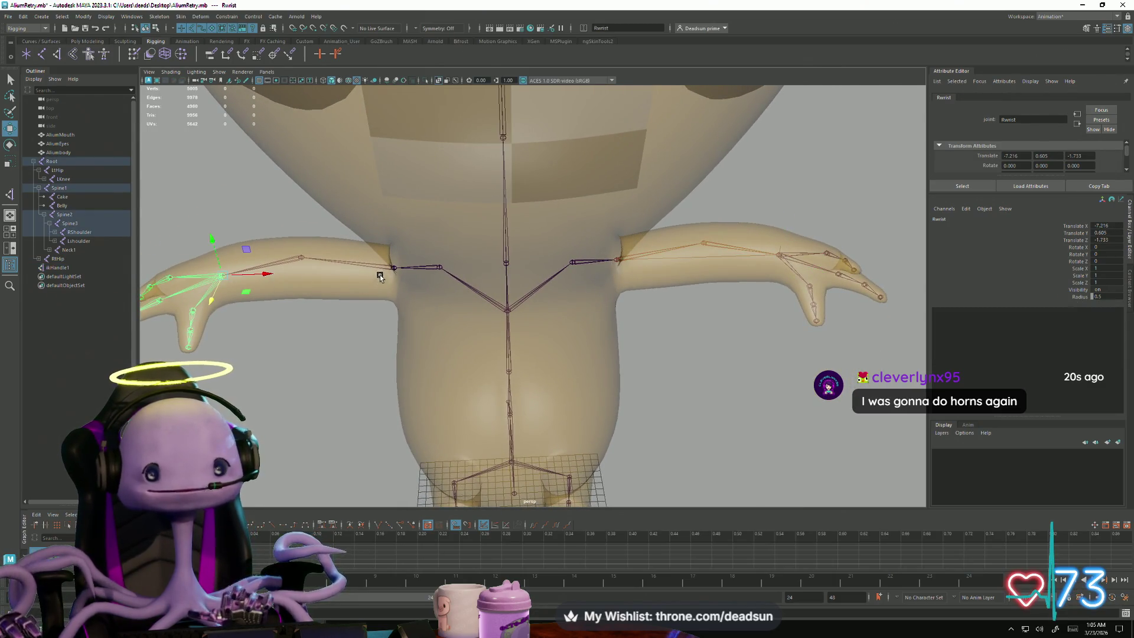
{"action": "left_click", "coordinate": [57, 55]}
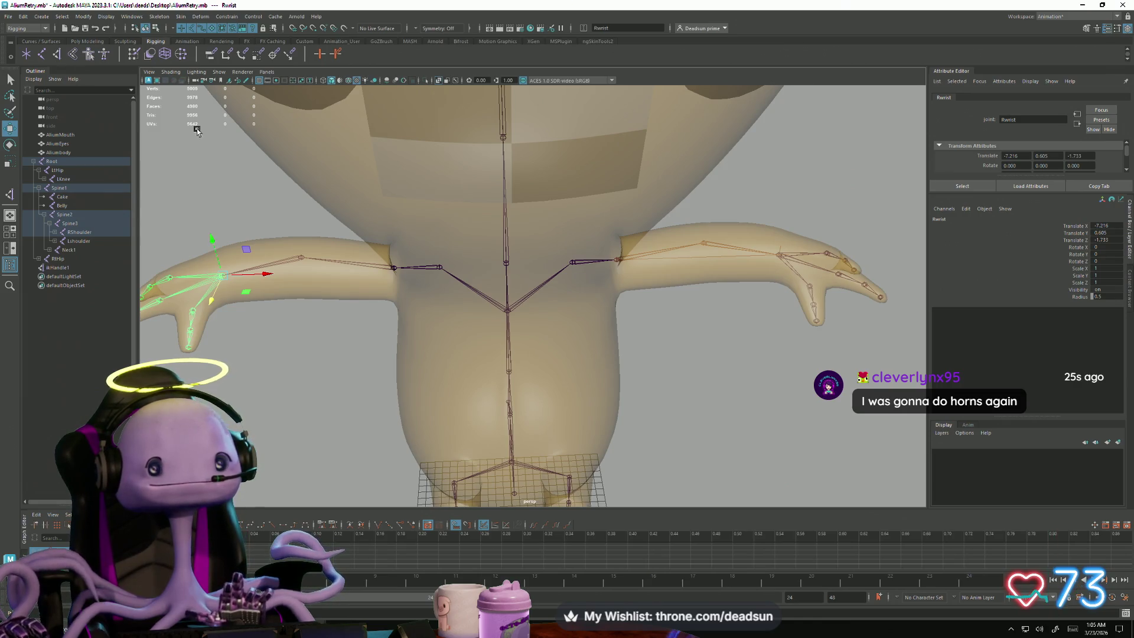
{"action": "left_click", "coordinate": [393, 267]}
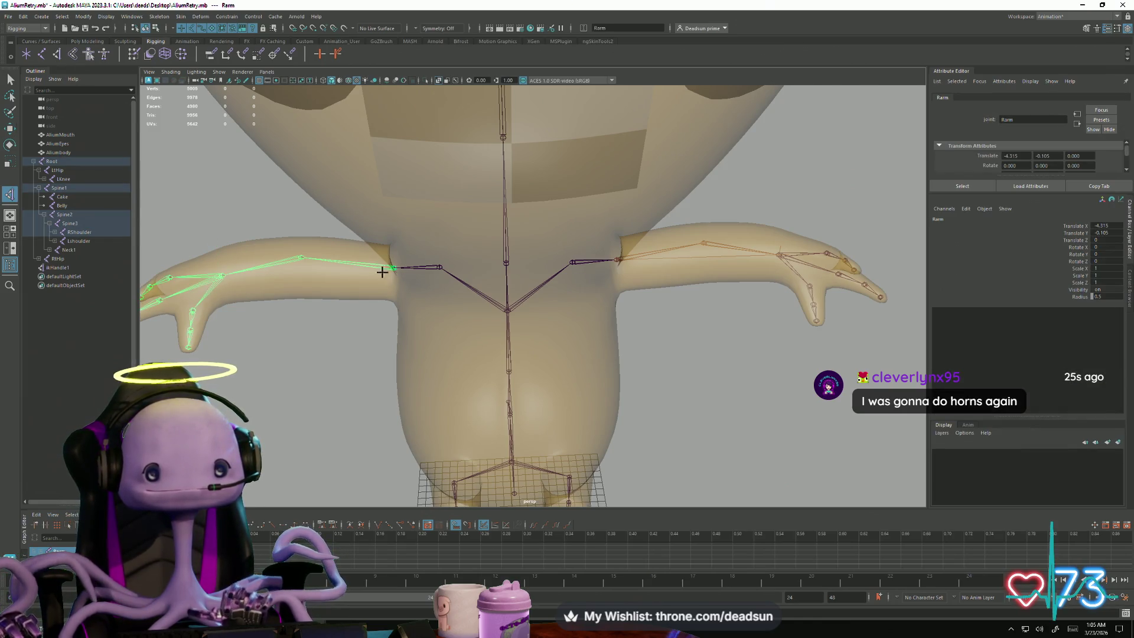
{"action": "left_click", "coordinate": [222, 275]}
{"action": "key", "text": "w"}
{"action": "mouse_move", "coordinate": [229, 280]}
{"action": "left_mouse_down", "text": "alt"}
{"action": "mouse_move", "coordinate": [329, 318]}
{"action": "mouse_move", "coordinate": [348, 317]}
{"action": "mouse_move", "coordinate": [354, 302]}
{"action": "mouse_move", "coordinate": [321, 293]}
{"action": "mouse_move", "coordinate": [323, 313]}
{"action": "left_mouse_up", "text": "alt"}
{"action": "key", "text": "q"}
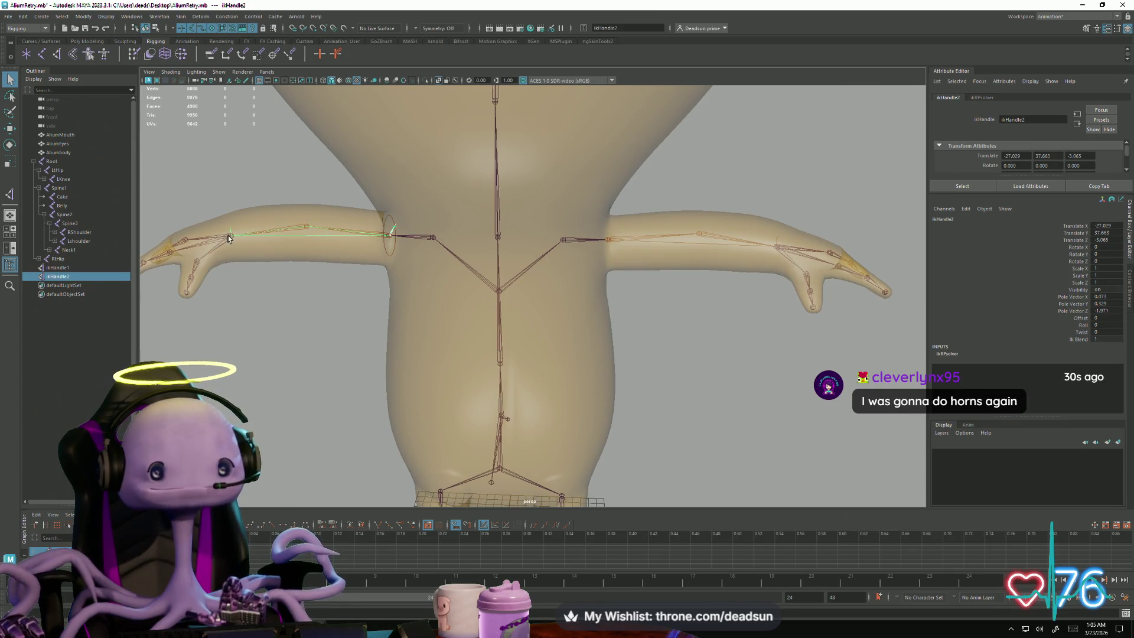
Step: Drag both arm IK handles to test bending, undoing each bend so the arms stay straight
{"action": "key", "text": "w"}
{"action": "mouse_move", "coordinate": [242, 258]}
{"action": "left_mouse_down"}
{"action": "mouse_move", "coordinate": [227, 263]}
{"action": "mouse_move", "coordinate": [290, 318]}
{"action": "mouse_move", "coordinate": [245, 263]}
{"action": "left_mouse_up"}
{"action": "key", "text": "ctrl+z"}
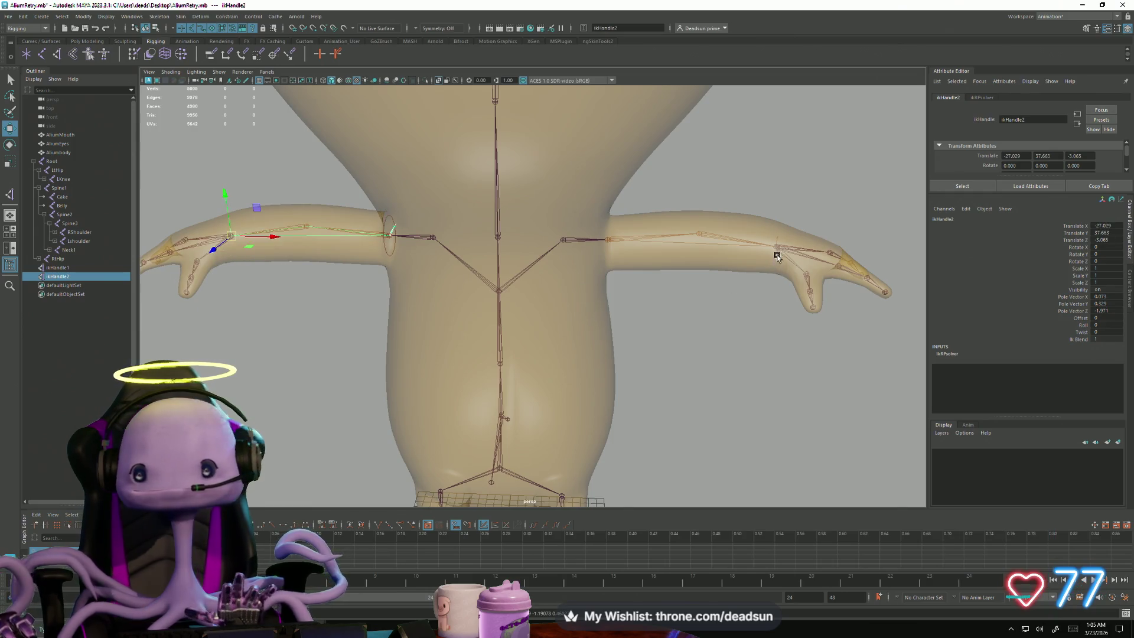
{"action": "left_click", "coordinate": [777, 254]}
{"action": "mouse_move", "coordinate": [778, 254]}
{"action": "left_mouse_down"}
{"action": "mouse_move", "coordinate": [728, 282]}
{"action": "mouse_move", "coordinate": [678, 347]}
{"action": "mouse_move", "coordinate": [665, 329]}
{"action": "mouse_move", "coordinate": [762, 272]}
{"action": "left_mouse_up"}
{"action": "key", "text": "ctrl+z"}
{"action": "mouse_move", "coordinate": [768, 220]}
{"action": "left_mouse_down"}
{"action": "mouse_move", "coordinate": [735, 302]}
{"action": "mouse_move", "coordinate": [682, 350]}
{"action": "mouse_move", "coordinate": [577, 314]}
{"action": "mouse_move", "coordinate": [551, 238]}
{"action": "mouse_move", "coordinate": [679, 374]}
{"action": "left_mouse_up"}
{"action": "key", "text": "ctrl+z"}
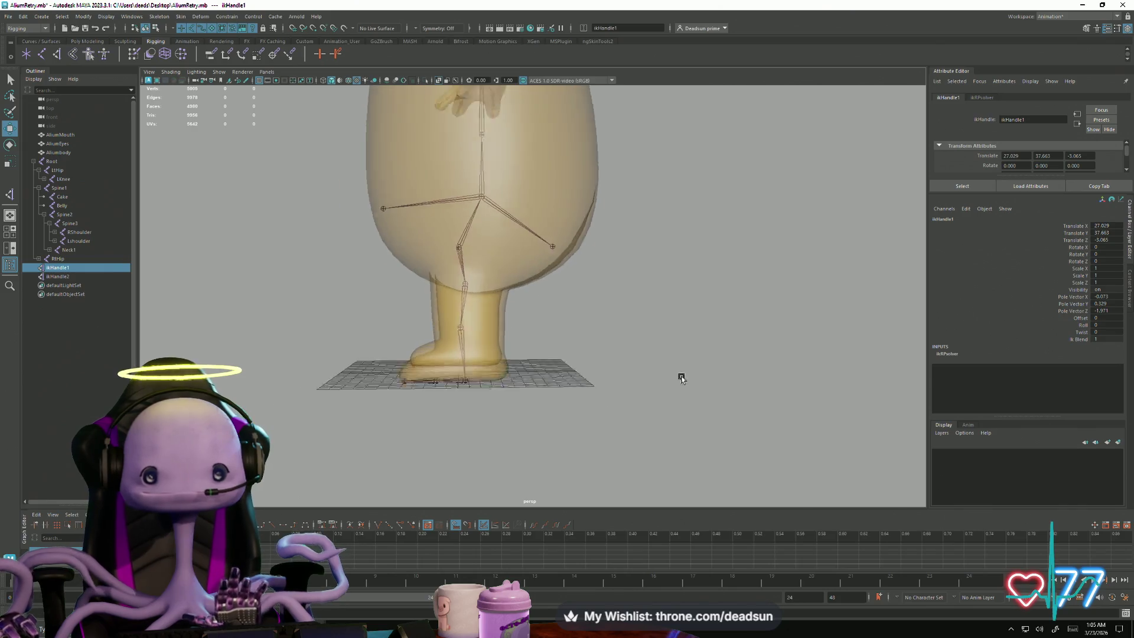
Step: Create ikHandle3 on the left leg from the LtHip joint to the LFoot joint
{"action": "scroll", "coordinate": [679, 375], "scroll_direction": "up", "scroll_amount": 6}
{"action": "mouse_move", "coordinate": [502, 354]}
{"action": "left_mouse_down", "text": "alt"}
{"action": "mouse_move", "coordinate": [484, 361]}
{"action": "mouse_move", "coordinate": [348, 232]}
{"action": "left_mouse_up", "text": "alt"}
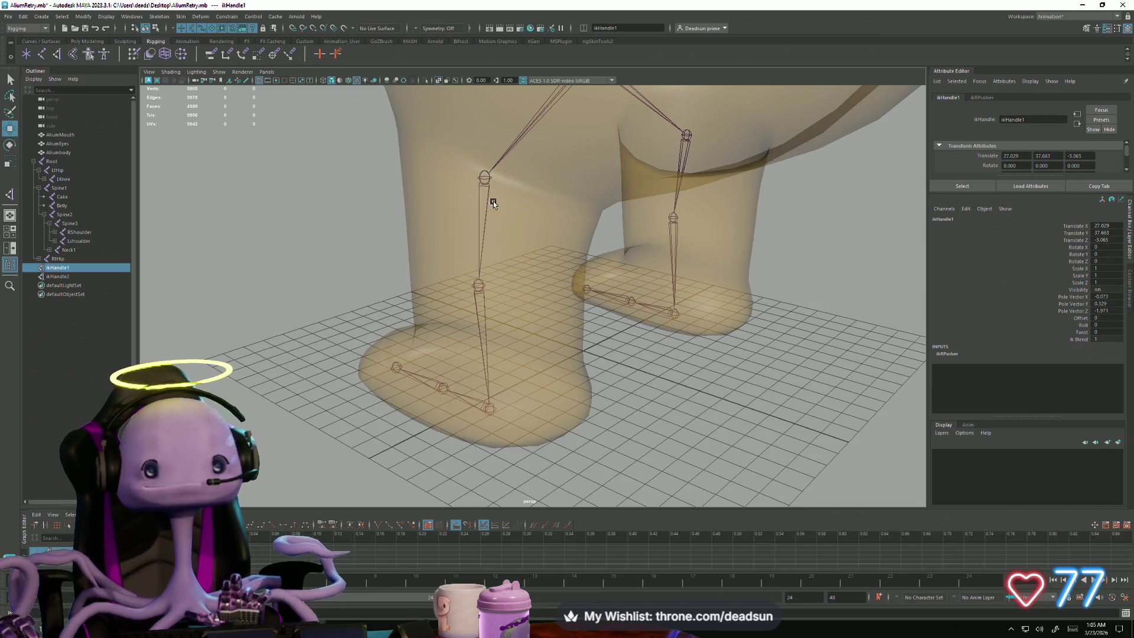
{"action": "left_click", "coordinate": [487, 180]}
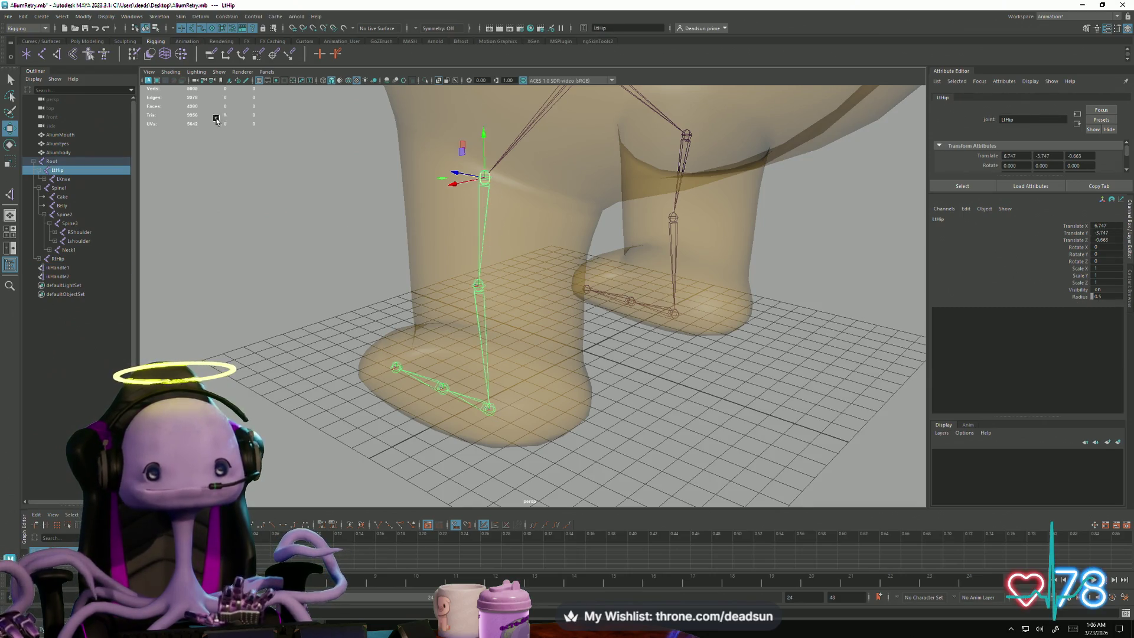
{"action": "left_click", "coordinate": [487, 408]}
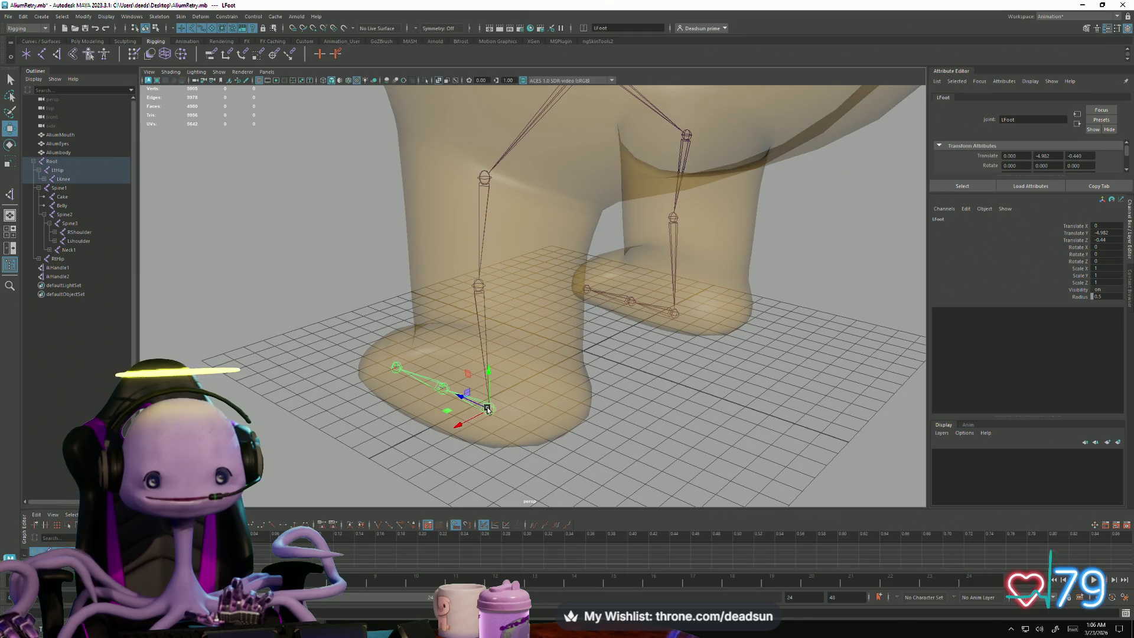
{"action": "left_click", "coordinate": [486, 180]}
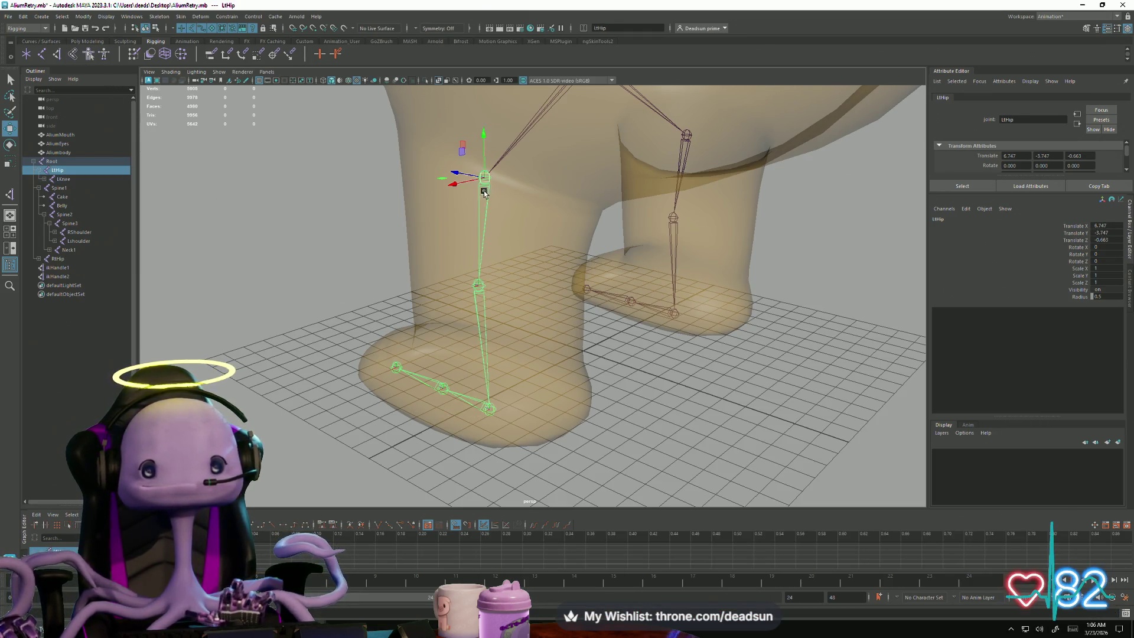
{"action": "left_click", "coordinate": [494, 413]}
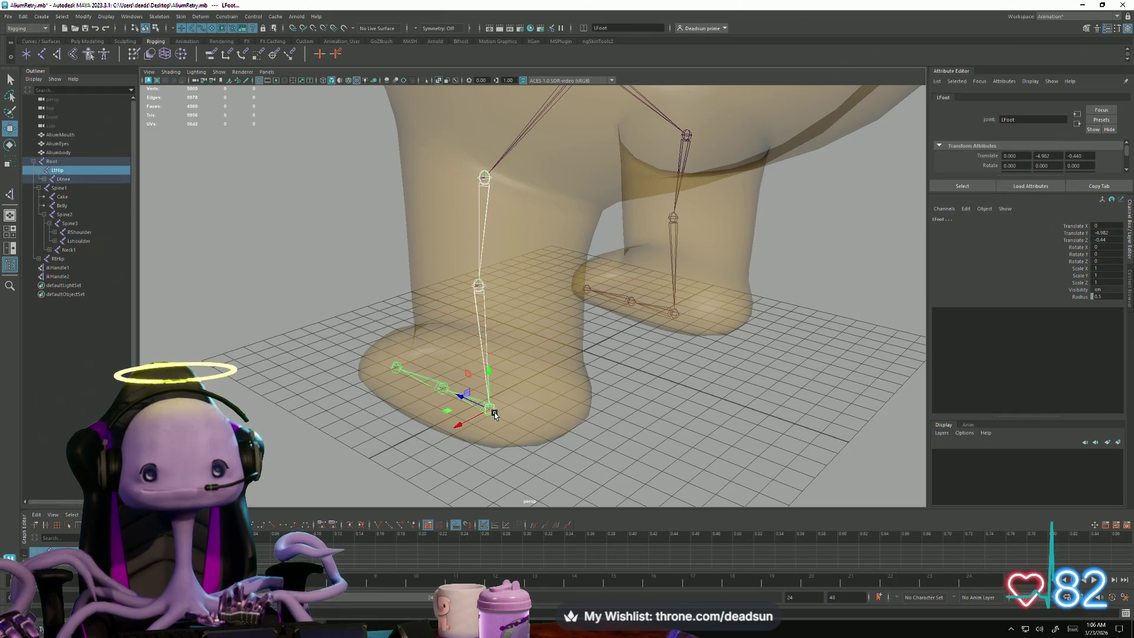
{"action": "left_click", "coordinate": [57, 53]}
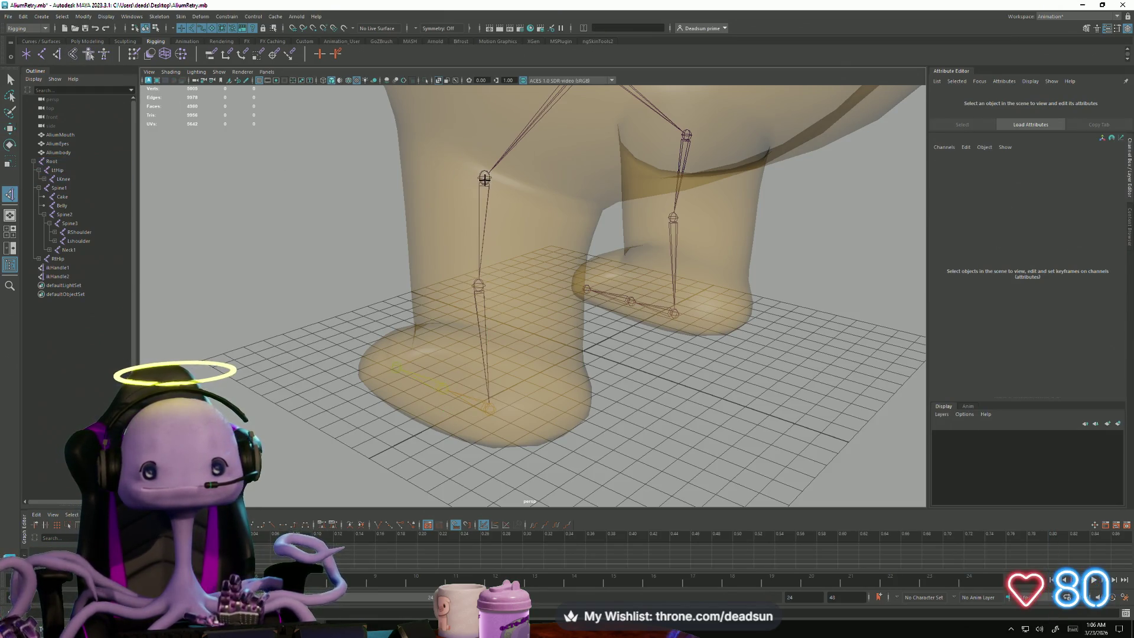
{"action": "left_click", "coordinate": [485, 177]}
{"action": "left_click", "coordinate": [492, 409]}
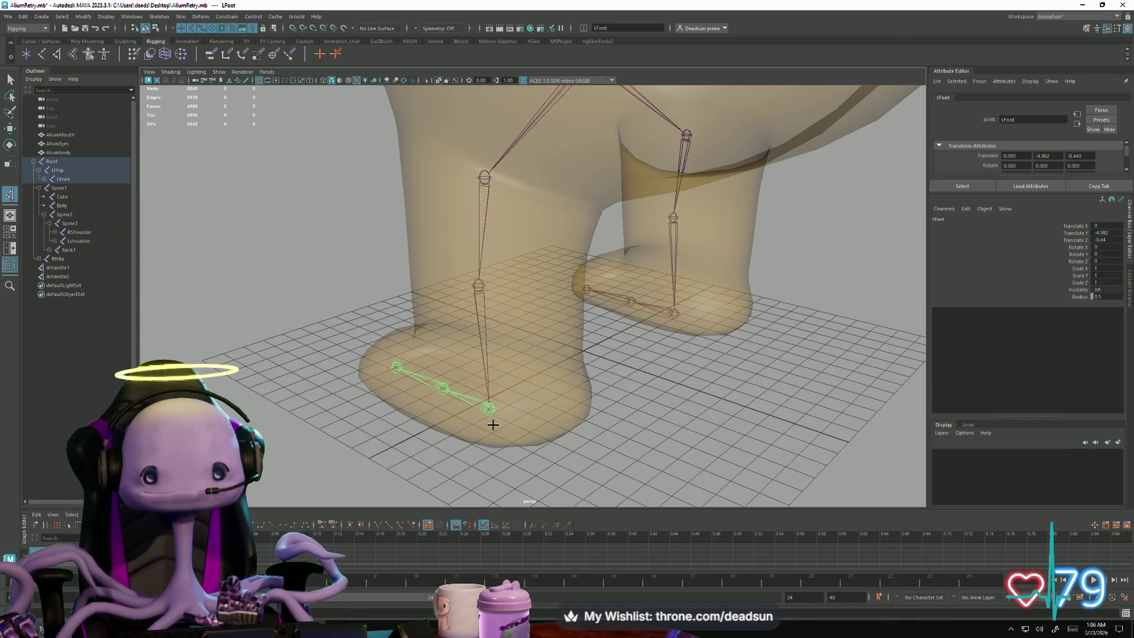
Step: Create ikHandle4 on the right leg from RtHip to RFoot, then return to the Select tool
{"action": "mouse_move", "coordinate": [489, 181]}
{"action": "left_mouse_down", "text": "alt"}
{"action": "mouse_move", "coordinate": [552, 370]}
{"action": "mouse_move", "coordinate": [521, 366]}
{"action": "mouse_move", "coordinate": [642, 368]}
{"action": "left_mouse_up", "text": "alt"}
{"action": "left_click", "coordinate": [679, 353]}
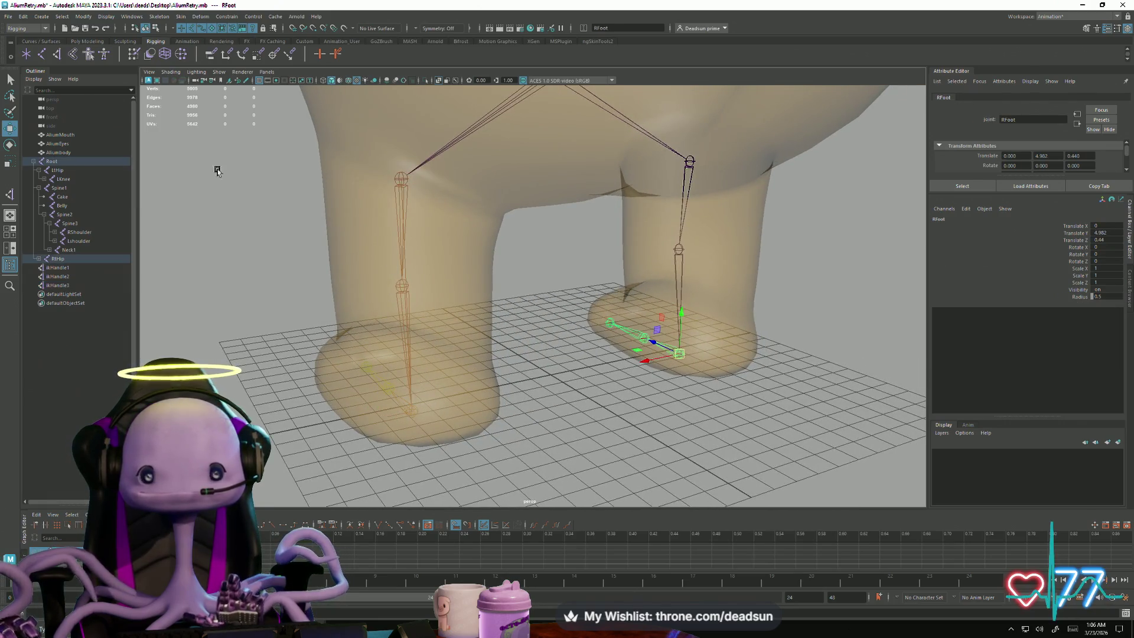
{"action": "left_click", "coordinate": [74, 54]}
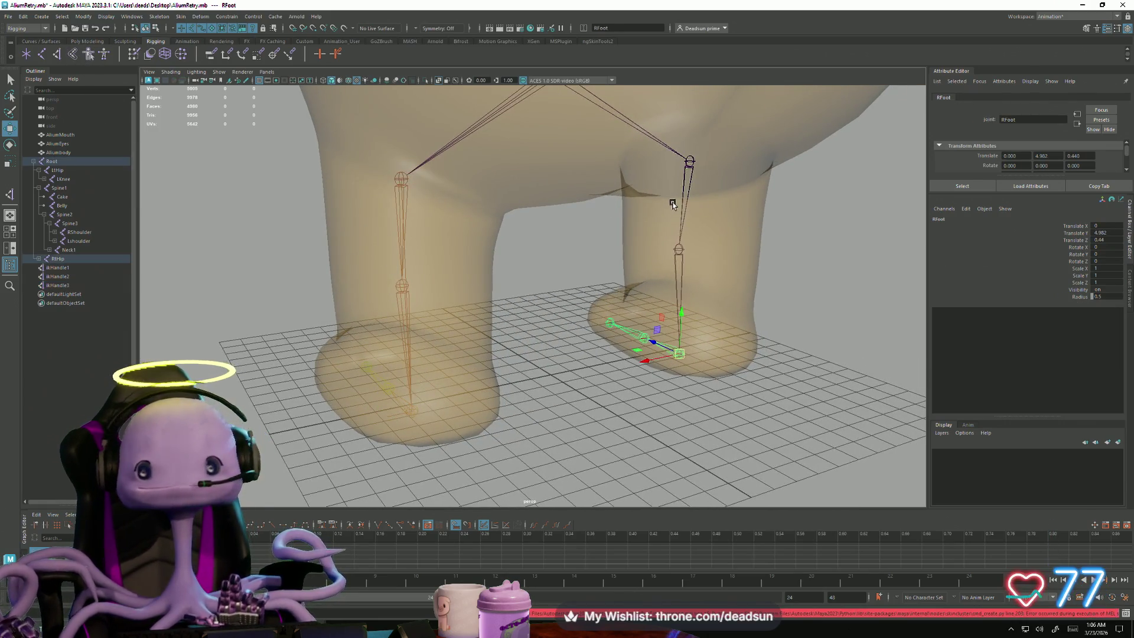
{"action": "left_click", "coordinate": [691, 162]}
{"action": "left_click", "coordinate": [680, 352]}
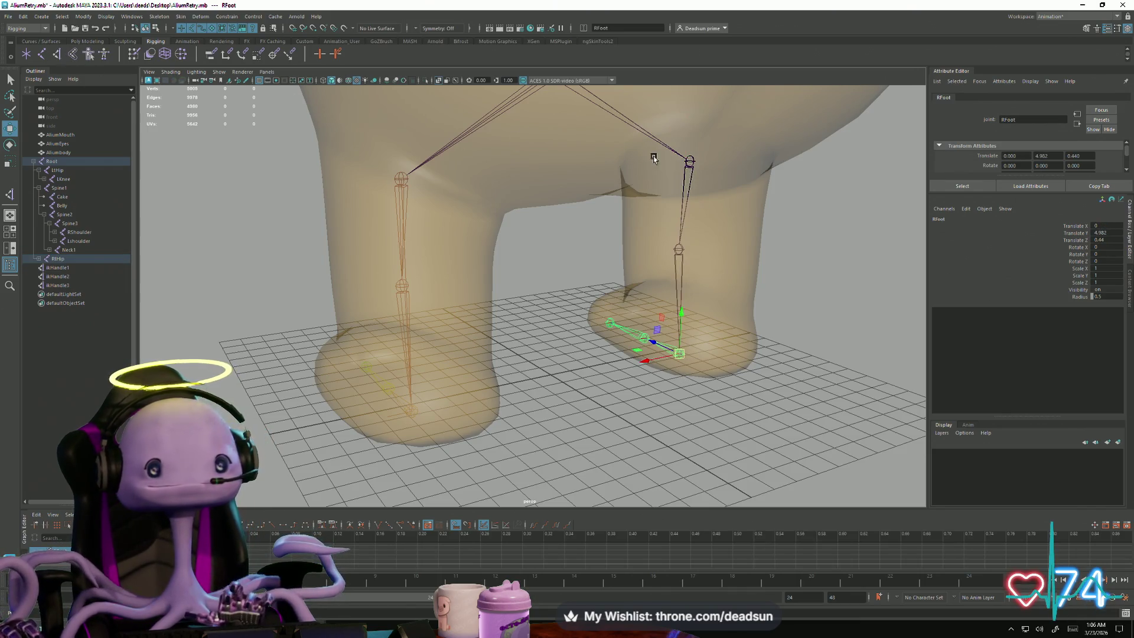
{"action": "key", "text": "y"}
{"action": "left_click", "coordinate": [690, 161]}
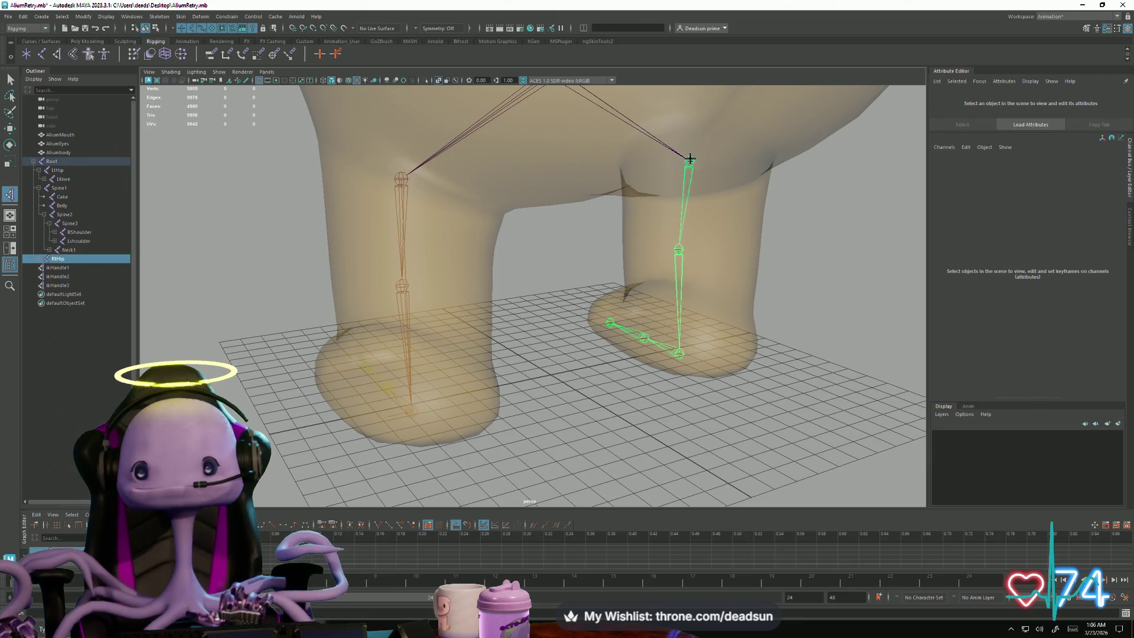
{"action": "left_click", "coordinate": [682, 355]}
{"action": "key", "text": "w"}
{"action": "mouse_move", "coordinate": [683, 354]}
{"action": "left_mouse_down", "text": "alt"}
{"action": "mouse_move", "coordinate": [591, 355]}
{"action": "mouse_move", "coordinate": [689, 362]}
{"action": "left_mouse_up", "text": "alt"}
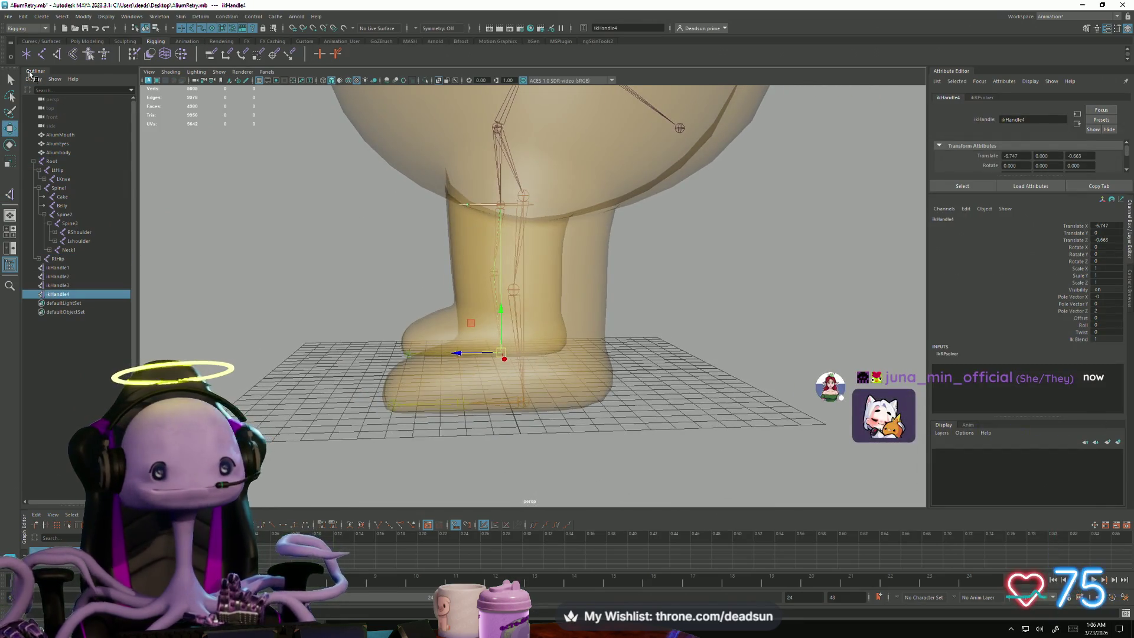
{"action": "left_click", "coordinate": [12, 81]}
{"action": "mouse_move", "coordinate": [580, 359]}
{"action": "left_mouse_down", "text": "alt"}
{"action": "mouse_move", "coordinate": [650, 402]}
{"action": "mouse_move", "coordinate": [507, 448]}
{"action": "left_mouse_up", "text": "alt"}
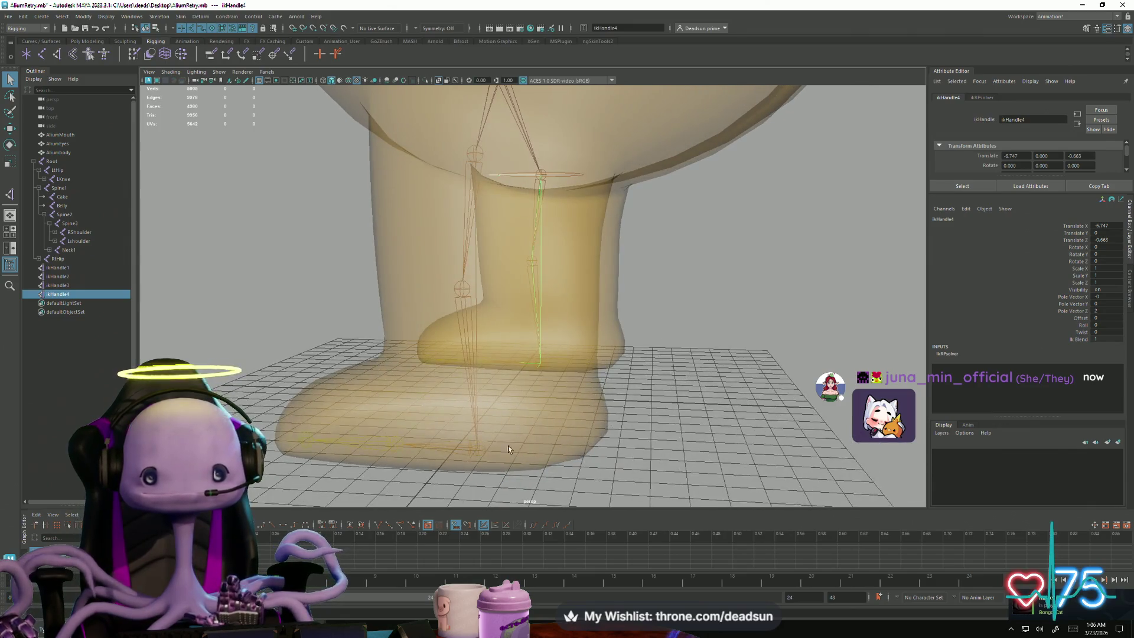
Step: Test-move the LFoot joint along Z and undo the move
{"action": "left_click", "coordinate": [481, 448]}
{"action": "key", "text": "w"}
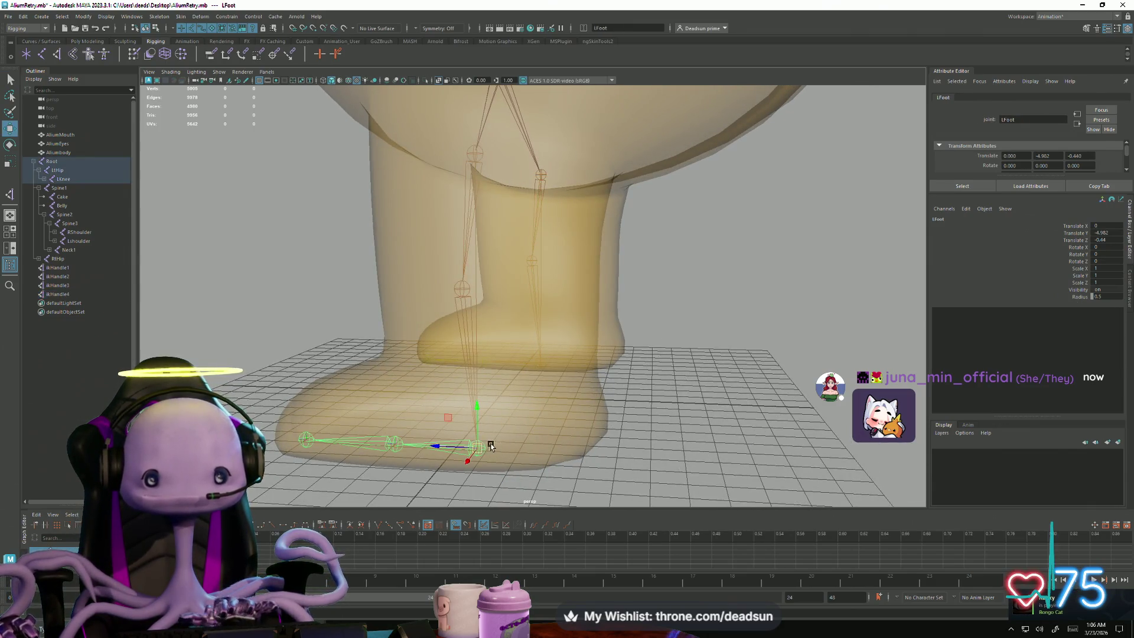
{"action": "mouse_move", "coordinate": [438, 451]}
{"action": "left_mouse_down"}
{"action": "mouse_move", "coordinate": [387, 436]}
{"action": "mouse_move", "coordinate": [546, 432]}
{"action": "mouse_move", "coordinate": [487, 422]}
{"action": "mouse_move", "coordinate": [552, 402]}
{"action": "left_mouse_up"}
{"action": "key", "text": "ctrl+z"}
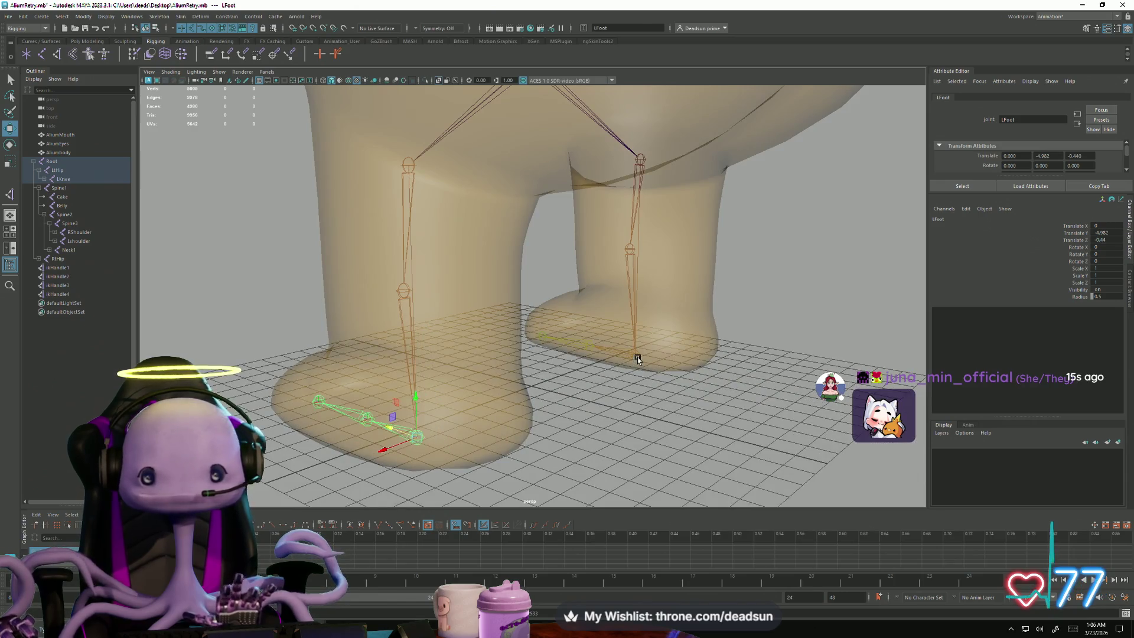
Step: Test-move the RFoot joint, then undo until ikHandle3 and ikHandle4 are removed
{"action": "left_click", "coordinate": [638, 359]}
{"action": "left_click_drag", "start_coordinate": [637, 319], "coordinate": [629, 297]}
{"action": "left_click_drag", "start_coordinate": [628, 337], "coordinate": [582, 389]}
{"action": "key", "text": "ctrl+z"}
{"action": "key", "text": "ctrl+z"}
{"action": "key", "text": "ctrl+z"}
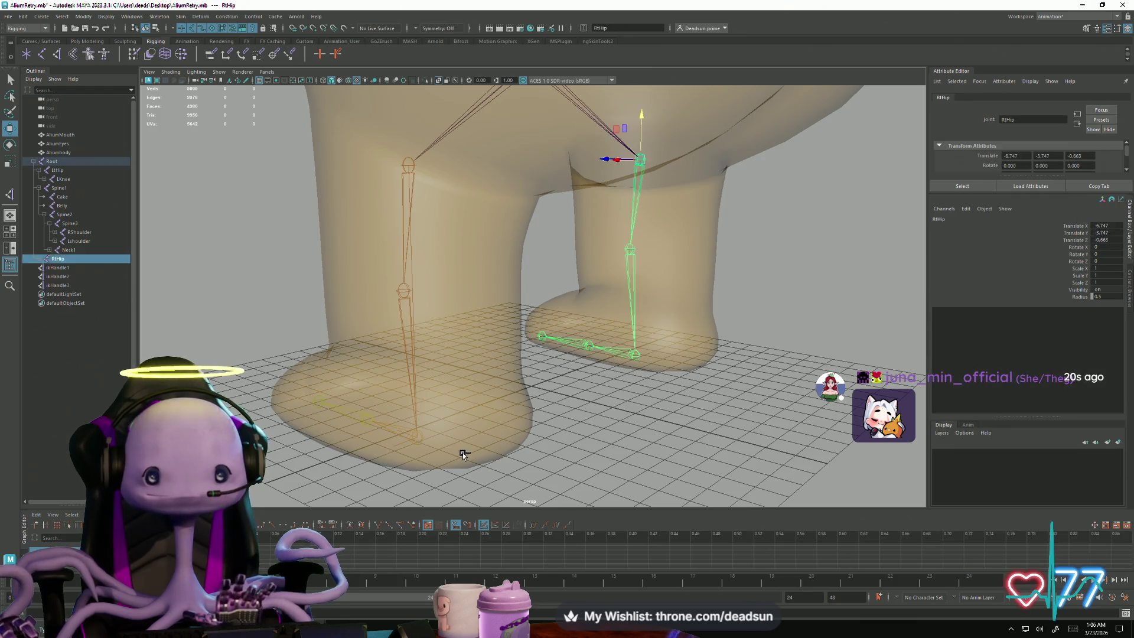
{"action": "left_click", "coordinate": [402, 195]}
{"action": "mouse_move", "coordinate": [402, 195]}
{"action": "left_mouse_down", "text": "alt"}
{"action": "mouse_move", "coordinate": [304, 322]}
{"action": "mouse_move", "coordinate": [431, 406]}
{"action": "mouse_move", "coordinate": [393, 325]}
{"action": "left_mouse_up", "text": "alt"}
{"action": "left_click_drag", "start_coordinate": [356, 146], "coordinate": [187, 77], "text": "alt"}
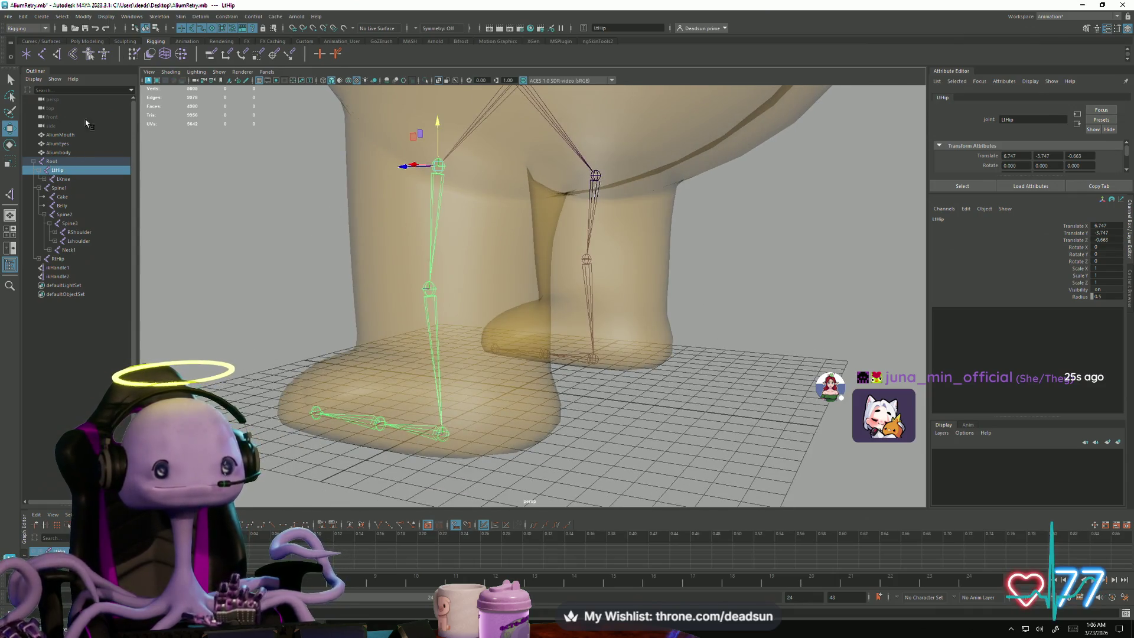
{"action": "left_click", "coordinate": [57, 55]}
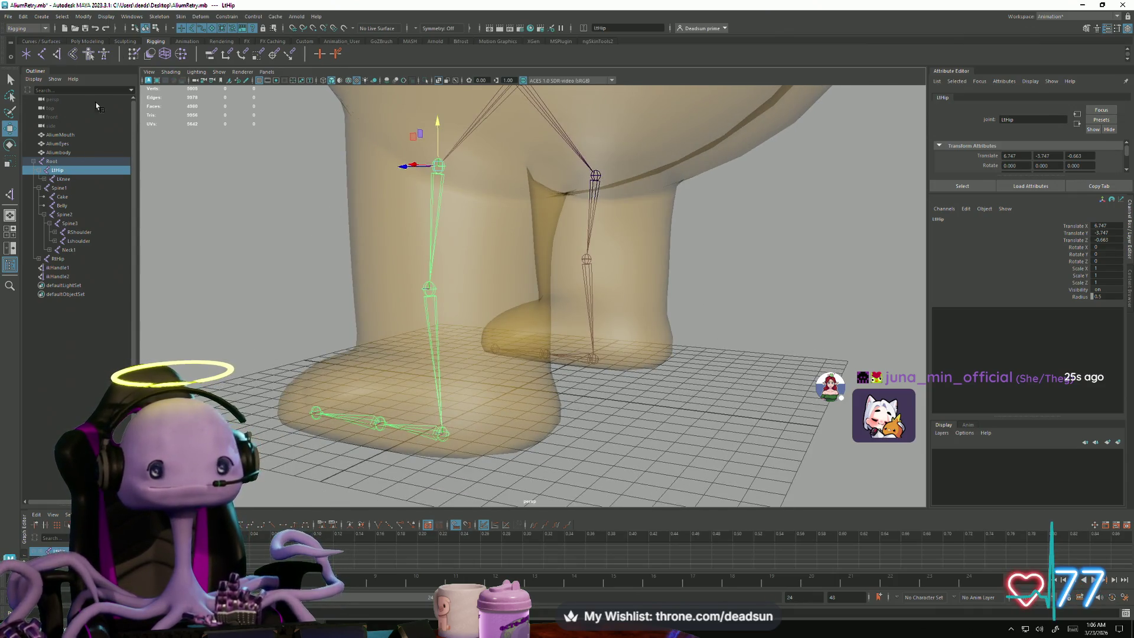
Step: Create a left-leg IK handle from LtHip to the left ankle and test-pull it
{"action": "left_click", "coordinate": [444, 434]}
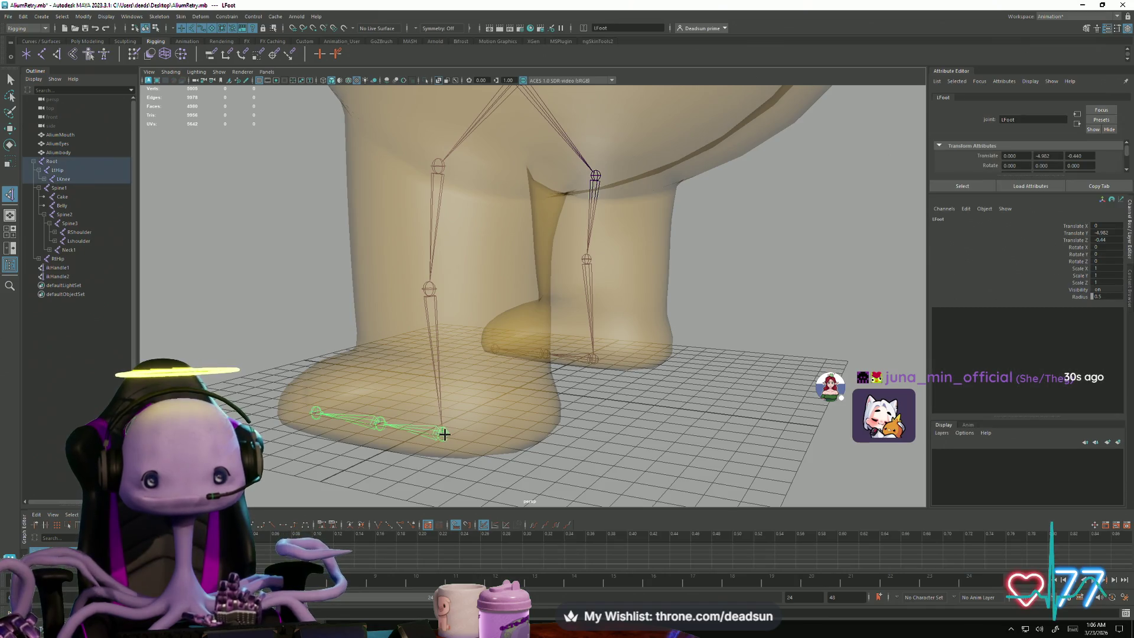
{"action": "left_click", "coordinate": [439, 166]}
{"action": "left_click", "coordinate": [447, 435]}
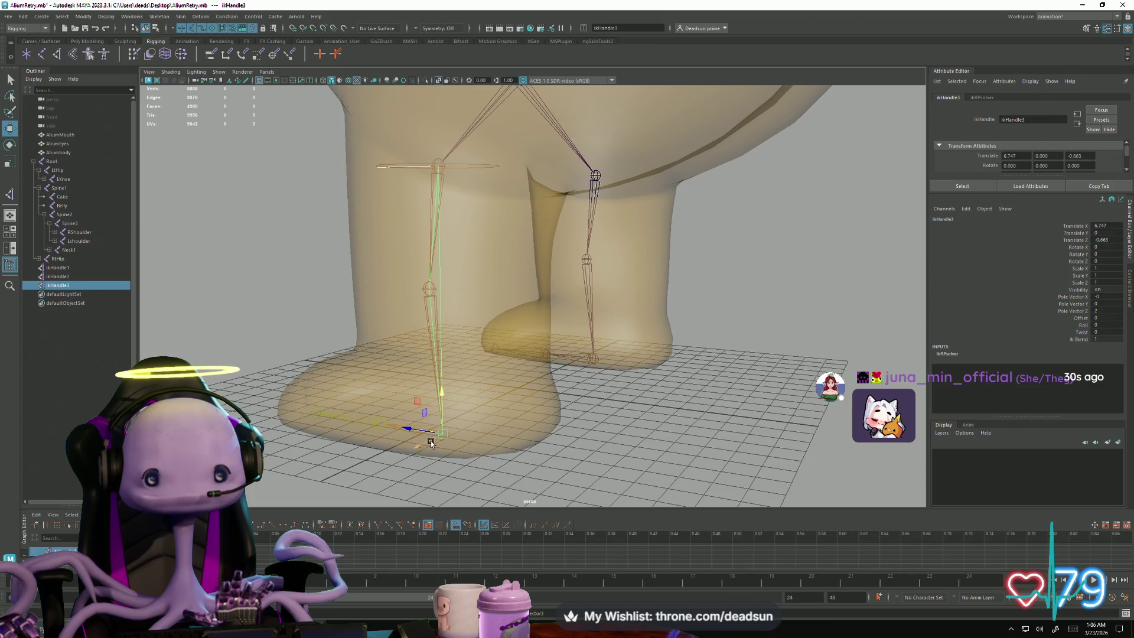
{"action": "mouse_move", "coordinate": [404, 423]}
{"action": "left_mouse_down"}
{"action": "mouse_move", "coordinate": [380, 418]}
{"action": "mouse_move", "coordinate": [456, 431]}
{"action": "mouse_move", "coordinate": [429, 415]}
{"action": "mouse_move", "coordinate": [446, 401]}
{"action": "mouse_move", "coordinate": [443, 274]}
{"action": "mouse_move", "coordinate": [441, 400]}
{"action": "left_mouse_up"}
{"action": "scroll", "coordinate": [547, 388], "scroll_direction": "up", "scroll_amount": 3}
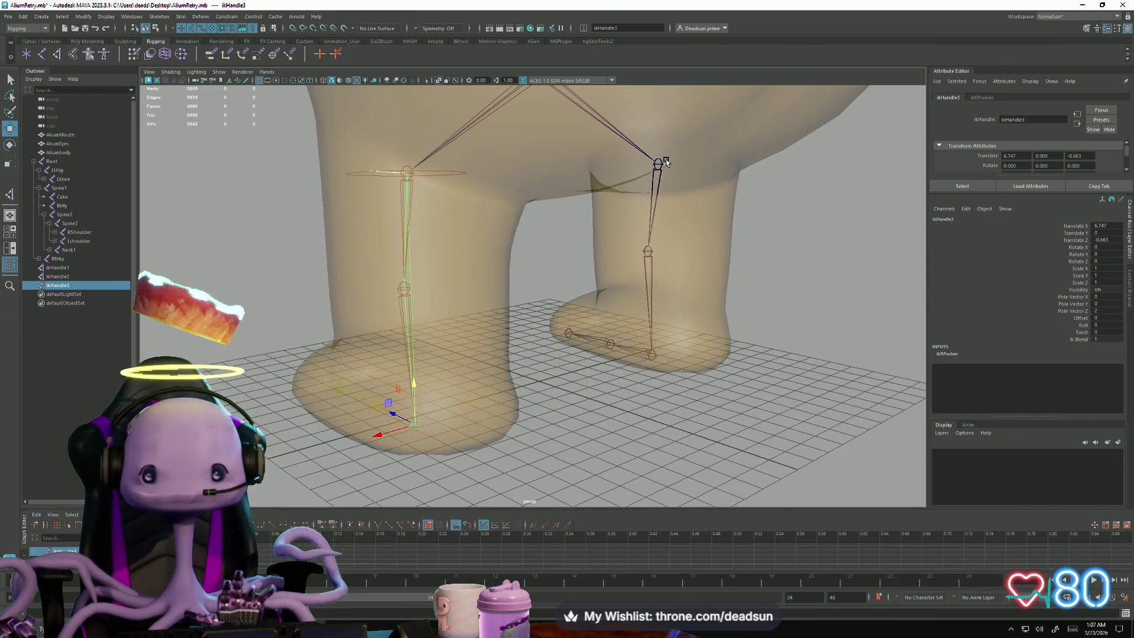
Step: Create a right-leg IK handle from RtHip to the right ankle, test-lift the knee, and undo
{"action": "left_click", "coordinate": [663, 160]}
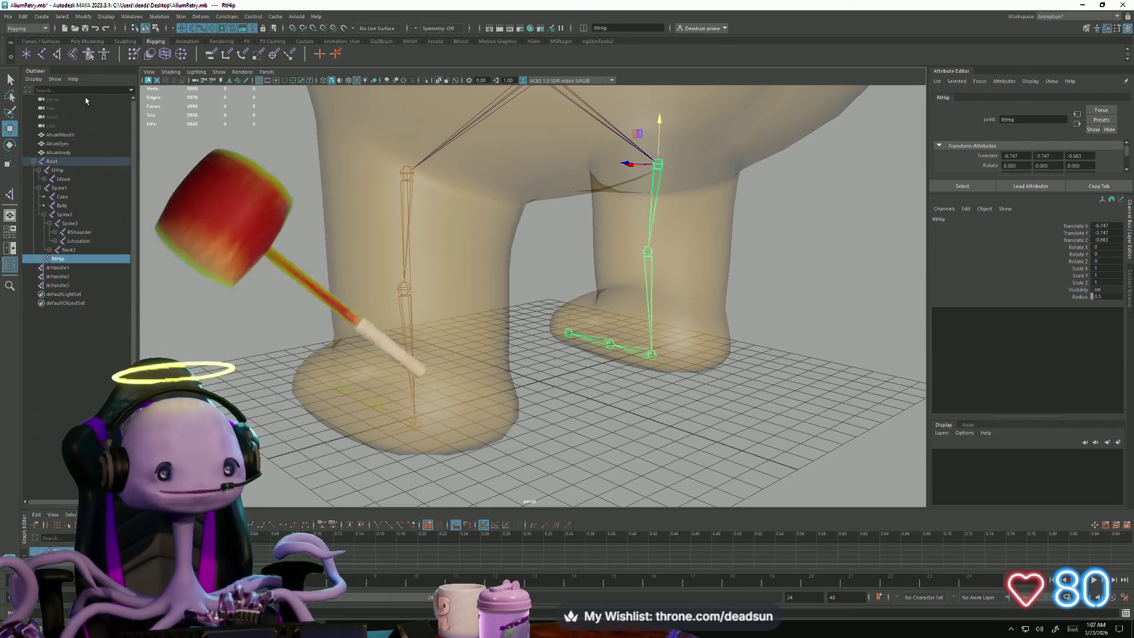
{"action": "left_click", "coordinate": [58, 55]}
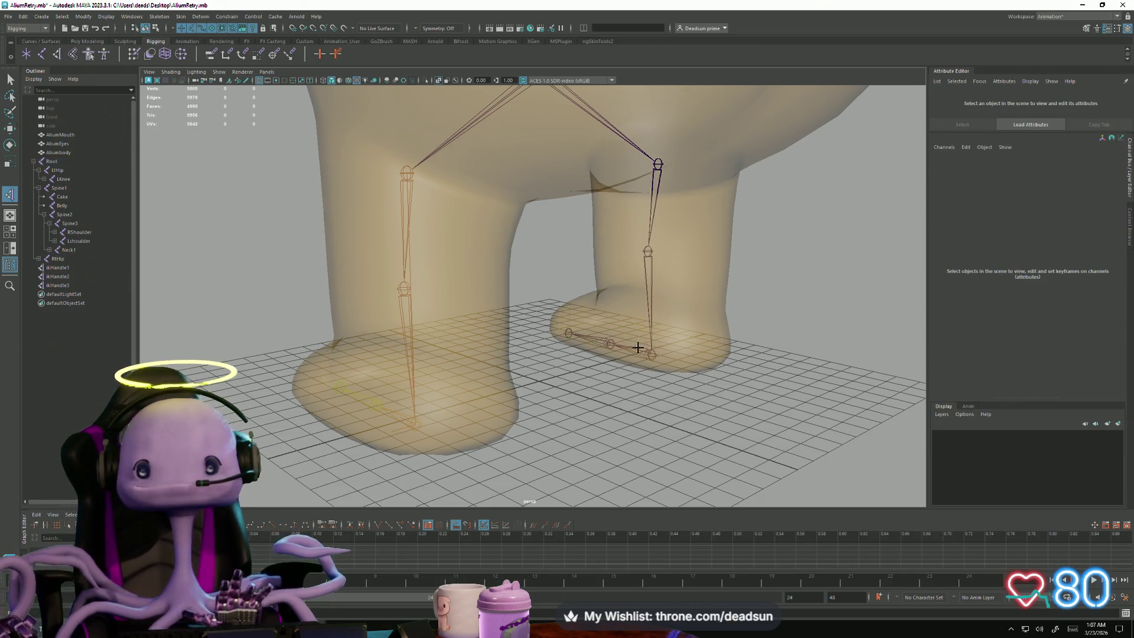
{"action": "key", "text": "Return"}
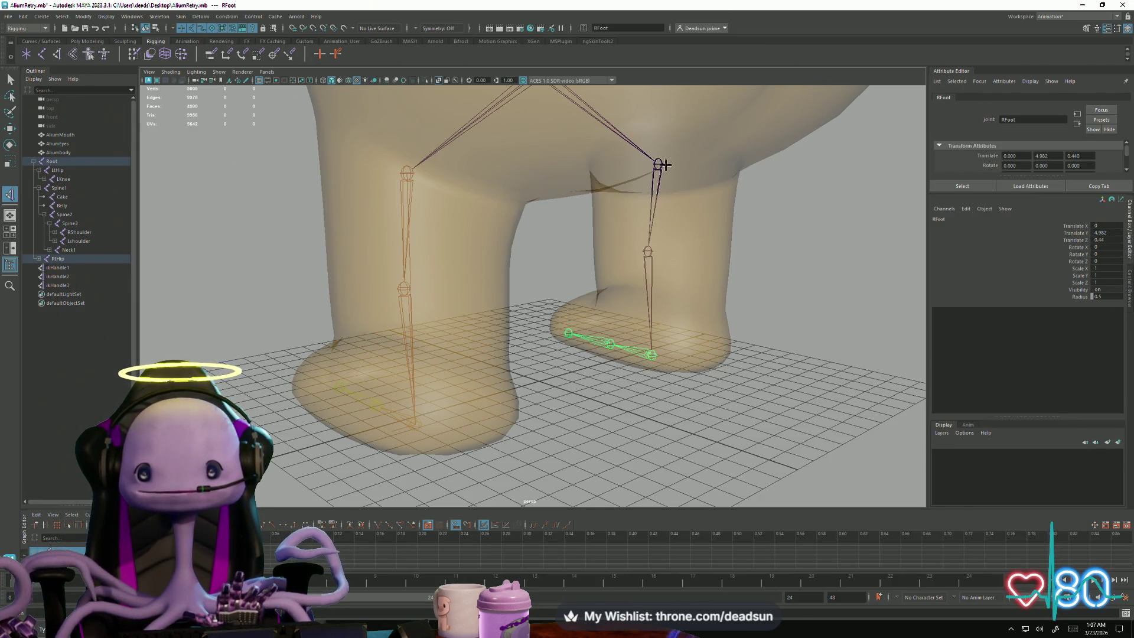
{"action": "left_click", "coordinate": [658, 164]}
{"action": "left_click", "coordinate": [652, 357]}
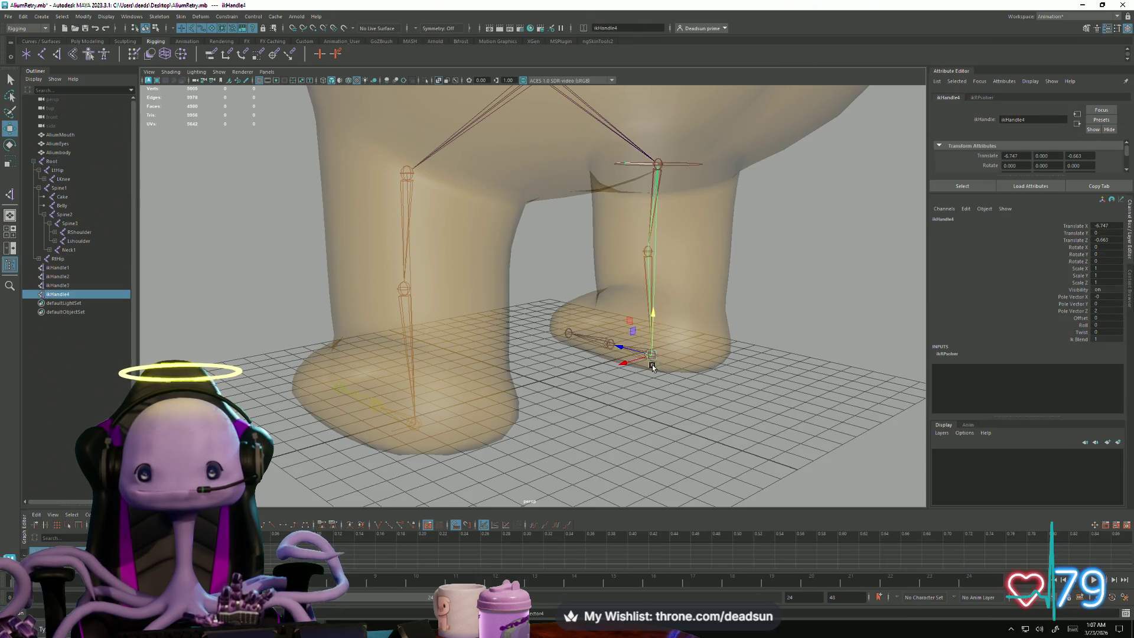
{"action": "mouse_move", "coordinate": [653, 315]}
{"action": "left_mouse_down"}
{"action": "mouse_move", "coordinate": [646, 239]}
{"action": "mouse_move", "coordinate": [662, 314]}
{"action": "mouse_move", "coordinate": [684, 317]}
{"action": "mouse_move", "coordinate": [665, 305]}
{"action": "mouse_move", "coordinate": [661, 323]}
{"action": "mouse_move", "coordinate": [691, 335]}
{"action": "left_mouse_up"}
{"action": "key", "text": "ctrl+z"}
{"action": "scroll", "coordinate": [506, 367], "scroll_direction": "down", "scroll_amount": 5}
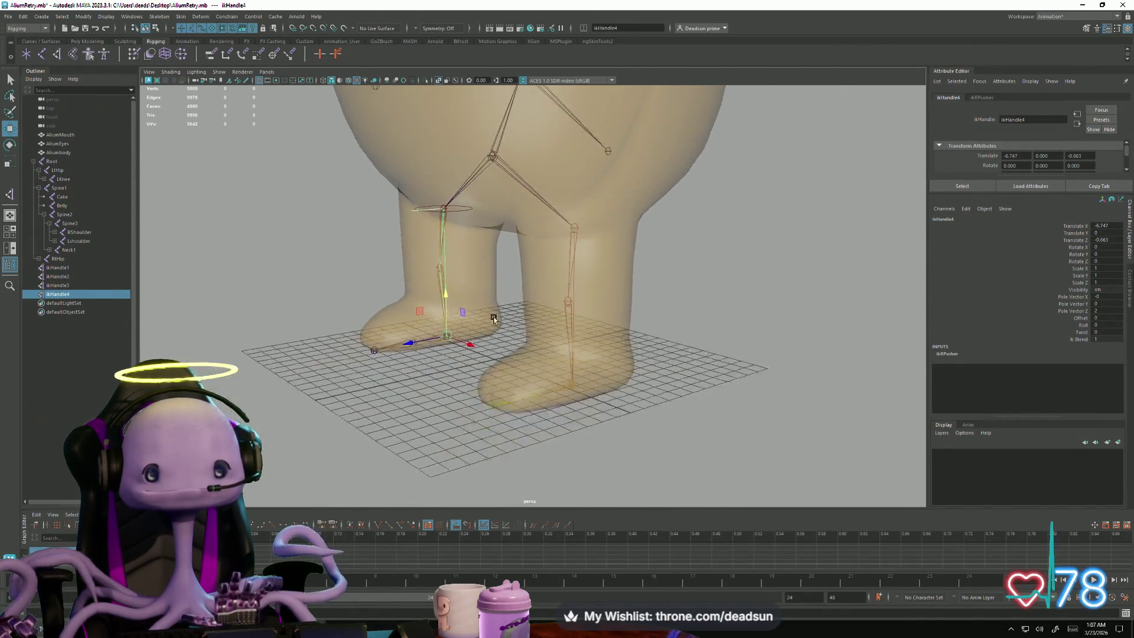
Step: Test-pull ikHandle1 to bring the hand toward the body, then undo the move
{"action": "scroll", "coordinate": [507, 367], "scroll_direction": "up", "scroll_amount": 3}
{"action": "scroll", "coordinate": [514, 369], "scroll_direction": "up", "scroll_amount": 2}
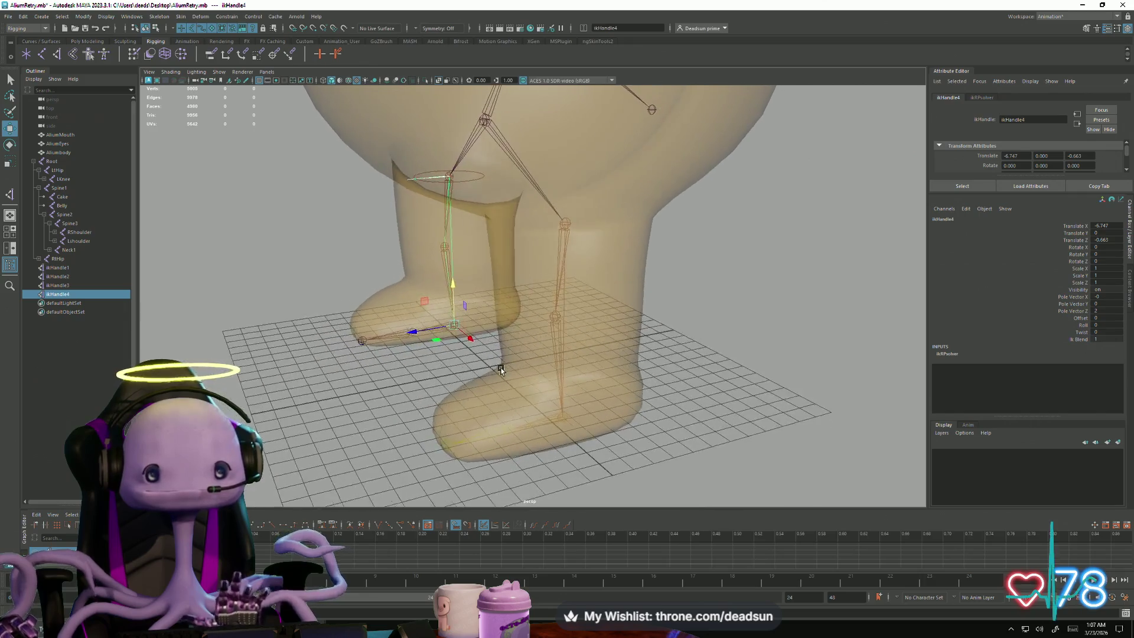
{"action": "mouse_move", "coordinate": [501, 369]}
{"action": "left_mouse_down", "text": "alt"}
{"action": "mouse_move", "coordinate": [511, 373]}
{"action": "mouse_move", "coordinate": [326, 319]}
{"action": "mouse_move", "coordinate": [410, 387]}
{"action": "mouse_move", "coordinate": [564, 370]}
{"action": "mouse_move", "coordinate": [440, 304]}
{"action": "mouse_move", "coordinate": [420, 354]}
{"action": "mouse_move", "coordinate": [453, 356]}
{"action": "mouse_move", "coordinate": [455, 331]}
{"action": "mouse_move", "coordinate": [449, 341]}
{"action": "mouse_move", "coordinate": [492, 376]}
{"action": "mouse_move", "coordinate": [453, 370]}
{"action": "left_mouse_up", "text": "alt"}
{"action": "left_click", "coordinate": [449, 341]}
{"action": "mouse_move", "coordinate": [452, 370]}
{"action": "middle_mouse_down"}
{"action": "mouse_move", "coordinate": [520, 354]}
{"action": "mouse_move", "coordinate": [490, 348]}
{"action": "mouse_move", "coordinate": [467, 326]}
{"action": "mouse_move", "coordinate": [473, 354]}
{"action": "middle_mouse_up"}
{"action": "mouse_move", "coordinate": [472, 354]}
{"action": "left_mouse_down", "text": "alt"}
{"action": "mouse_move", "coordinate": [449, 398]}
{"action": "mouse_move", "coordinate": [698, 317]}
{"action": "left_mouse_up", "text": "alt"}
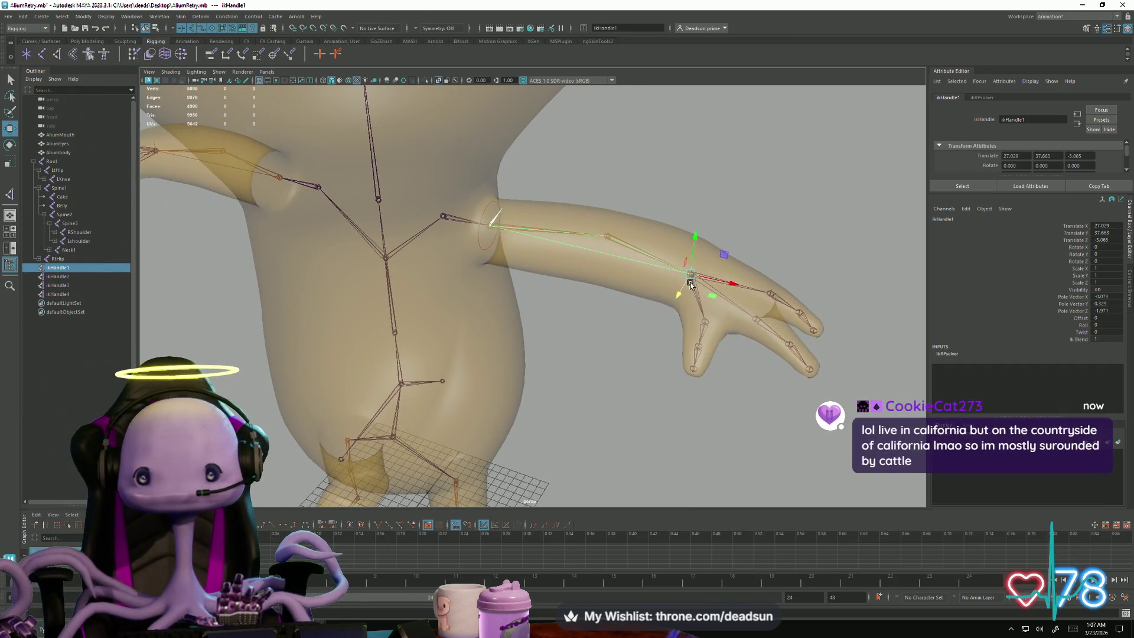
{"action": "mouse_move", "coordinate": [669, 286]}
{"action": "middle_mouse_down"}
{"action": "mouse_move", "coordinate": [589, 294]}
{"action": "mouse_move", "coordinate": [562, 355]}
{"action": "mouse_move", "coordinate": [463, 379]}
{"action": "mouse_move", "coordinate": [526, 405]}
{"action": "middle_mouse_up"}
{"action": "mouse_move", "coordinate": [527, 405]}
{"action": "left_mouse_down", "text": "alt"}
{"action": "mouse_move", "coordinate": [514, 330]}
{"action": "mouse_move", "coordinate": [523, 368]}
{"action": "left_mouse_up", "text": "alt"}
{"action": "key", "text": "ctrl+z"}
{"action": "key", "text": "ctrl+z"}
{"action": "key", "text": "ctrl+z"}
Step: Orbit to a close front view of the whole character and open the File menu
{"action": "mouse_move", "coordinate": [611, 377]}
{"action": "left_mouse_down", "text": "alt"}
{"action": "mouse_move", "coordinate": [578, 390]}
{"action": "mouse_move", "coordinate": [471, 348]}
{"action": "mouse_move", "coordinate": [399, 288]}
{"action": "mouse_move", "coordinate": [407, 360]}
{"action": "mouse_move", "coordinate": [435, 349]}
{"action": "mouse_move", "coordinate": [418, 350]}
{"action": "left_mouse_up", "text": "alt"}
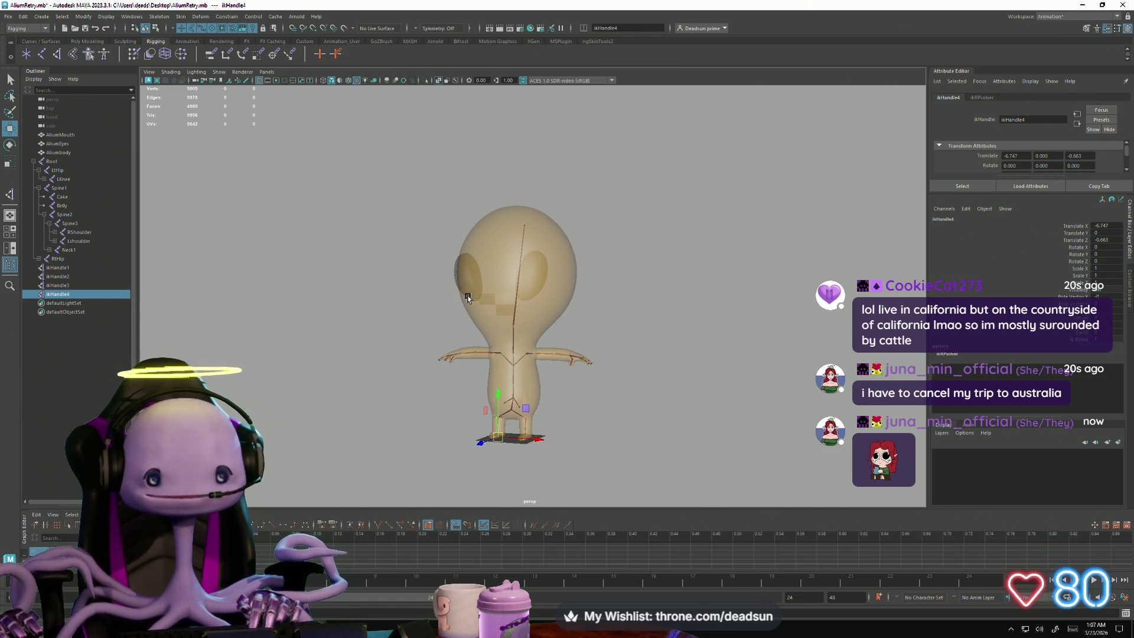
{"action": "left_click_drag", "start_coordinate": [467, 297], "coordinate": [441, 313], "text": "alt"}
{"action": "right_click_drag", "start_coordinate": [441, 313], "coordinate": [587, 375], "text": "alt"}
{"action": "left_click_drag", "start_coordinate": [587, 374], "coordinate": [485, 326], "text": "alt"}
{"action": "left_click", "coordinate": [7, 18]}
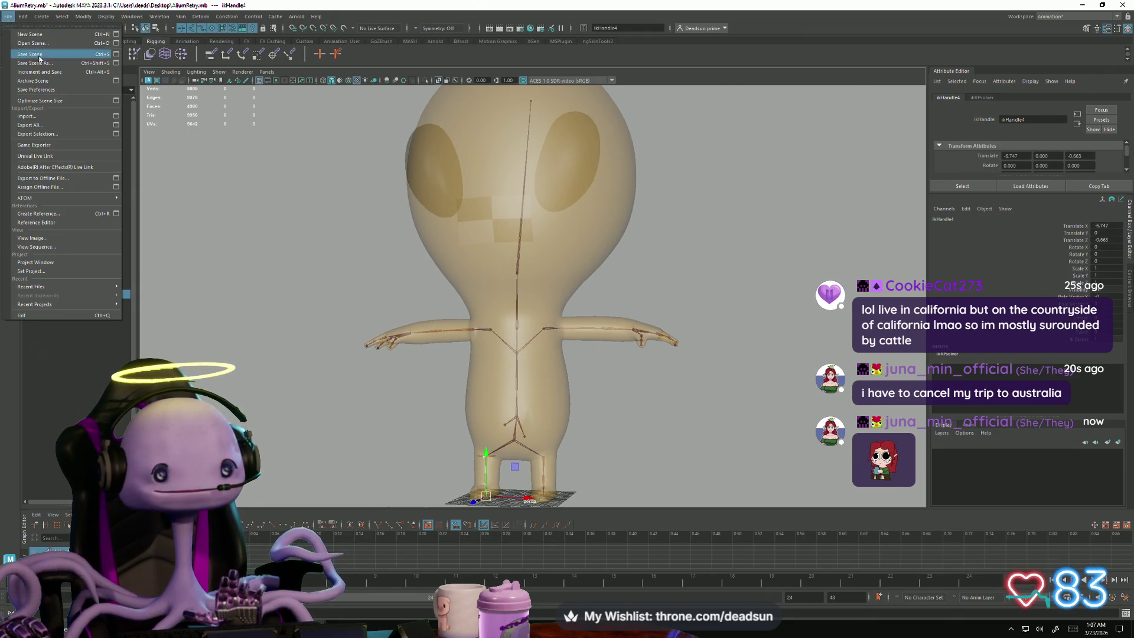
Step: Save the alien rig with File > Save Scene, then inspect the torso and arms
{"action": "left_click", "coordinate": [36, 58]}
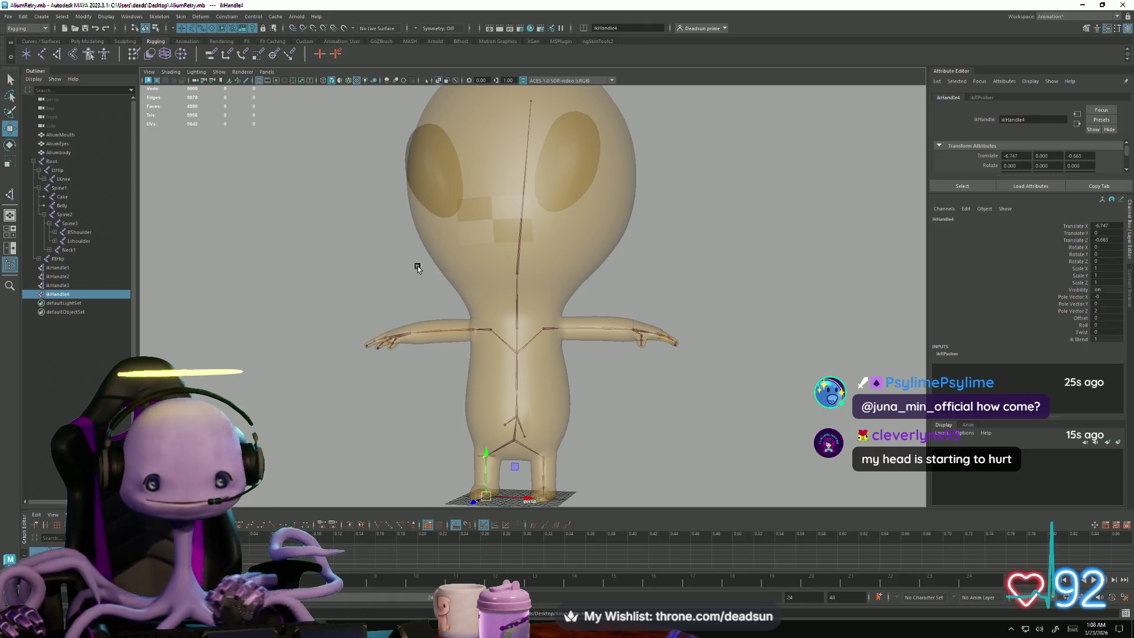
{"action": "scroll", "coordinate": [502, 328], "scroll_direction": "up", "scroll_amount": 10}
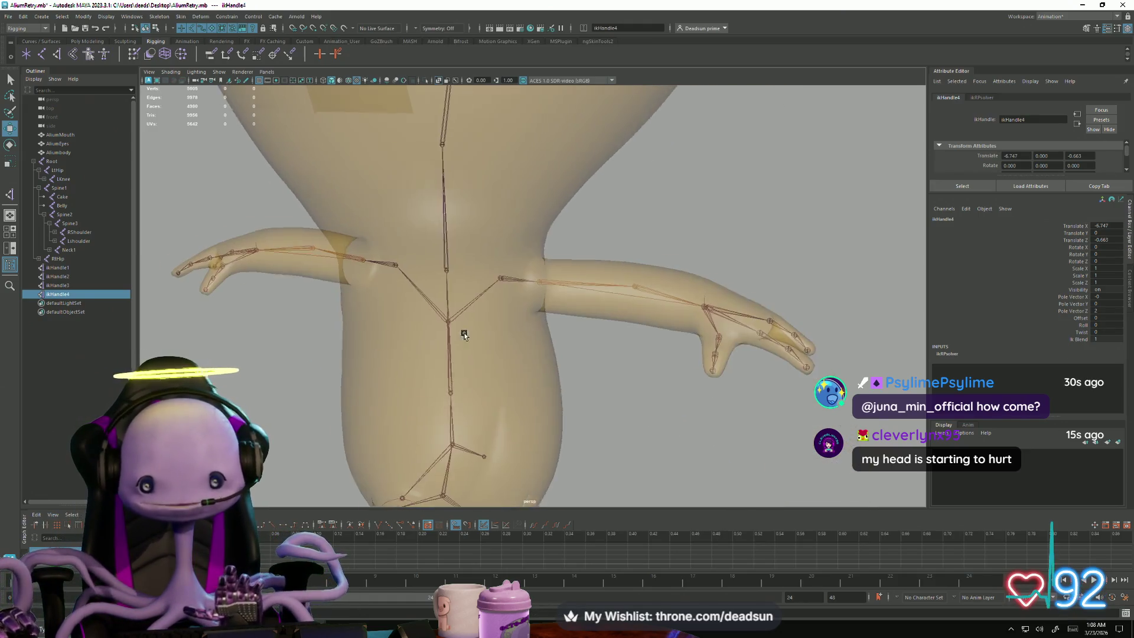
{"action": "mouse_move", "coordinate": [525, 444]}
{"action": "left_mouse_down", "text": "alt"}
{"action": "mouse_move", "coordinate": [519, 385]}
{"action": "mouse_move", "coordinate": [415, 361]}
{"action": "mouse_move", "coordinate": [398, 312]}
{"action": "mouse_move", "coordinate": [397, 321]}
{"action": "mouse_move", "coordinate": [562, 370]}
{"action": "mouse_move", "coordinate": [615, 416]}
{"action": "mouse_move", "coordinate": [572, 392]}
{"action": "mouse_move", "coordinate": [501, 449]}
{"action": "mouse_move", "coordinate": [407, 392]}
{"action": "mouse_move", "coordinate": [441, 452]}
{"action": "mouse_move", "coordinate": [434, 365]}
{"action": "mouse_move", "coordinate": [446, 416]}
{"action": "mouse_move", "coordinate": [448, 403]}
{"action": "left_mouse_up", "text": "alt"}
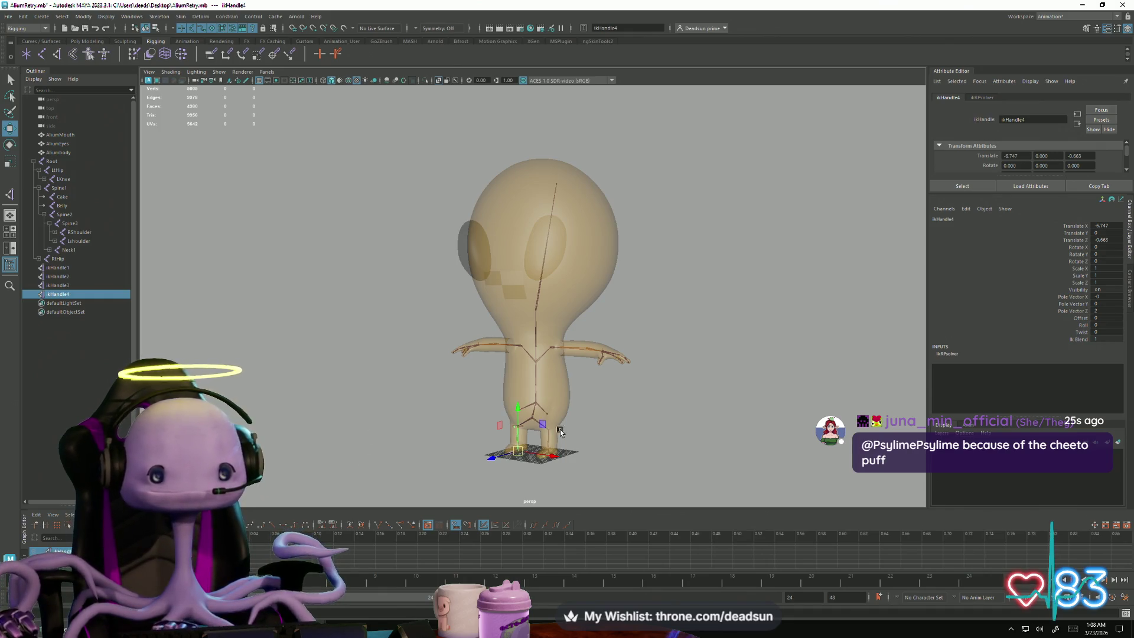
{"action": "scroll", "coordinate": [599, 433], "scroll_direction": "up", "scroll_amount": 3}
{"action": "scroll", "coordinate": [594, 431], "scroll_direction": "down", "scroll_amount": 2}
{"action": "scroll", "coordinate": [594, 431], "scroll_direction": "up", "scroll_amount": 3}
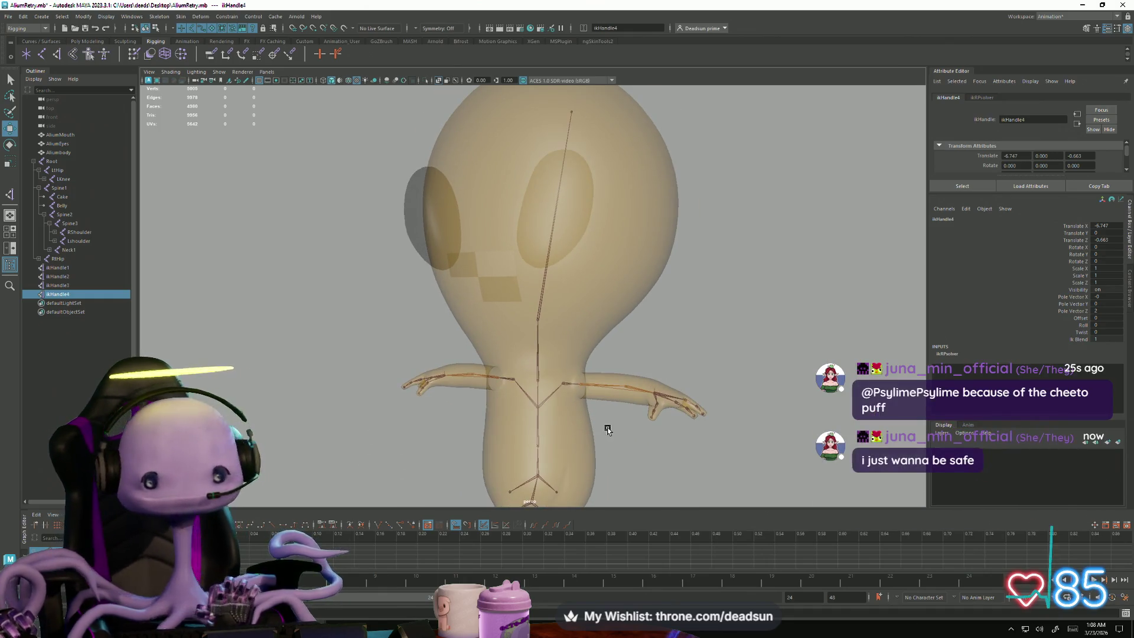
Step: Drag ikHandle1 inward along X to bend the arm, then undo it
{"action": "mouse_move", "coordinate": [604, 424]}
{"action": "left_mouse_down", "text": "alt"}
{"action": "mouse_move", "coordinate": [530, 349]}
{"action": "mouse_move", "coordinate": [667, 427]}
{"action": "mouse_move", "coordinate": [578, 401]}
{"action": "mouse_move", "coordinate": [661, 413]}
{"action": "left_mouse_up", "text": "alt"}
{"action": "left_click", "coordinate": [577, 401]}
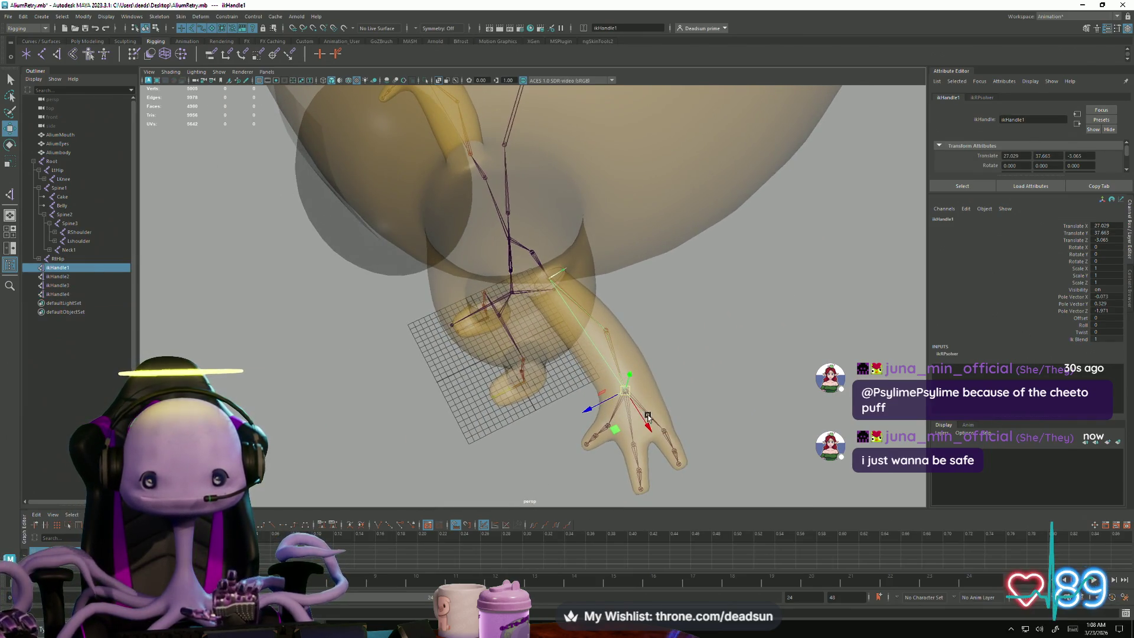
{"action": "middle_click_drag", "start_coordinate": [643, 425], "coordinate": [593, 378]}
{"action": "mouse_move", "coordinate": [594, 378]}
{"action": "left_mouse_down", "text": "alt"}
{"action": "mouse_move", "coordinate": [615, 369]}
{"action": "mouse_move", "coordinate": [582, 277]}
{"action": "mouse_move", "coordinate": [572, 371]}
{"action": "mouse_move", "coordinate": [599, 384]}
{"action": "mouse_move", "coordinate": [591, 386]}
{"action": "left_mouse_up", "text": "alt"}
{"action": "key", "text": "ctrl+z"}
{"action": "key", "text": "ctrl+z"}
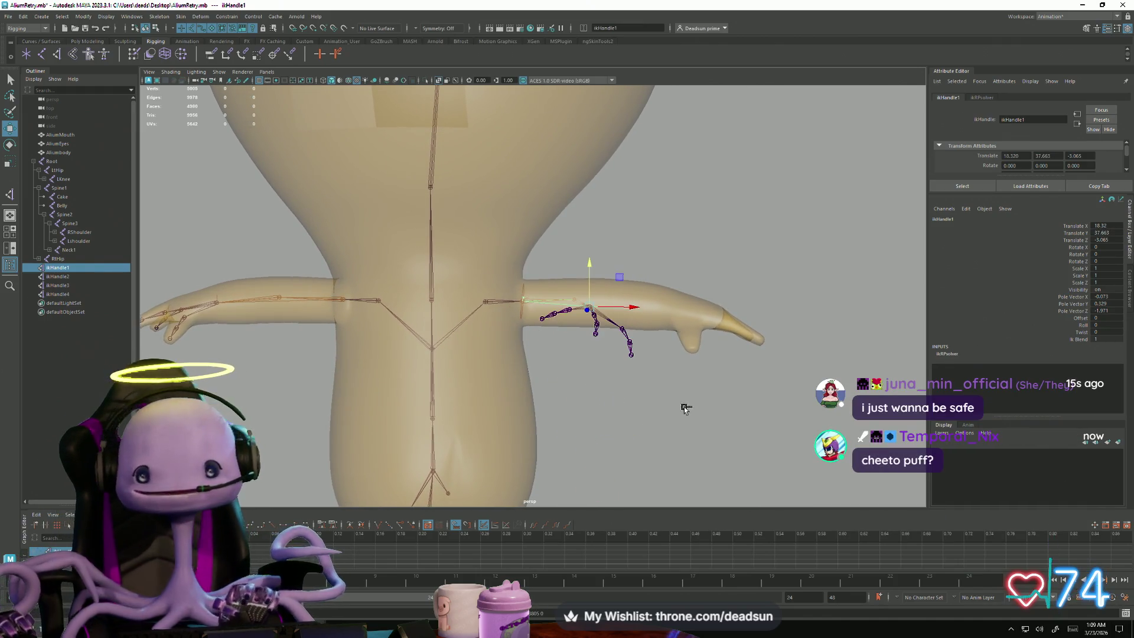
Step: Select the Spine2 joint with the Rotate tool active
{"action": "left_click_drag", "start_coordinate": [690, 412], "coordinate": [569, 408], "text": "alt"}
{"action": "left_click", "coordinate": [460, 354]}
{"action": "mouse_move", "coordinate": [461, 355]}
{"action": "left_mouse_down", "text": "alt"}
{"action": "mouse_move", "coordinate": [457, 390]}
{"action": "mouse_move", "coordinate": [450, 367]}
{"action": "mouse_move", "coordinate": [471, 346]}
{"action": "mouse_move", "coordinate": [459, 372]}
{"action": "mouse_move", "coordinate": [547, 388]}
{"action": "left_mouse_up", "text": "alt"}
{"action": "key", "text": "e"}
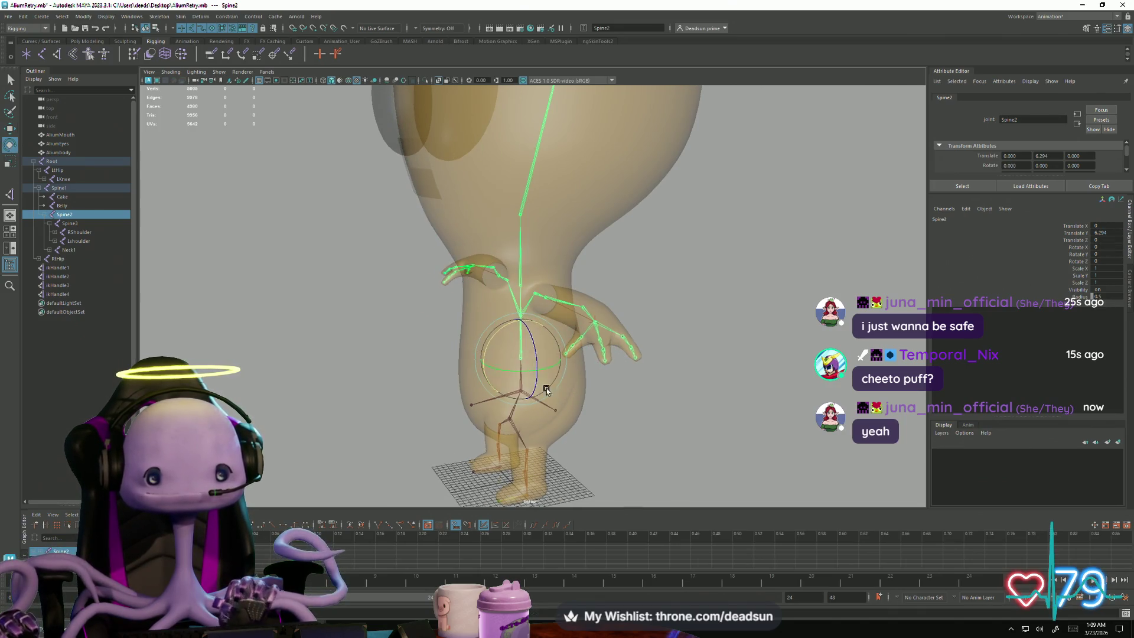
{"action": "right_click_drag", "start_coordinate": [547, 388], "coordinate": [516, 264], "text": "alt"}
{"action": "left_click", "coordinate": [523, 270]}
{"action": "mouse_move", "coordinate": [524, 269]}
{"action": "left_mouse_down", "text": "alt"}
{"action": "mouse_move", "coordinate": [472, 380]}
{"action": "mouse_move", "coordinate": [623, 398]}
{"action": "mouse_move", "coordinate": [573, 399]}
{"action": "left_mouse_up", "text": "alt"}
{"action": "left_click", "coordinate": [622, 398]}
{"action": "scroll", "coordinate": [573, 399], "scroll_direction": "up", "scroll_amount": 5}
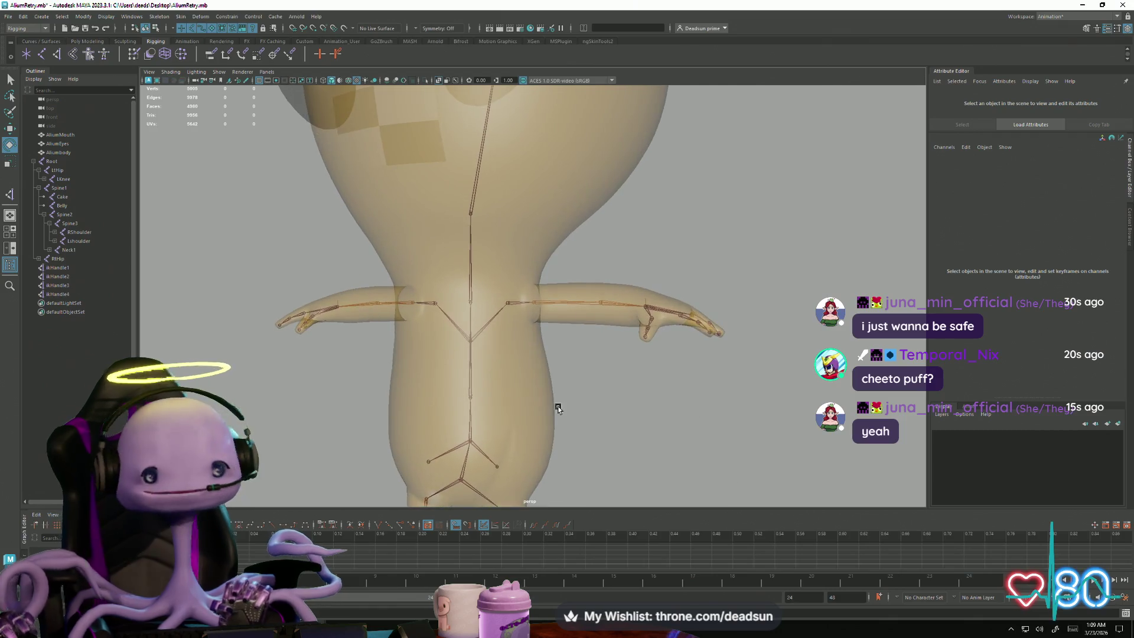
{"action": "left_click", "coordinate": [523, 429]}
{"action": "scroll", "coordinate": [572, 429], "scroll_direction": "down", "scroll_amount": 5}
{"action": "left_click", "coordinate": [571, 429]}
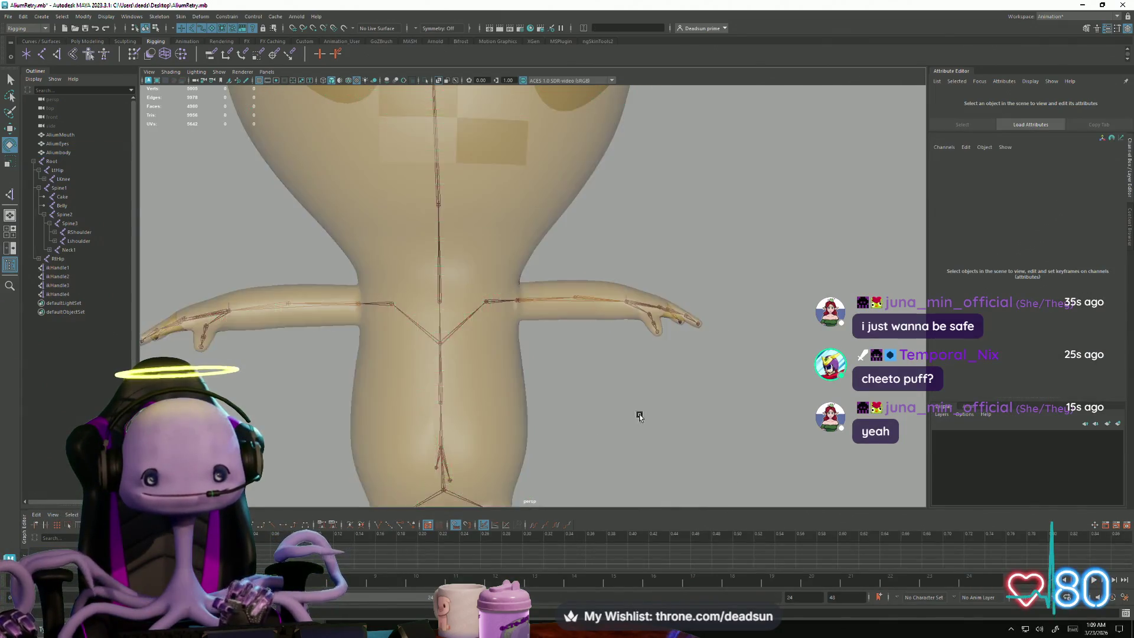
{"action": "scroll", "coordinate": [572, 430], "scroll_direction": "down", "scroll_amount": 3}
{"action": "mouse_move", "coordinate": [549, 330]}
{"action": "left_mouse_down", "text": "alt"}
{"action": "mouse_move", "coordinate": [586, 317]}
{"action": "mouse_move", "coordinate": [386, 335]}
{"action": "mouse_move", "coordinate": [437, 332]}
{"action": "mouse_move", "coordinate": [406, 333]}
{"action": "mouse_move", "coordinate": [519, 390]}
{"action": "left_mouse_up", "text": "alt"}
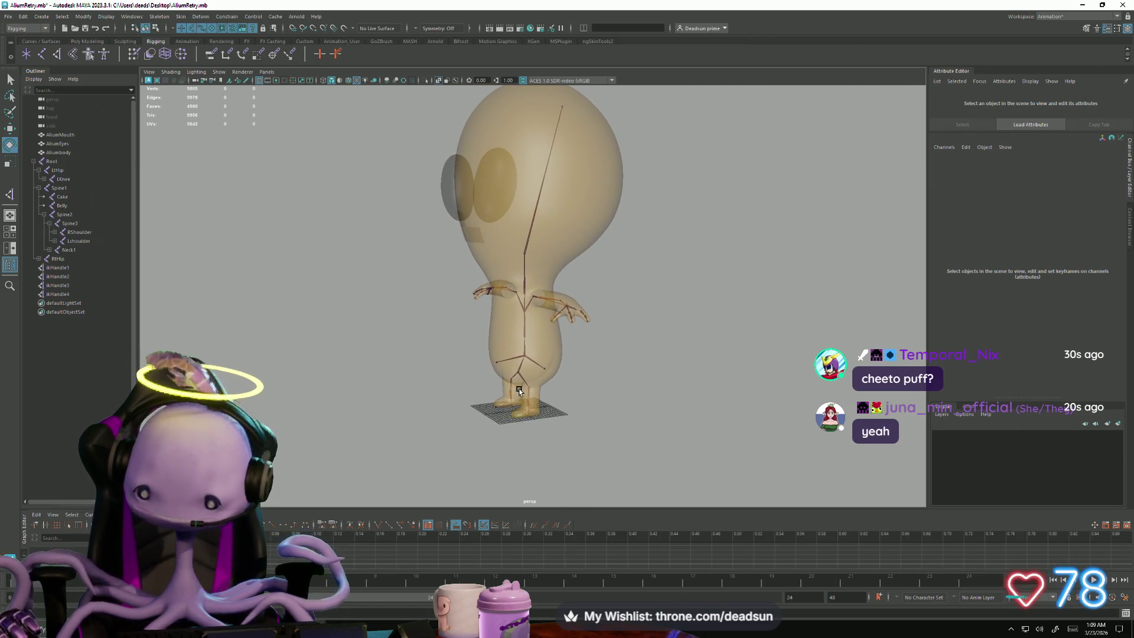
{"action": "left_click", "coordinate": [494, 362]}
{"action": "scroll", "coordinate": [496, 392], "scroll_direction": "up", "scroll_amount": 5}
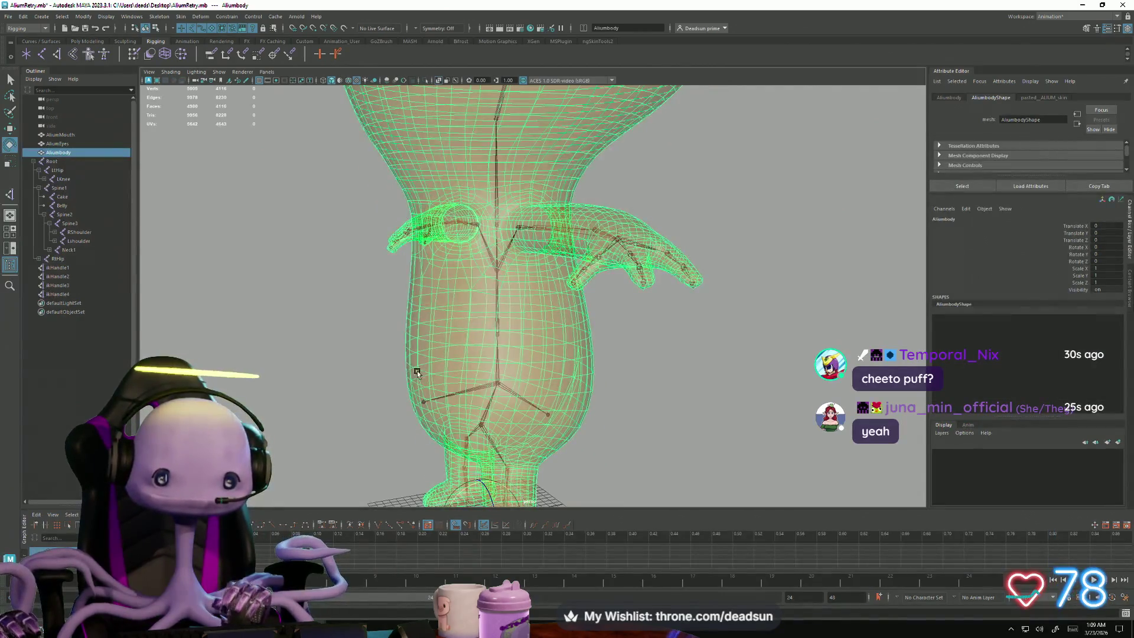
{"action": "left_click", "coordinate": [424, 417]}
{"action": "mouse_move", "coordinate": [424, 417]}
{"action": "left_mouse_down", "text": "alt"}
{"action": "mouse_move", "coordinate": [540, 341]}
{"action": "mouse_move", "coordinate": [484, 378]}
{"action": "mouse_move", "coordinate": [413, 331]}
{"action": "mouse_move", "coordinate": [392, 357]}
{"action": "mouse_move", "coordinate": [603, 338]}
{"action": "mouse_move", "coordinate": [580, 379]}
{"action": "mouse_move", "coordinate": [553, 381]}
{"action": "left_mouse_up", "text": "alt"}
{"action": "left_click", "coordinate": [597, 338]}
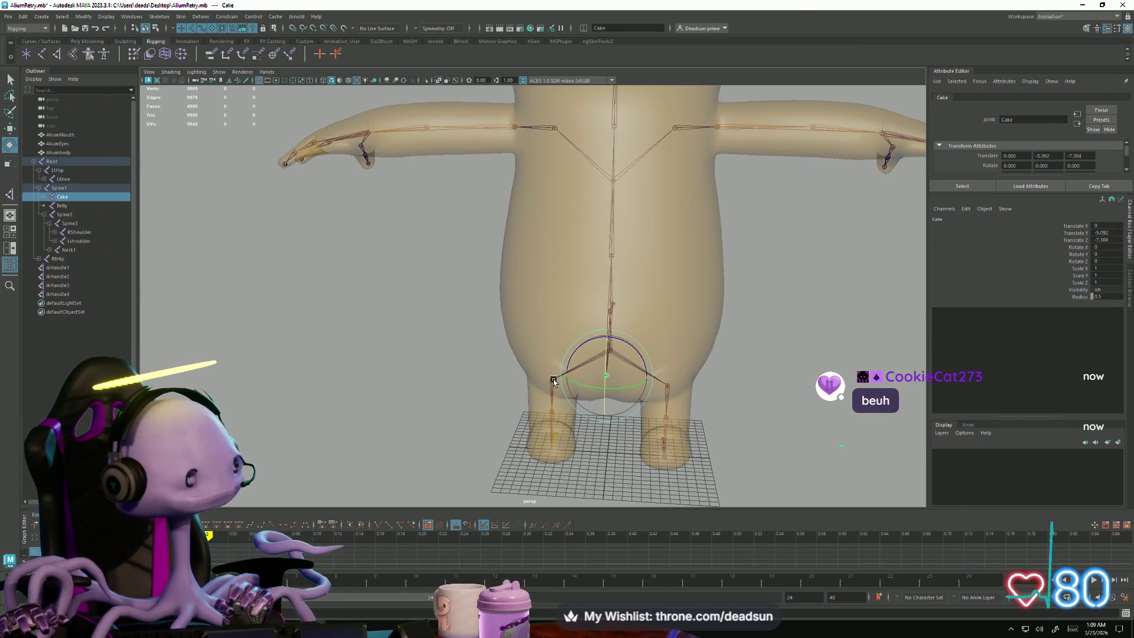
Step: Duplicate the Cake joint as Cake1 and grid-snap it into the opposite leg
{"action": "scroll", "coordinate": [699, 376], "scroll_direction": "up", "scroll_amount": 6}
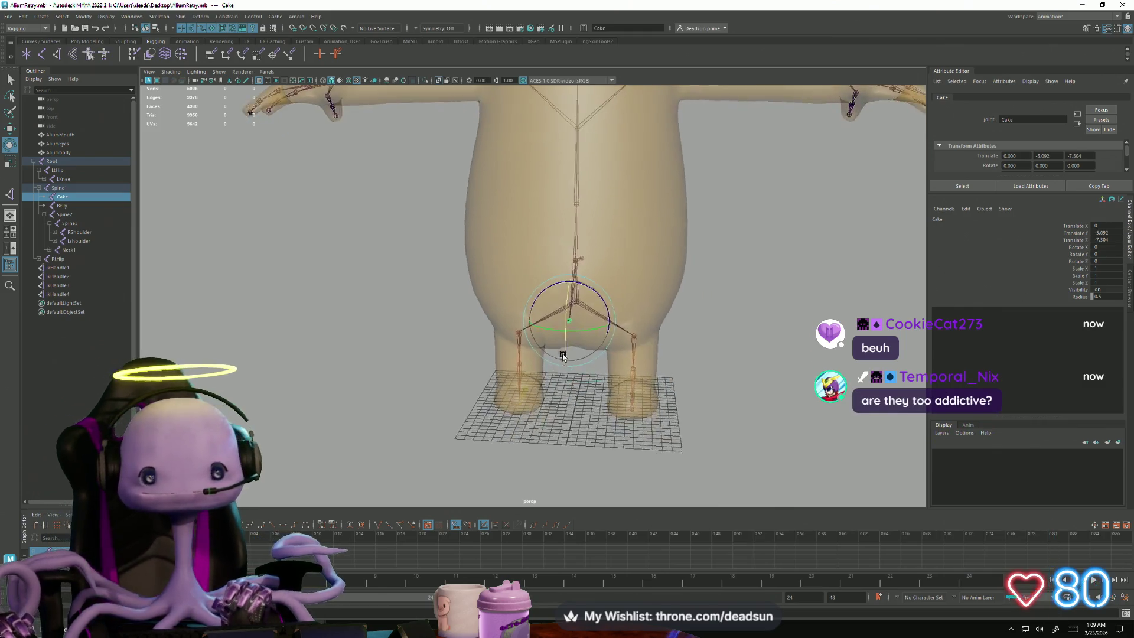
{"action": "mouse_move", "coordinate": [596, 378]}
{"action": "left_mouse_down", "text": "alt"}
{"action": "mouse_move", "coordinate": [597, 433]}
{"action": "mouse_move", "coordinate": [583, 438]}
{"action": "mouse_move", "coordinate": [592, 400]}
{"action": "mouse_move", "coordinate": [561, 364]}
{"action": "mouse_move", "coordinate": [565, 339]}
{"action": "mouse_move", "coordinate": [529, 343]}
{"action": "mouse_move", "coordinate": [549, 436]}
{"action": "mouse_move", "coordinate": [546, 411]}
{"action": "mouse_move", "coordinate": [410, 333]}
{"action": "left_mouse_up", "text": "alt"}
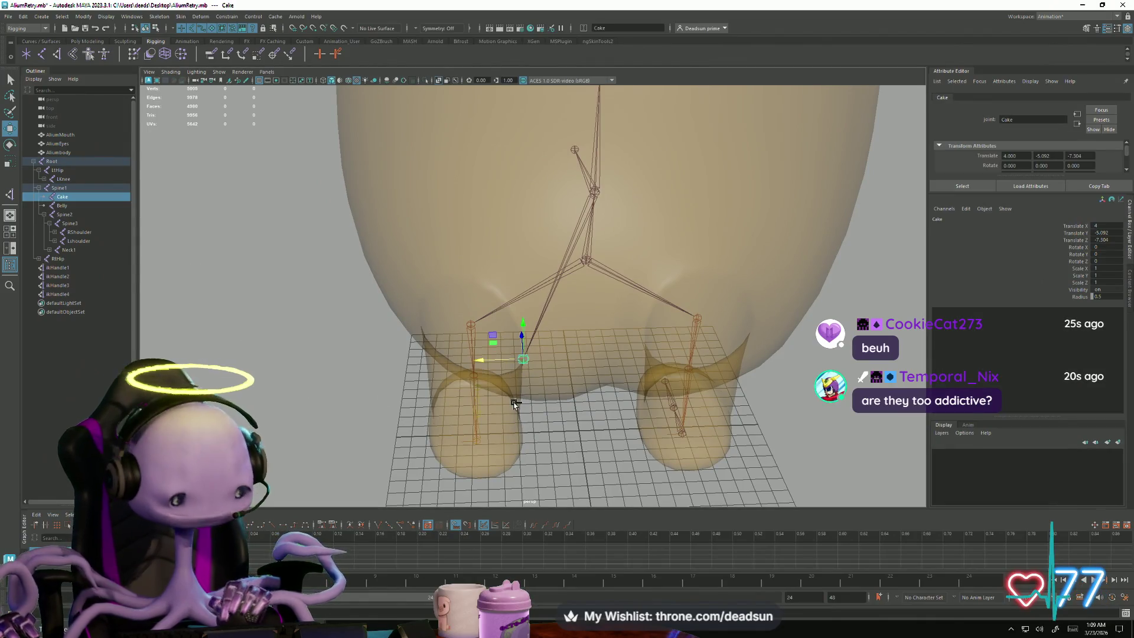
{"action": "key", "text": "ctrl+d"}
{"action": "key", "text": "x"}
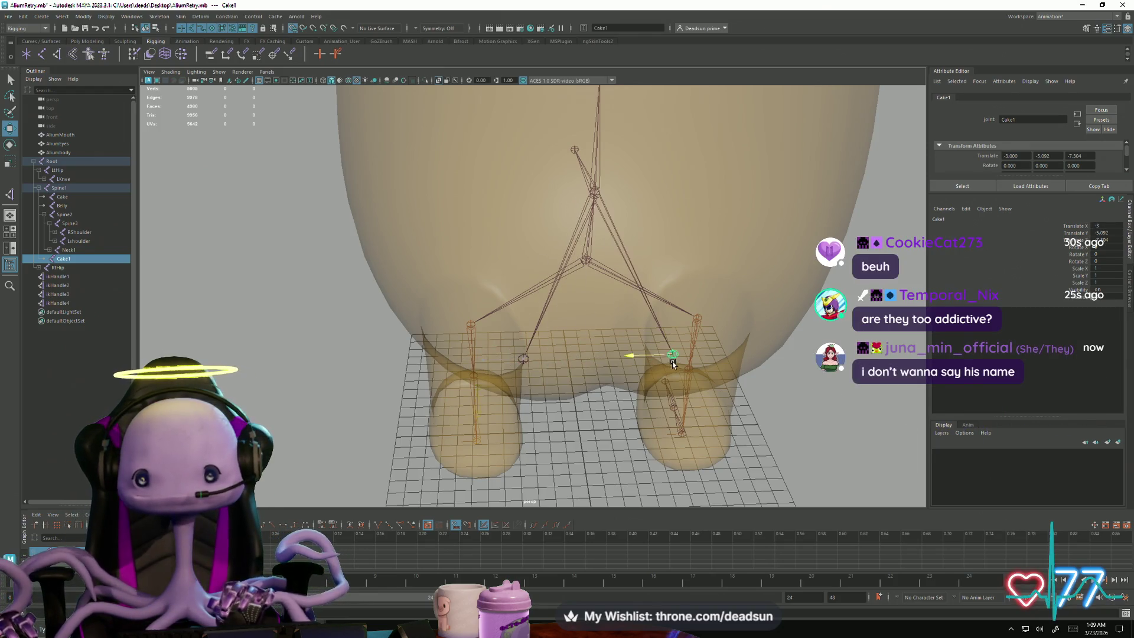
{"action": "mouse_move", "coordinate": [648, 427]}
{"action": "left_mouse_down", "text": "alt"}
{"action": "mouse_move", "coordinate": [591, 384]}
{"action": "mouse_move", "coordinate": [591, 422]}
{"action": "mouse_move", "coordinate": [505, 388]}
{"action": "mouse_move", "coordinate": [517, 348]}
{"action": "left_mouse_up", "text": "alt"}
{"action": "left_click", "coordinate": [522, 344]}
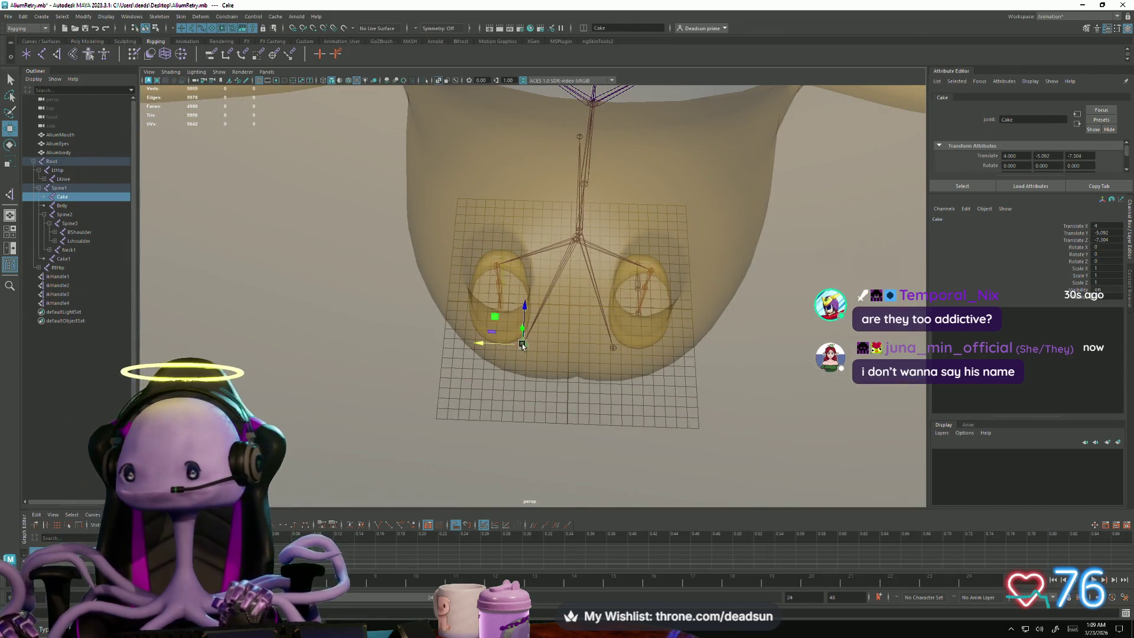
{"action": "left_click", "coordinate": [610, 347]}
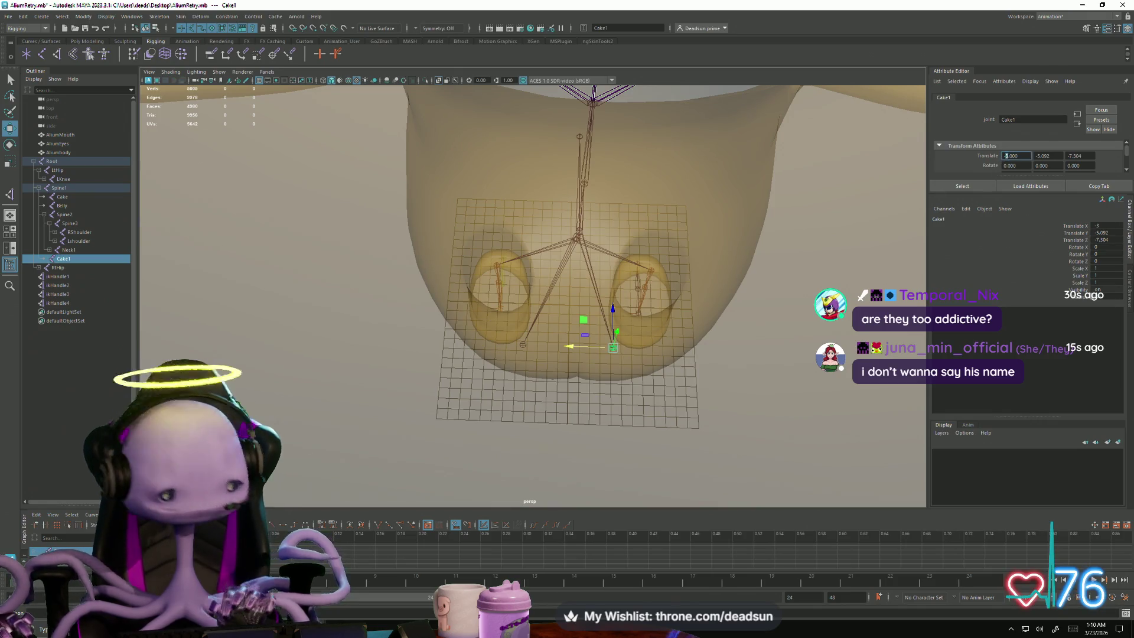
{"action": "mouse_move", "coordinate": [626, 423]}
{"action": "left_mouse_down", "text": "alt"}
{"action": "mouse_move", "coordinate": [715, 370]}
{"action": "mouse_move", "coordinate": [797, 387]}
{"action": "mouse_move", "coordinate": [779, 404]}
{"action": "mouse_move", "coordinate": [739, 397]}
{"action": "mouse_move", "coordinate": [679, 357]}
{"action": "mouse_move", "coordinate": [568, 390]}
{"action": "mouse_move", "coordinate": [606, 385]}
{"action": "mouse_move", "coordinate": [577, 398]}
{"action": "mouse_move", "coordinate": [579, 382]}
{"action": "mouse_move", "coordinate": [653, 357]}
{"action": "mouse_move", "coordinate": [614, 331]}
{"action": "mouse_move", "coordinate": [602, 357]}
{"action": "mouse_move", "coordinate": [542, 378]}
{"action": "mouse_move", "coordinate": [502, 375]}
{"action": "mouse_move", "coordinate": [520, 373]}
{"action": "left_mouse_up", "text": "alt"}
{"action": "left_click", "coordinate": [715, 370]}
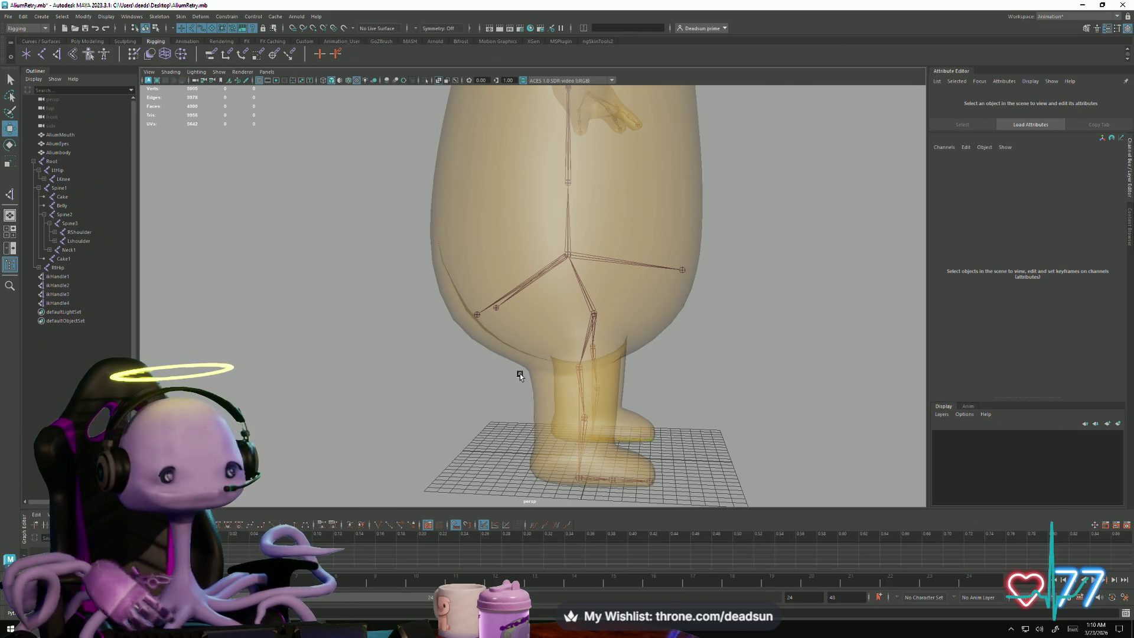
Step: Select the Aliumbody mesh and duplicate it as Aliumbody1
{"action": "mouse_move", "coordinate": [536, 288]}
{"action": "left_mouse_down", "text": "alt"}
{"action": "mouse_move", "coordinate": [593, 266]}
{"action": "mouse_move", "coordinate": [461, 329]}
{"action": "mouse_move", "coordinate": [634, 335]}
{"action": "mouse_move", "coordinate": [603, 306]}
{"action": "mouse_move", "coordinate": [625, 347]}
{"action": "mouse_move", "coordinate": [500, 357]}
{"action": "mouse_move", "coordinate": [368, 243]}
{"action": "mouse_move", "coordinate": [473, 328]}
{"action": "left_mouse_up", "text": "alt"}
{"action": "left_click", "coordinate": [603, 305]}
{"action": "left_click", "coordinate": [625, 346]}
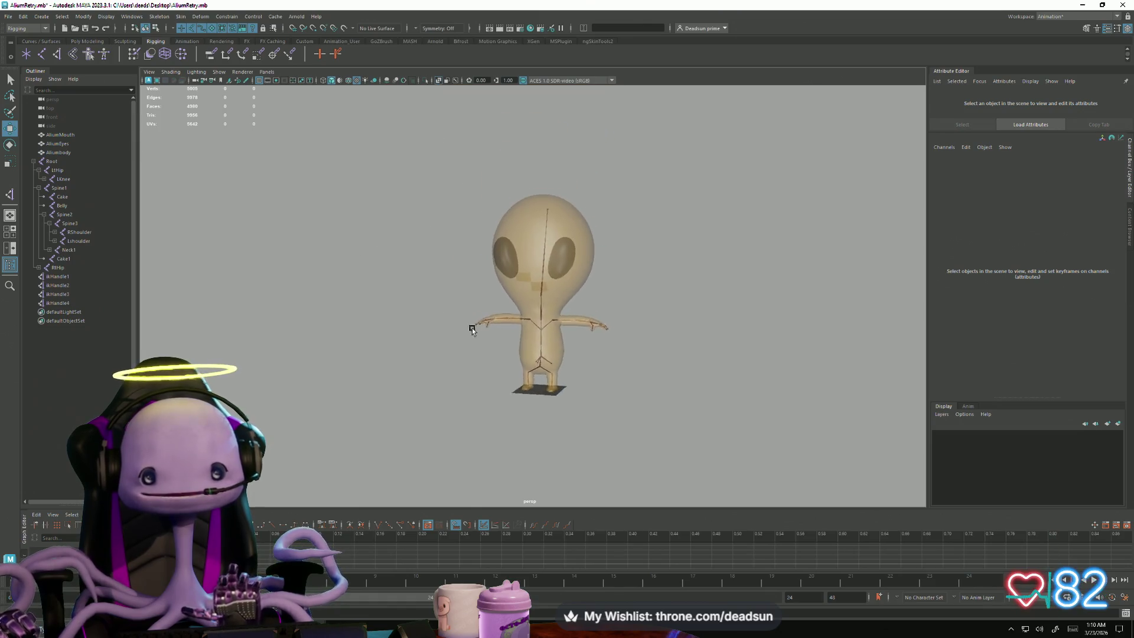
{"action": "right_click_drag", "start_coordinate": [472, 328], "coordinate": [589, 359], "text": "alt"}
{"action": "left_click", "coordinate": [589, 359]}
{"action": "left_click_drag", "start_coordinate": [582, 412], "coordinate": [579, 409], "text": "alt"}
{"action": "mouse_move", "coordinate": [580, 410]}
{"action": "right_mouse_down", "text": "alt"}
{"action": "mouse_move", "coordinate": [387, 395]}
{"action": "mouse_move", "coordinate": [471, 373]}
{"action": "mouse_move", "coordinate": [602, 412]}
{"action": "right_mouse_up", "text": "alt"}
{"action": "left_click", "coordinate": [470, 373]}
{"action": "left_click", "coordinate": [602, 413]}
{"action": "left_click_drag", "start_coordinate": [602, 413], "coordinate": [607, 431], "text": "alt"}
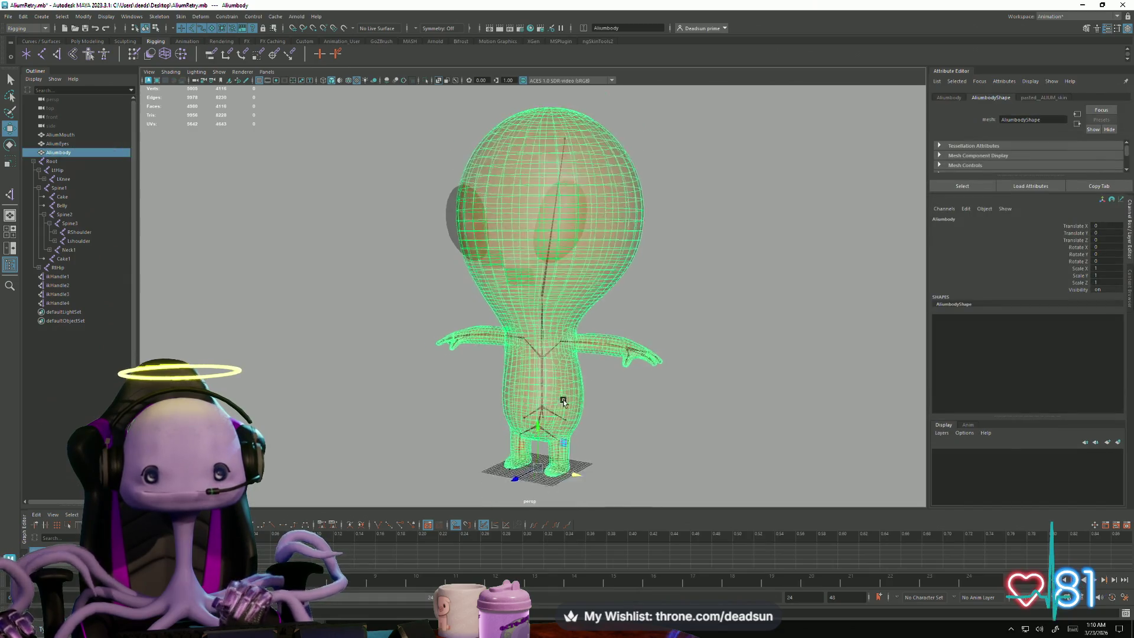
{"action": "right_click_drag", "start_coordinate": [606, 431], "coordinate": [567, 379], "text": "alt"}
{"action": "left_click_drag", "start_coordinate": [567, 379], "coordinate": [518, 397], "text": "alt"}
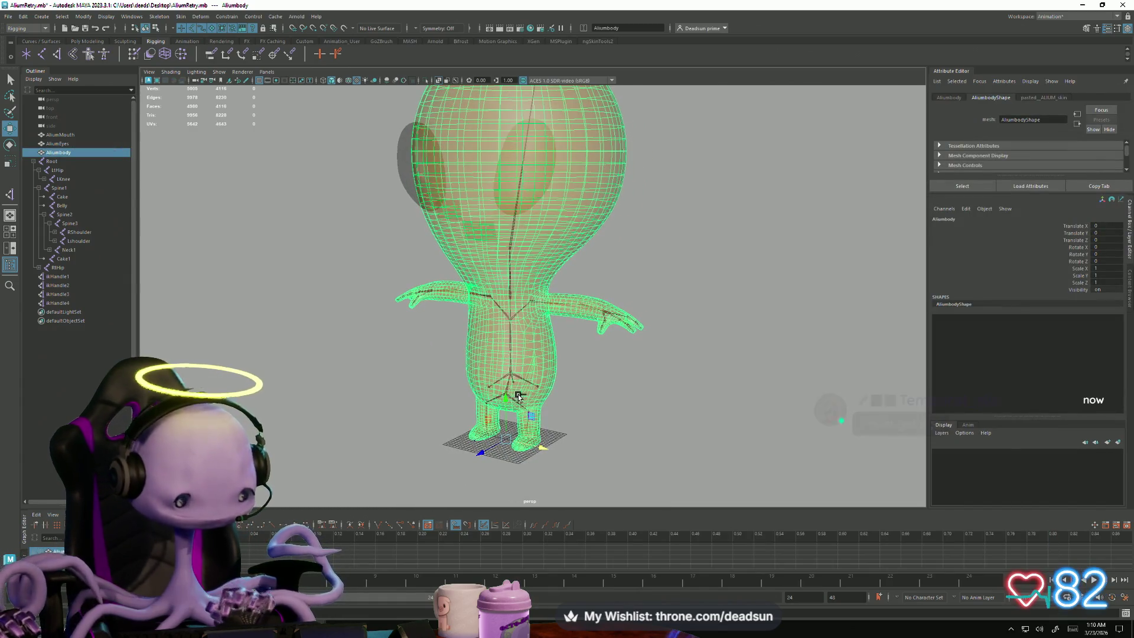
{"action": "key", "text": "ctrl+d"}
Step: Extrude all faces of Aliumbody1 from the Poly Modeling shelf into an outer shell
{"action": "left_click", "coordinate": [588, 377]}
{"action": "key", "text": "ctrl+z"}
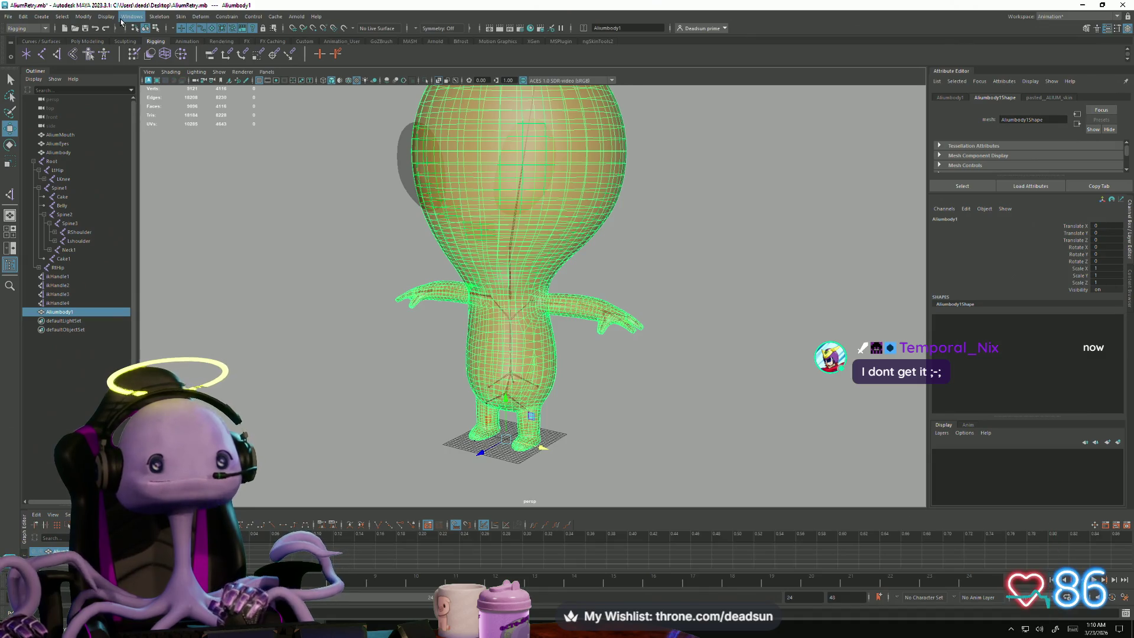
{"action": "mouse_move", "coordinate": [360, 103]}
{"action": "right_mouse_down", "text": "alt"}
{"action": "mouse_move", "coordinate": [443, 254]}
{"action": "mouse_move", "coordinate": [362, 212]}
{"action": "mouse_move", "coordinate": [404, 154]}
{"action": "mouse_move", "coordinate": [401, 210]}
{"action": "right_mouse_up", "text": "alt"}
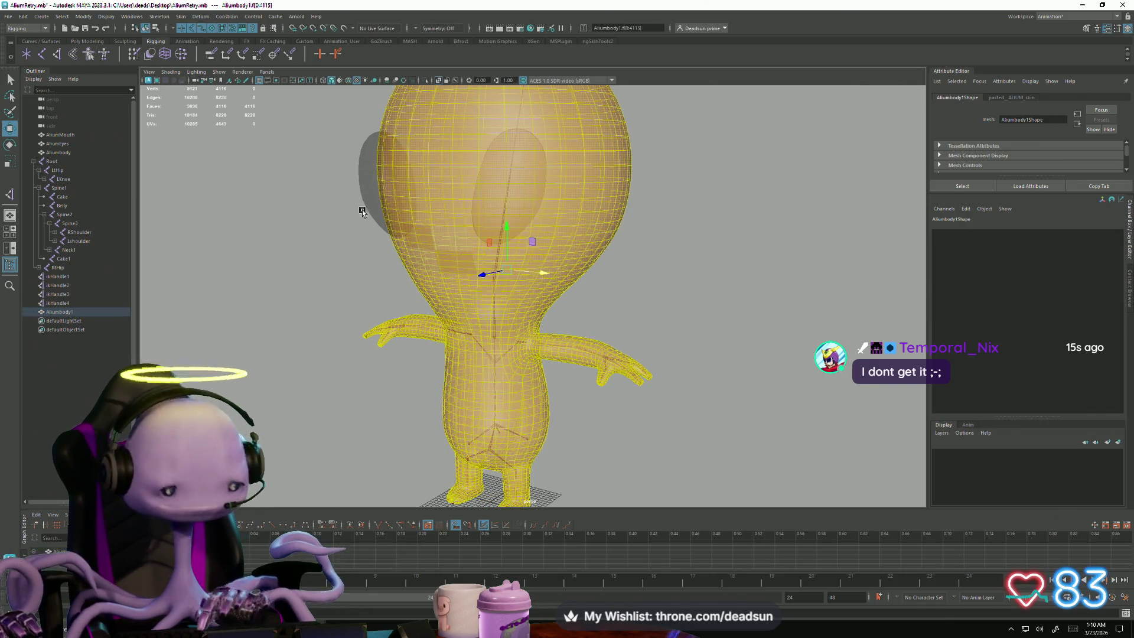
{"action": "left_click", "coordinate": [99, 43]}
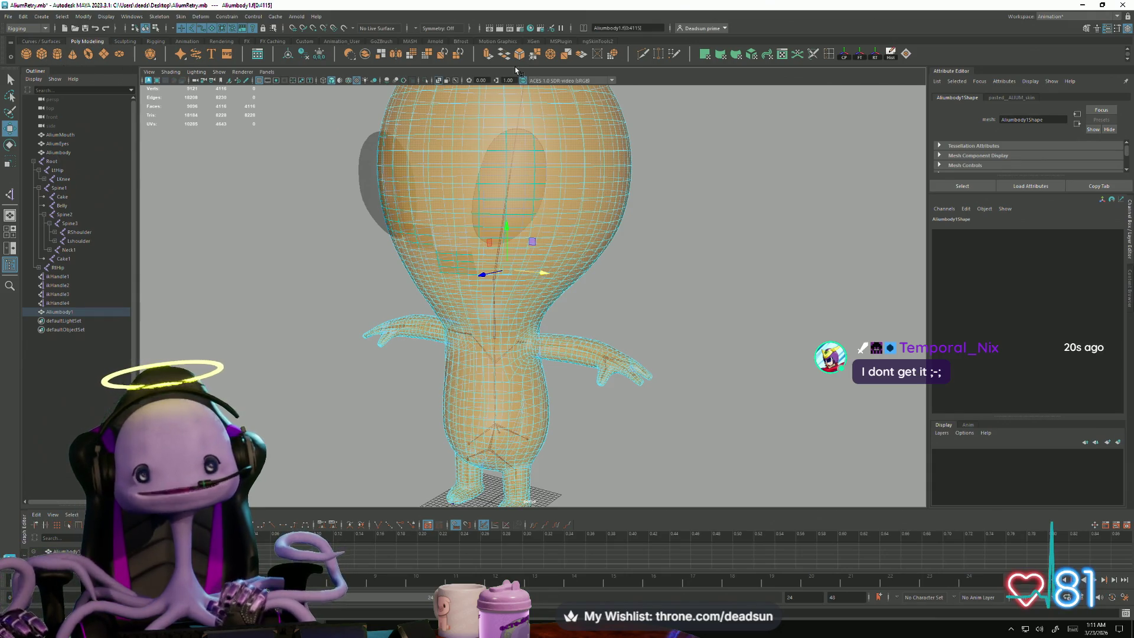
{"action": "left_click", "coordinate": [488, 55]}
{"action": "left_click_drag", "start_coordinate": [440, 345], "coordinate": [469, 353], "text": "alt"}
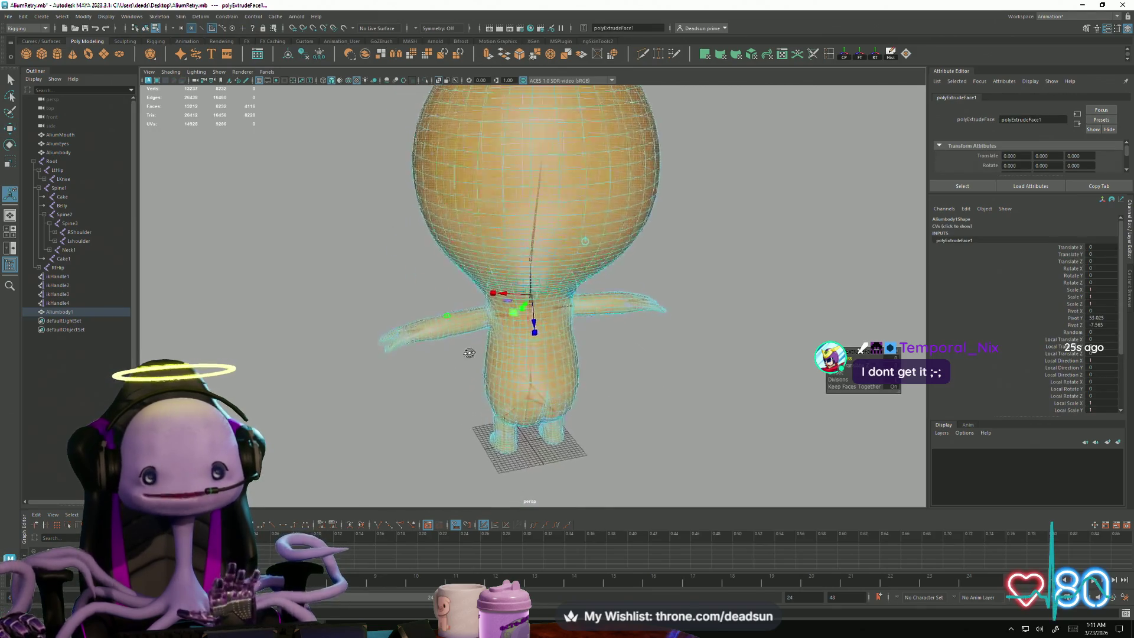
{"action": "right_click_drag", "start_coordinate": [469, 353], "coordinate": [562, 417], "text": "alt"}
{"action": "mouse_move", "coordinate": [561, 418]}
{"action": "left_mouse_down", "text": "alt"}
{"action": "mouse_move", "coordinate": [551, 379]}
{"action": "mouse_move", "coordinate": [578, 330]}
{"action": "mouse_move", "coordinate": [519, 307]}
{"action": "mouse_move", "coordinate": [498, 334]}
{"action": "mouse_move", "coordinate": [509, 349]}
{"action": "left_mouse_up", "text": "alt"}
{"action": "key", "text": "q"}
{"action": "key", "text": "F8"}
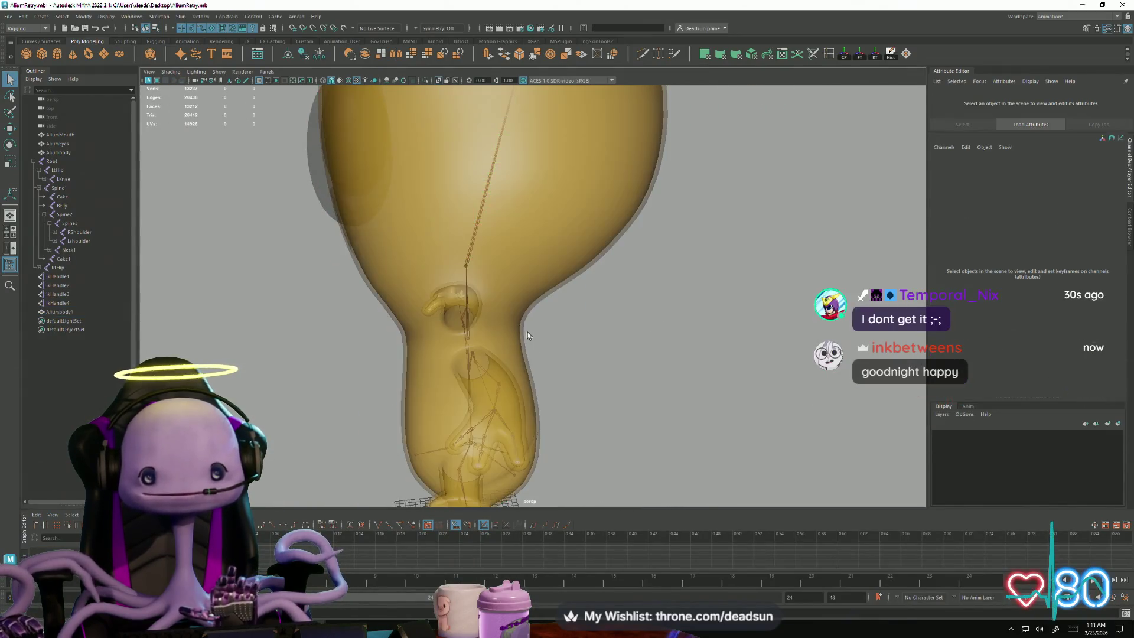
Step: Switch to the Modeling menu set and reverse the normals of the duplicate shell
{"action": "right_click", "coordinate": [523, 328]}
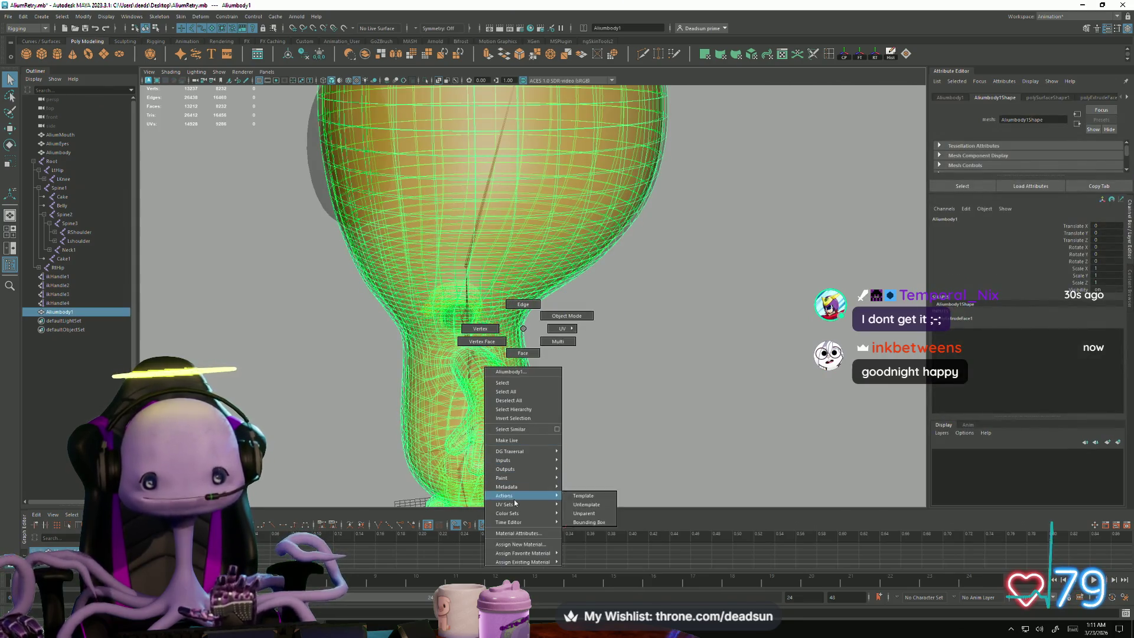
{"action": "mouse_move", "coordinate": [525, 554]}
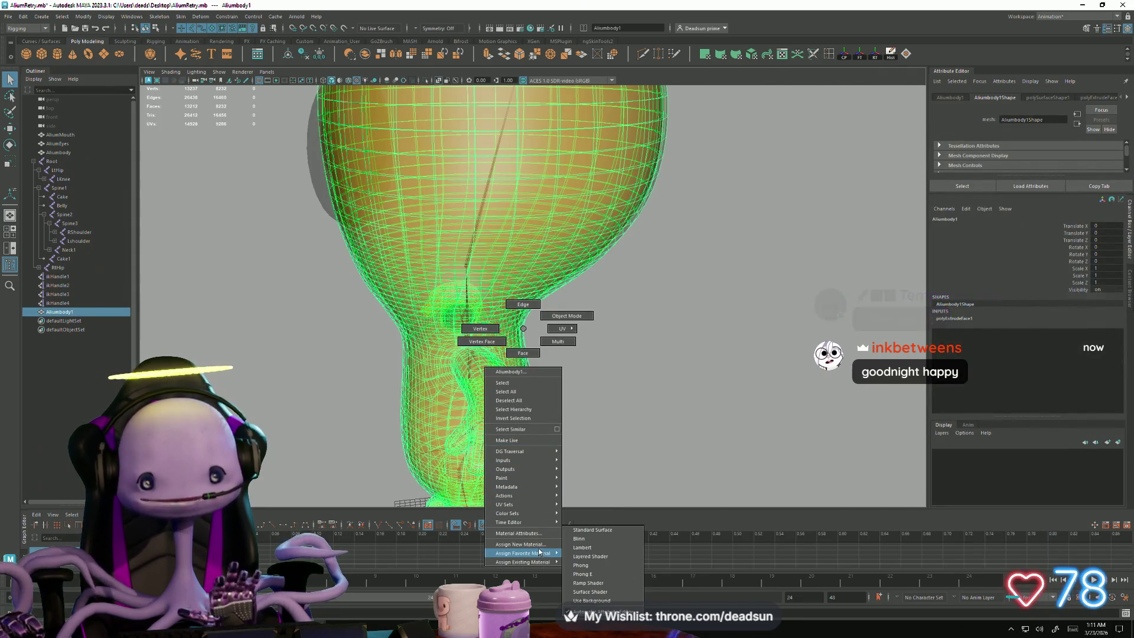
{"action": "left_click", "coordinate": [526, 330]}
{"action": "left_click", "coordinate": [201, 17]}
{"action": "left_click", "coordinate": [27, 29]}
{"action": "left_click", "coordinate": [23, 38]}
{"action": "left_click", "coordinate": [203, 17]}
{"action": "mouse_move", "coordinate": [240, 20]}
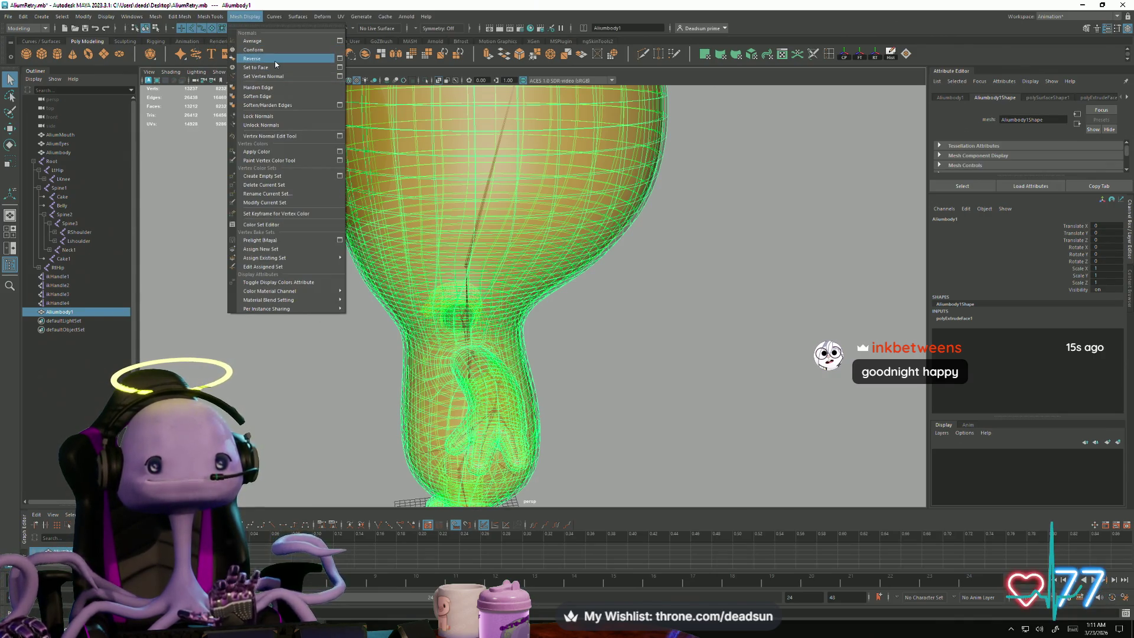
{"action": "key", "text": "Escape"}
{"action": "key", "text": "w"}
{"action": "left_click", "coordinate": [627, 278]}
Step: Assign a new black Blinn material, blinn1, to the Aliumbody1 shell
{"action": "key", "text": "alt+x"}
{"action": "mouse_move", "coordinate": [562, 287]}
{"action": "left_mouse_down", "text": "alt"}
{"action": "mouse_move", "coordinate": [577, 329]}
{"action": "mouse_move", "coordinate": [559, 309]}
{"action": "left_mouse_up", "text": "alt"}
{"action": "left_click", "coordinate": [559, 305]}
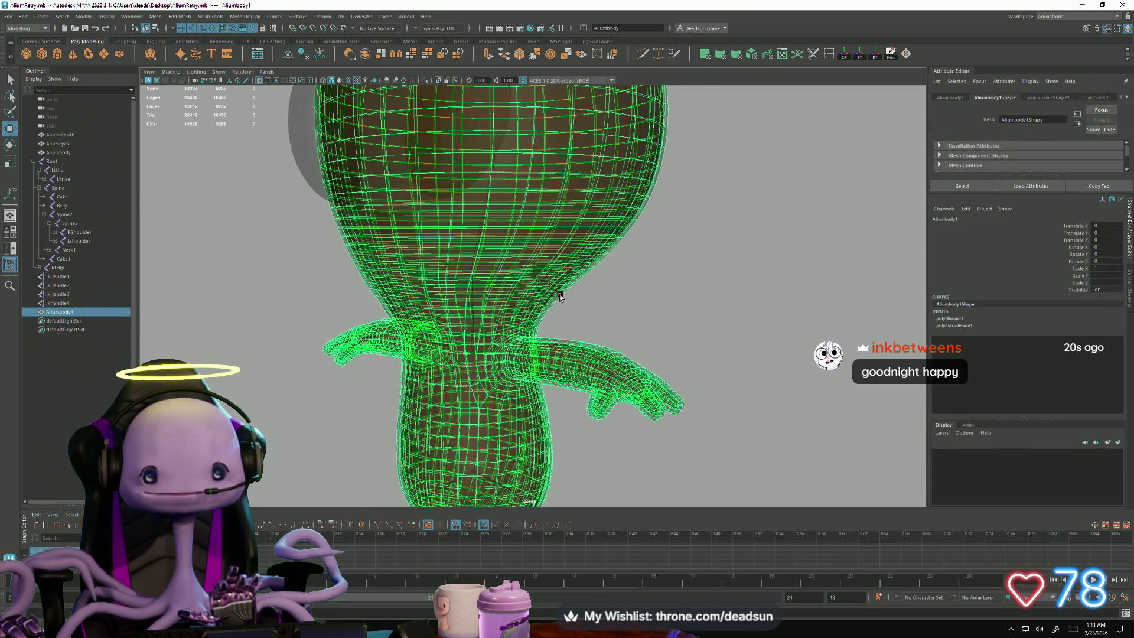
{"action": "right_click", "coordinate": [559, 297]}
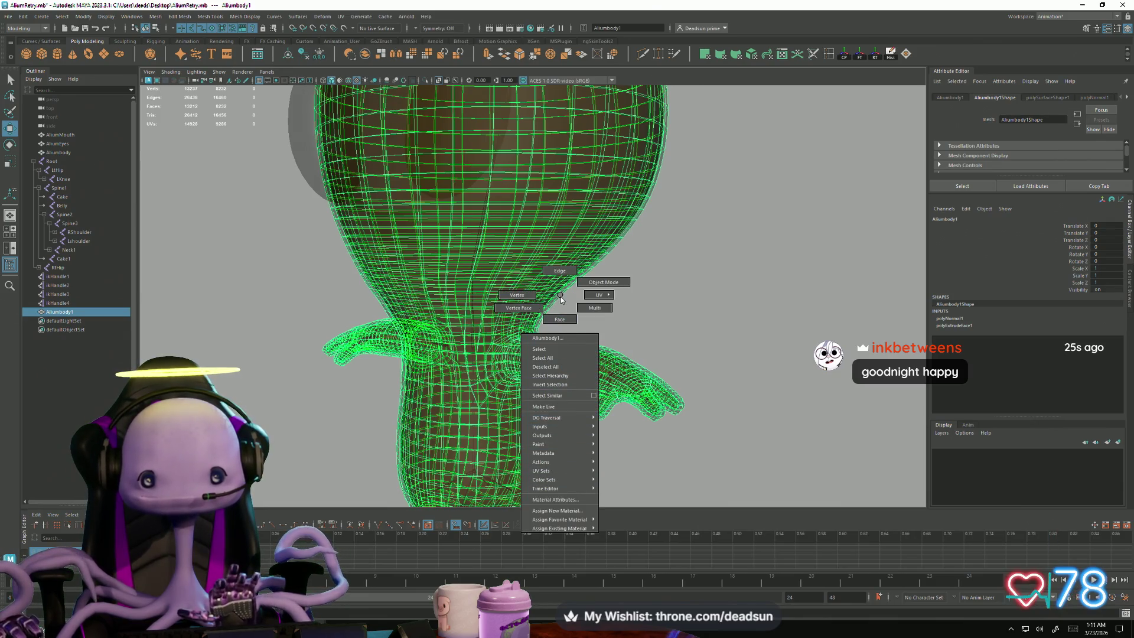
{"action": "right_click", "coordinate": [561, 299]}
{"action": "mouse_move", "coordinate": [587, 528]}
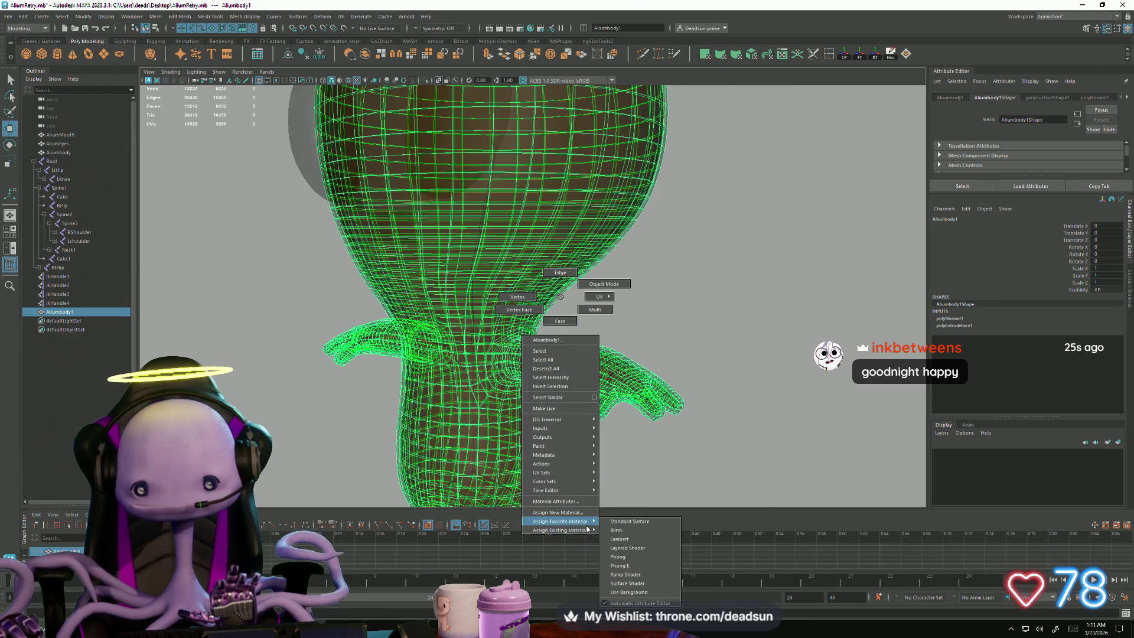
{"action": "left_click", "coordinate": [616, 529]}
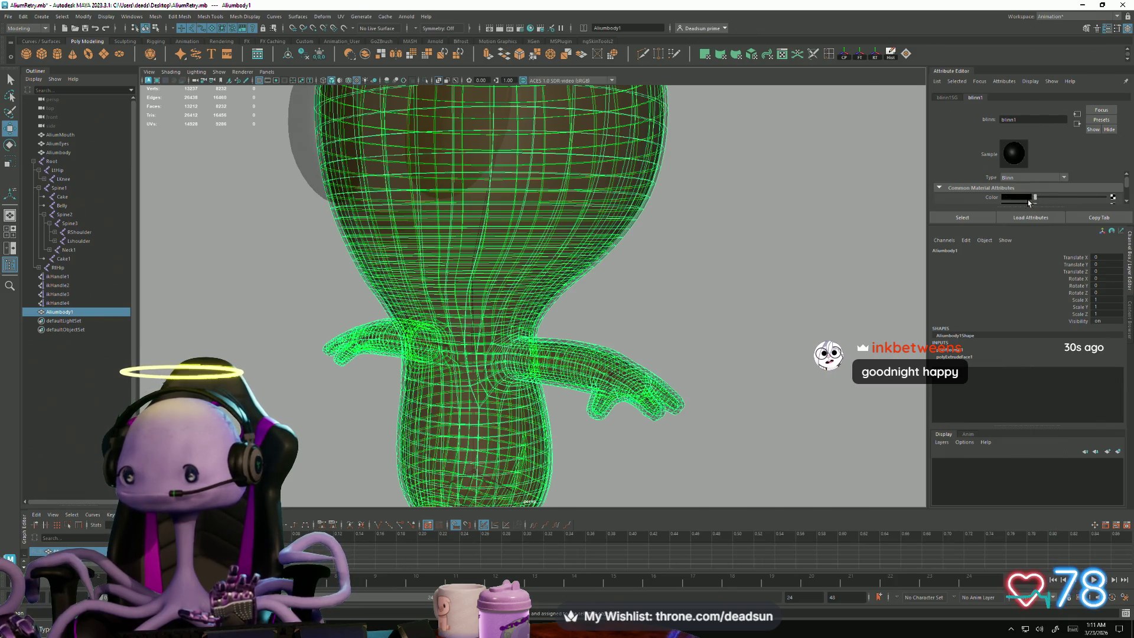
{"action": "left_click", "coordinate": [808, 288]}
{"action": "scroll", "coordinate": [602, 285], "scroll_direction": "down", "scroll_amount": 5}
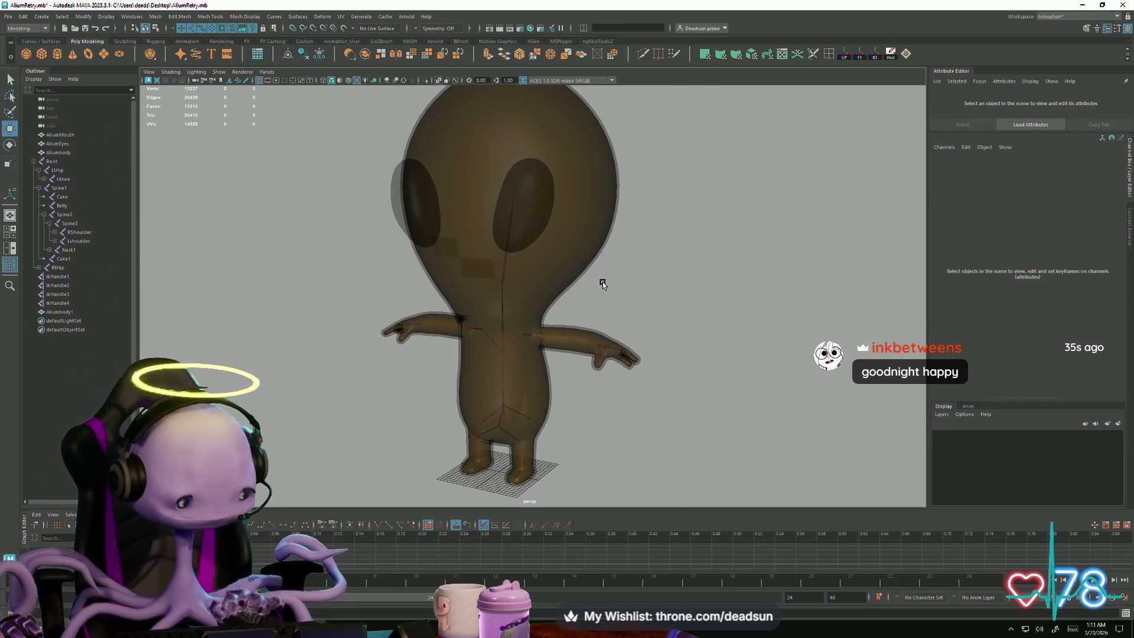
{"action": "left_click", "coordinate": [171, 71]}
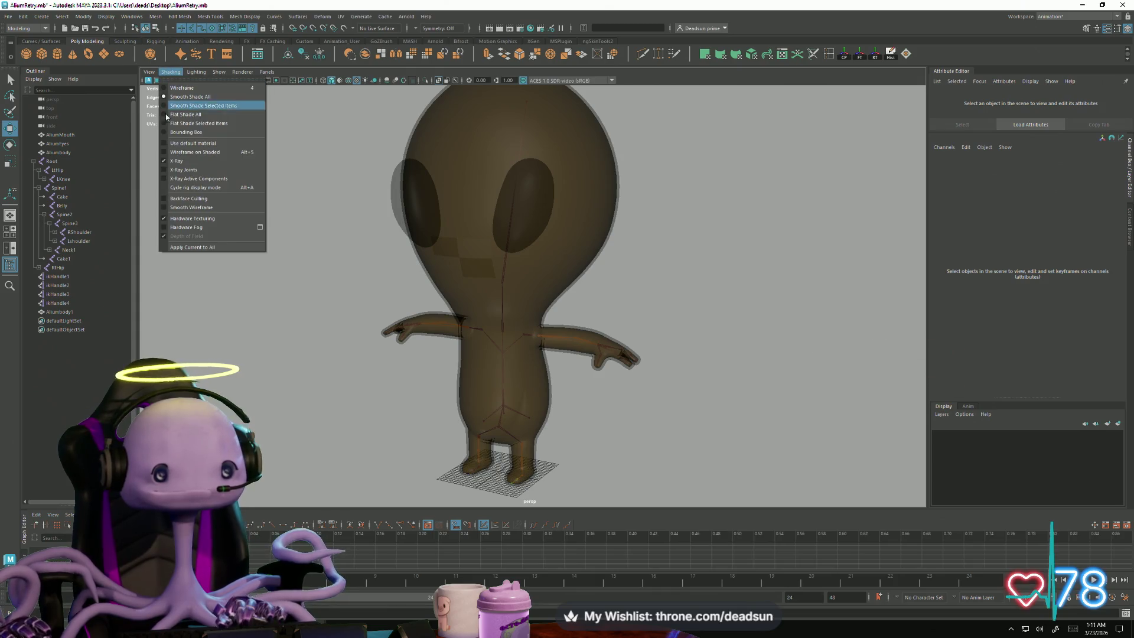
{"action": "left_click", "coordinate": [166, 160]}
{"action": "left_click", "coordinate": [458, 273]}
{"action": "mouse_move", "coordinate": [458, 273]}
{"action": "left_mouse_down", "text": "alt"}
{"action": "mouse_move", "coordinate": [440, 301]}
{"action": "mouse_move", "coordinate": [372, 302]}
{"action": "left_mouse_up", "text": "alt"}
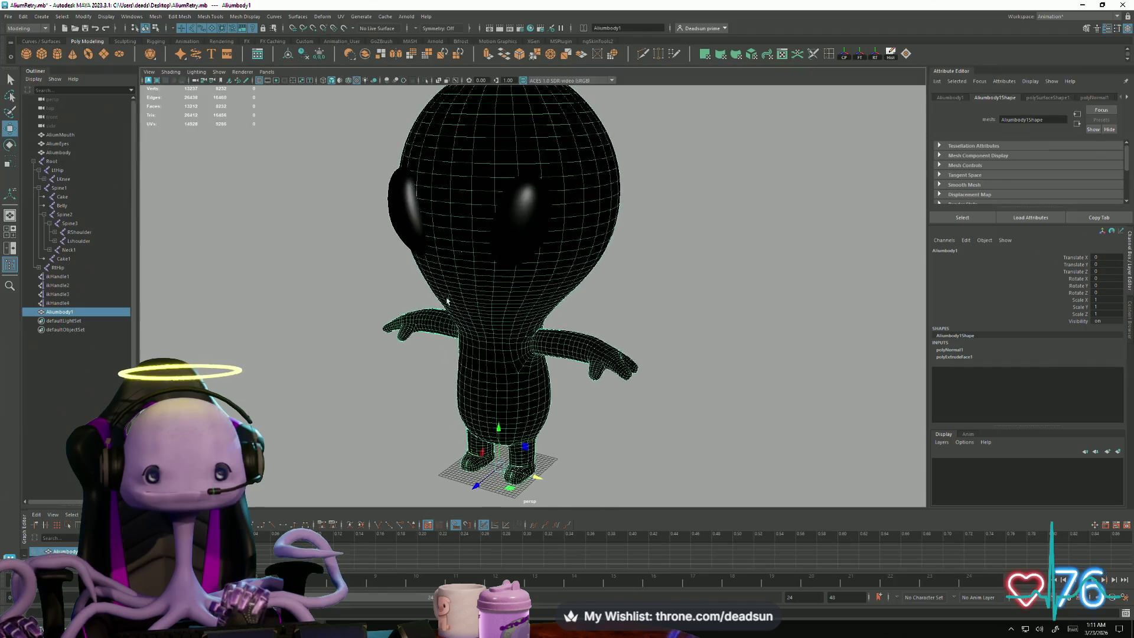
{"action": "left_click", "coordinate": [363, 252]}
{"action": "left_click", "coordinate": [170, 72]}
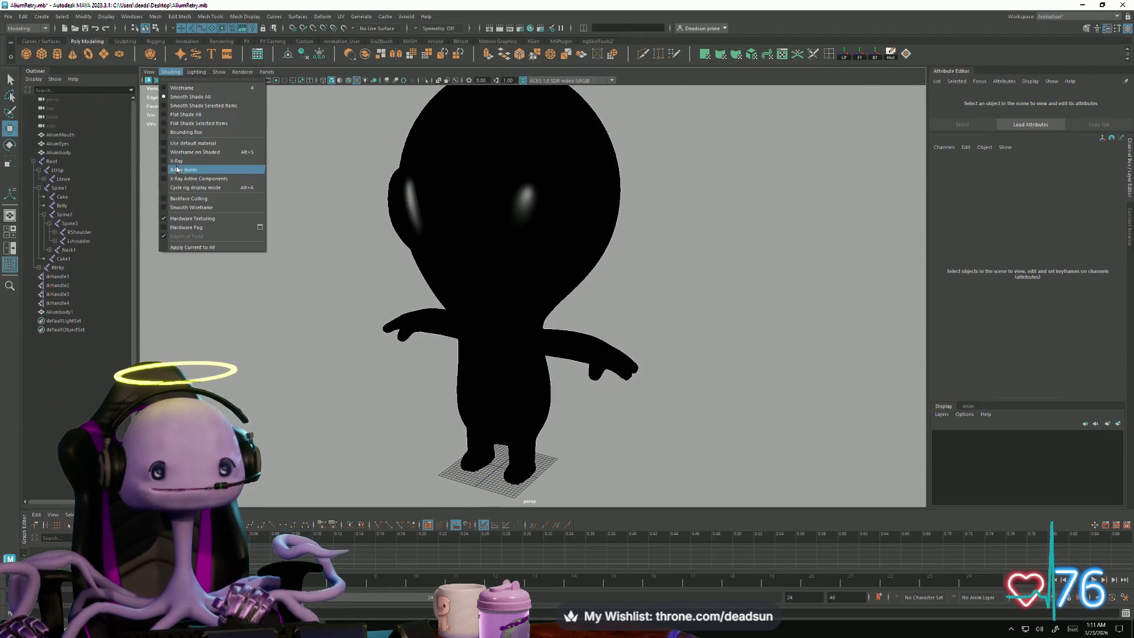
{"action": "left_click", "coordinate": [190, 205]}
{"action": "mouse_move", "coordinate": [397, 372]}
{"action": "left_mouse_down", "text": "alt"}
{"action": "mouse_move", "coordinate": [410, 349]}
{"action": "mouse_move", "coordinate": [472, 362]}
{"action": "mouse_move", "coordinate": [608, 351]}
{"action": "mouse_move", "coordinate": [772, 362]}
{"action": "mouse_move", "coordinate": [516, 441]}
{"action": "mouse_move", "coordinate": [508, 373]}
{"action": "mouse_move", "coordinate": [686, 413]}
{"action": "mouse_move", "coordinate": [617, 407]}
{"action": "mouse_move", "coordinate": [697, 412]}
{"action": "mouse_move", "coordinate": [600, 375]}
{"action": "mouse_move", "coordinate": [586, 409]}
{"action": "mouse_move", "coordinate": [573, 393]}
{"action": "mouse_move", "coordinate": [577, 359]}
{"action": "mouse_move", "coordinate": [577, 418]}
{"action": "mouse_move", "coordinate": [577, 400]}
{"action": "left_mouse_up", "text": "alt"}
{"action": "scroll", "coordinate": [772, 362], "scroll_direction": "down", "scroll_amount": 3}
{"action": "scroll", "coordinate": [508, 373], "scroll_direction": "up", "scroll_amount": 3}
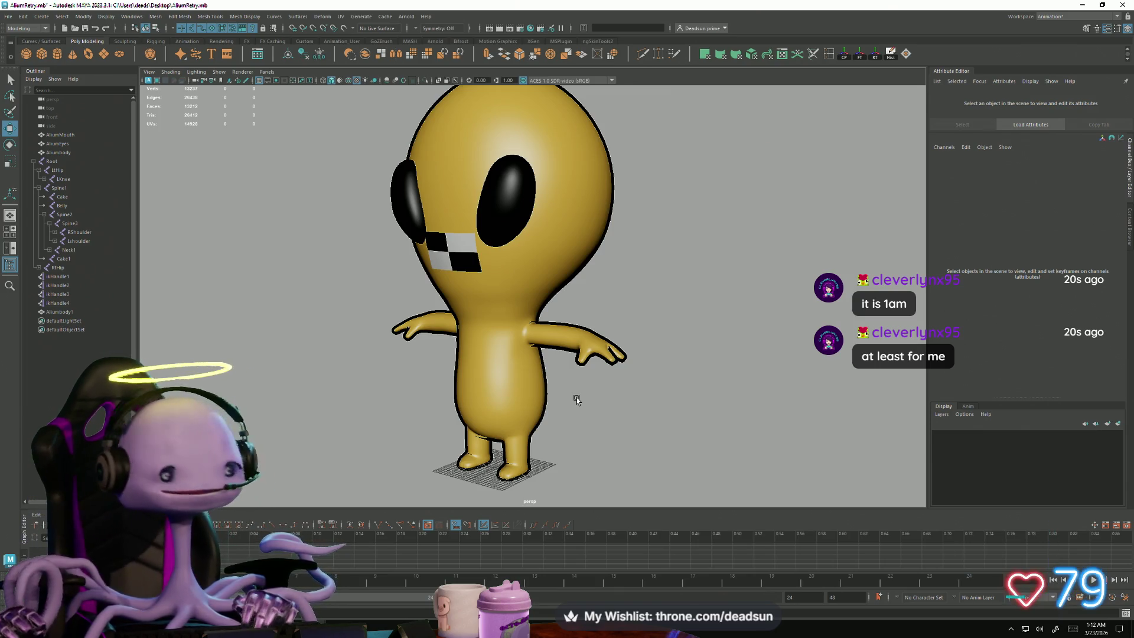
{"action": "left_click_drag", "start_coordinate": [475, 449], "coordinate": [508, 454], "text": "alt"}
{"action": "mouse_move", "coordinate": [508, 454]}
{"action": "right_mouse_down", "text": "alt"}
{"action": "mouse_move", "coordinate": [688, 481]}
{"action": "mouse_move", "coordinate": [534, 450]}
{"action": "right_mouse_up", "text": "alt"}
{"action": "mouse_move", "coordinate": [533, 451]}
{"action": "left_mouse_down", "text": "alt"}
{"action": "mouse_move", "coordinate": [552, 463]}
{"action": "mouse_move", "coordinate": [618, 463]}
{"action": "left_mouse_up", "text": "alt"}
{"action": "right_click_drag", "start_coordinate": [618, 463], "coordinate": [515, 341], "text": "alt"}
{"action": "left_click_drag", "start_coordinate": [515, 341], "coordinate": [448, 338], "text": "alt"}
{"action": "right_click_drag", "start_coordinate": [449, 338], "coordinate": [403, 337], "text": "alt"}
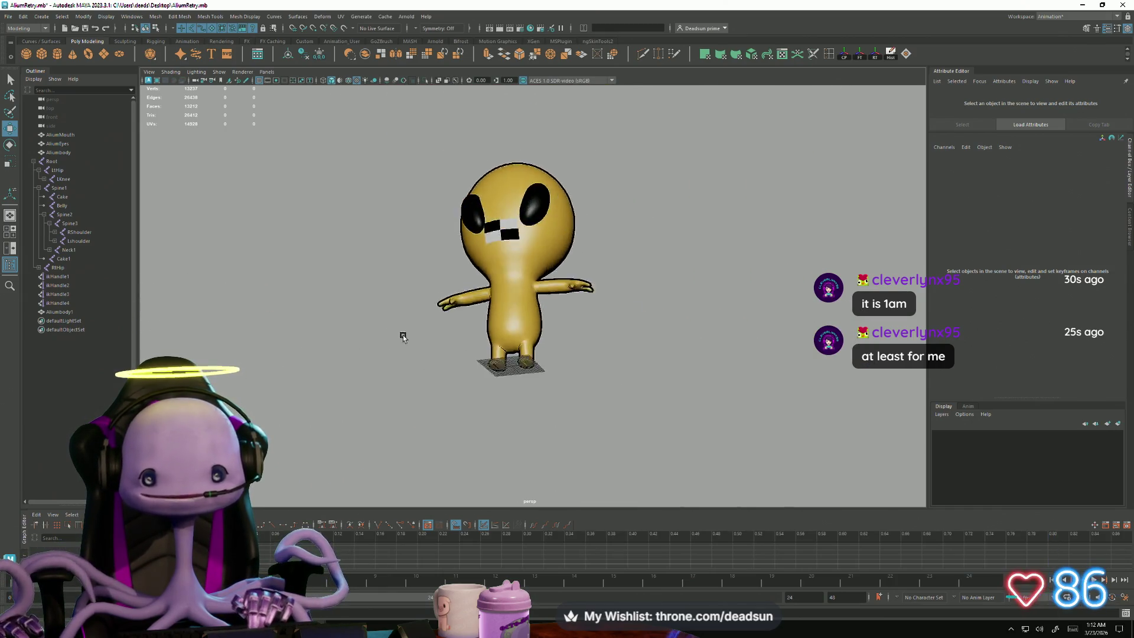
{"action": "left_click_drag", "start_coordinate": [384, 366], "coordinate": [418, 355], "text": "alt"}
{"action": "right_click_drag", "start_coordinate": [417, 354], "coordinate": [679, 398], "text": "alt"}
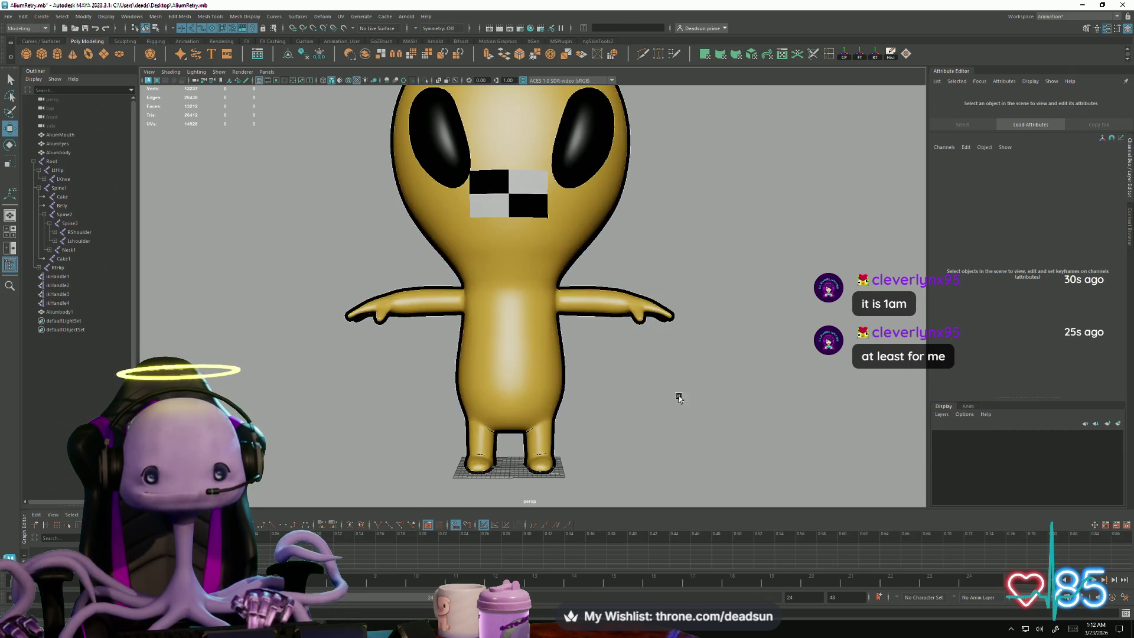
{"action": "left_click", "coordinate": [517, 210]}
{"action": "left_click", "coordinate": [673, 238]}
{"action": "mouse_move", "coordinate": [673, 238]}
{"action": "left_mouse_down", "text": "alt"}
{"action": "mouse_move", "coordinate": [563, 291]}
{"action": "mouse_move", "coordinate": [697, 328]}
{"action": "mouse_move", "coordinate": [621, 378]}
{"action": "left_mouse_up", "text": "alt"}
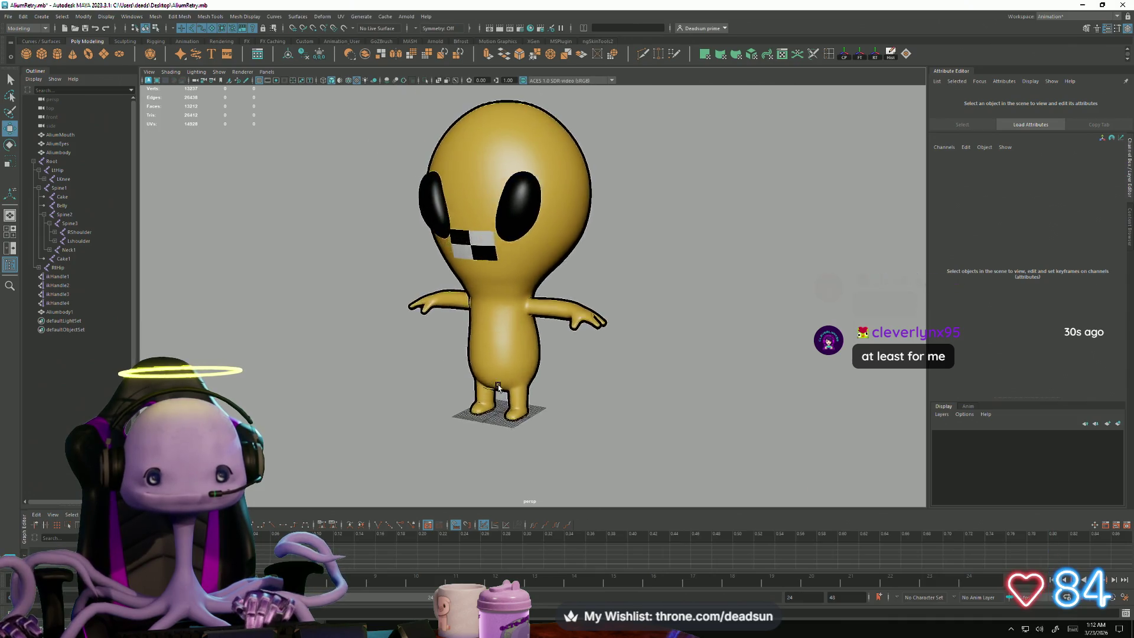
{"action": "right_click_drag", "start_coordinate": [621, 378], "coordinate": [639, 466], "text": "alt"}
{"action": "mouse_move", "coordinate": [639, 466]}
{"action": "left_mouse_down", "text": "alt"}
{"action": "mouse_move", "coordinate": [587, 486]}
{"action": "mouse_move", "coordinate": [408, 448]}
{"action": "mouse_move", "coordinate": [429, 412]}
{"action": "mouse_move", "coordinate": [532, 413]}
{"action": "mouse_move", "coordinate": [703, 384]}
{"action": "mouse_move", "coordinate": [507, 404]}
{"action": "mouse_move", "coordinate": [418, 397]}
{"action": "mouse_move", "coordinate": [458, 399]}
{"action": "mouse_move", "coordinate": [468, 413]}
{"action": "left_mouse_up", "text": "alt"}
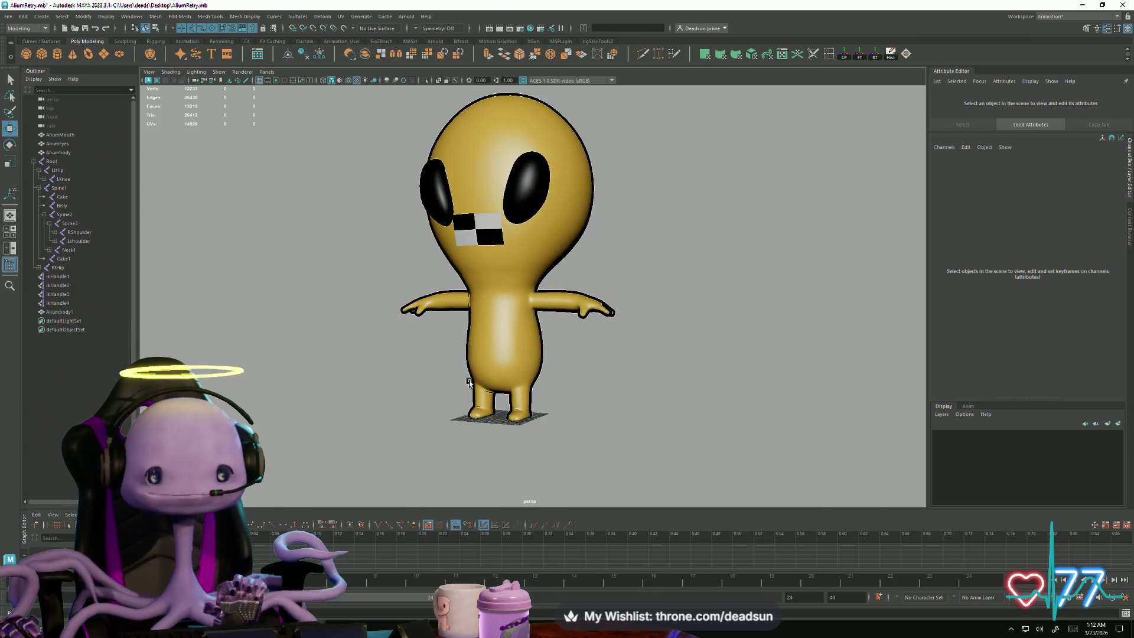
{"action": "scroll", "coordinate": [503, 375], "scroll_direction": "up", "scroll_amount": 5}
{"action": "mouse_move", "coordinate": [504, 375]}
{"action": "left_mouse_down", "text": "alt"}
{"action": "mouse_move", "coordinate": [556, 430]}
{"action": "mouse_move", "coordinate": [552, 406]}
{"action": "left_mouse_up", "text": "alt"}
{"action": "scroll", "coordinate": [552, 405], "scroll_direction": "up", "scroll_amount": 3}
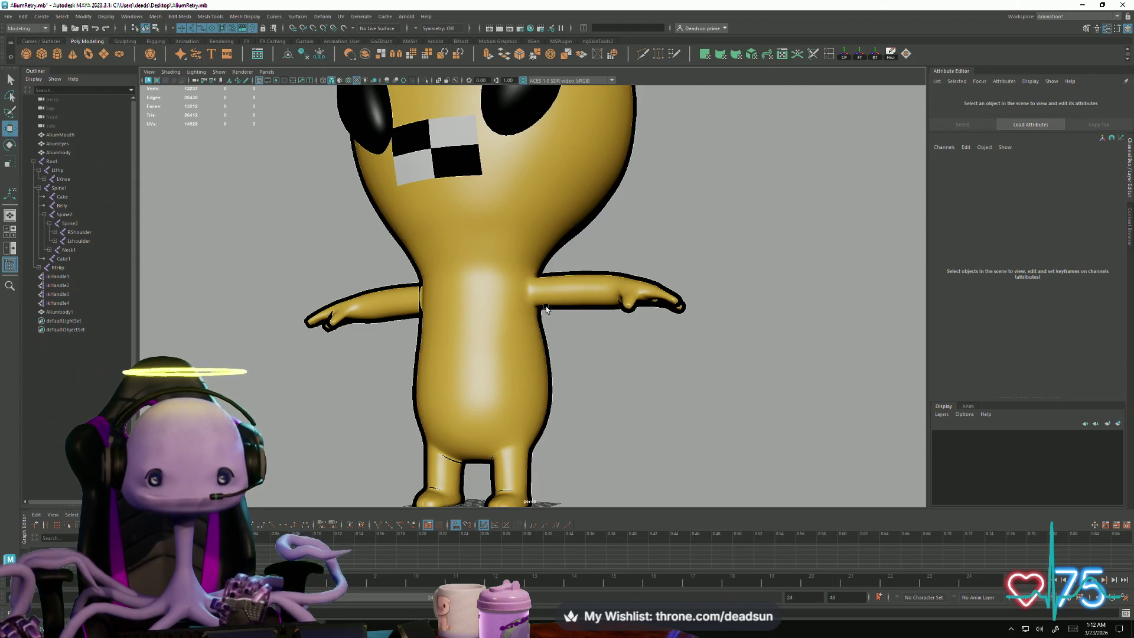
{"action": "left_click", "coordinate": [547, 310]}
{"action": "left_click", "coordinate": [571, 329]}
{"action": "left_click", "coordinate": [561, 354]}
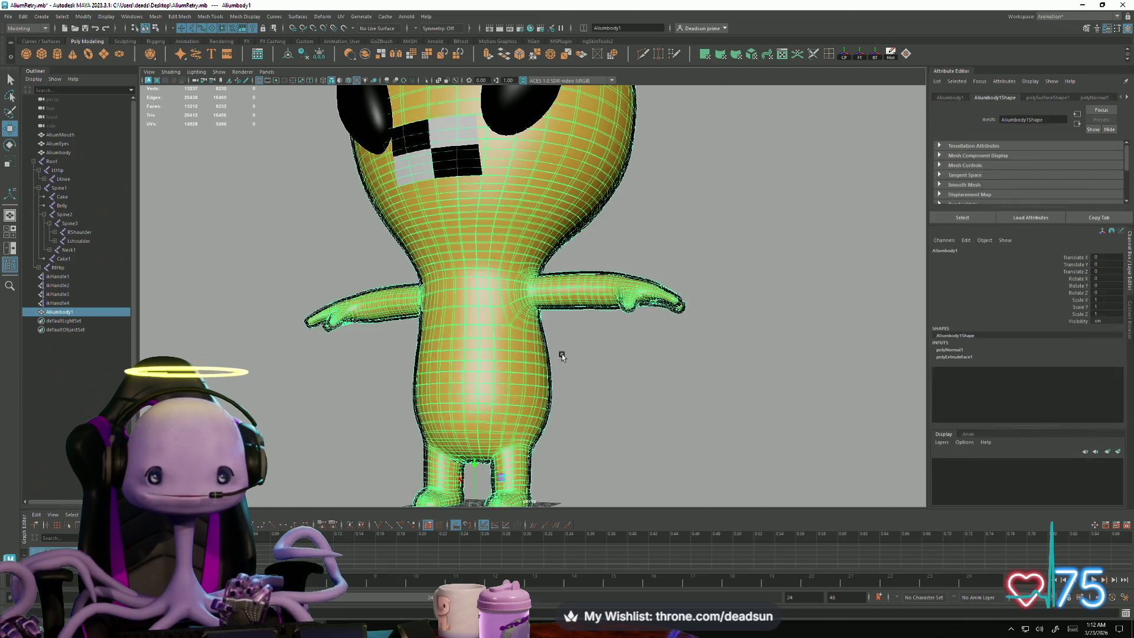
{"action": "scroll", "coordinate": [567, 363], "scroll_direction": "up", "scroll_amount": 2}
{"action": "left_click", "coordinate": [580, 376]}
{"action": "mouse_move", "coordinate": [580, 376]}
{"action": "left_mouse_down", "text": "alt"}
{"action": "mouse_move", "coordinate": [450, 388]}
{"action": "mouse_move", "coordinate": [600, 392]}
{"action": "mouse_move", "coordinate": [581, 394]}
{"action": "left_mouse_up", "text": "alt"}
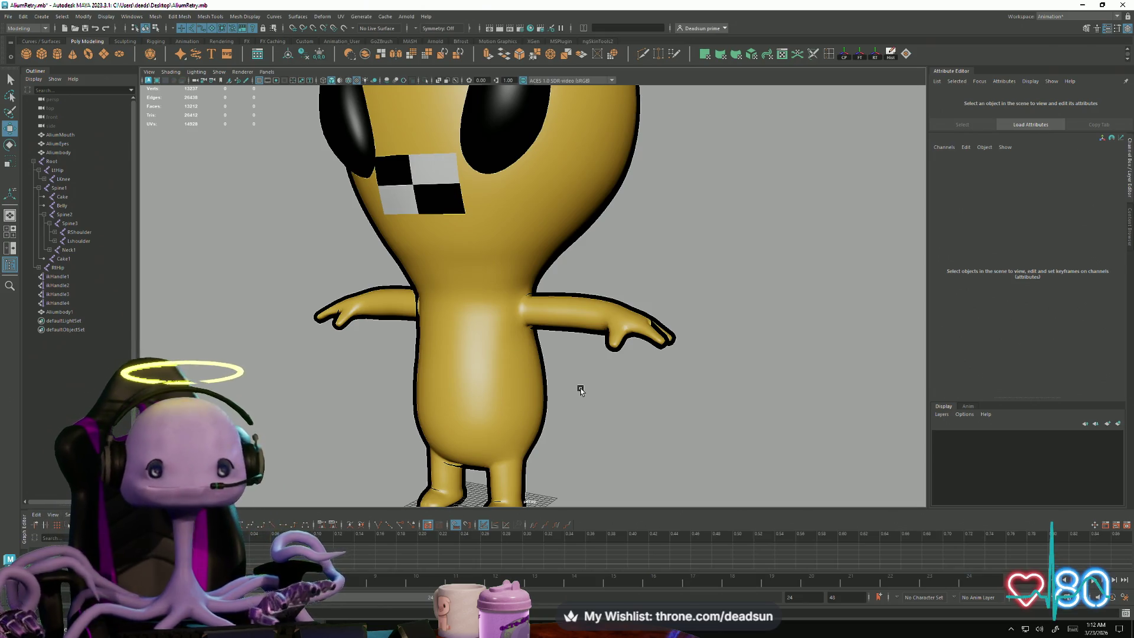
{"action": "scroll", "coordinate": [591, 396], "scroll_direction": "down", "scroll_amount": 10}
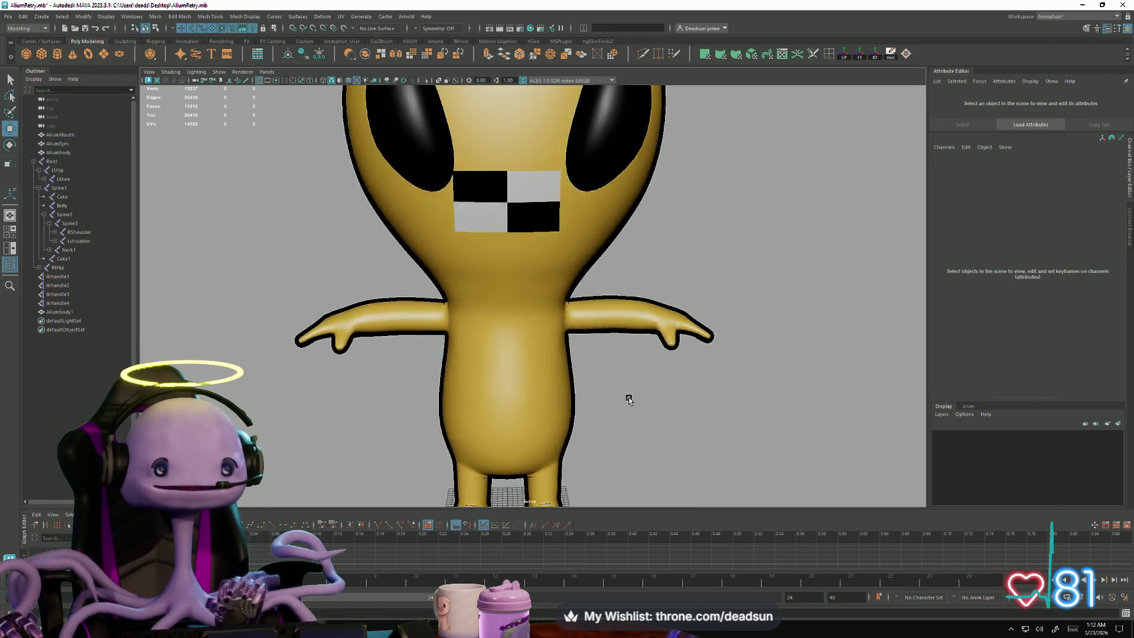
{"action": "left_click_drag", "start_coordinate": [369, 369], "coordinate": [561, 400], "text": "alt"}
{"action": "left_click_drag", "start_coordinate": [483, 386], "coordinate": [552, 374], "text": "alt"}
{"action": "scroll", "coordinate": [630, 410], "scroll_direction": "up", "scroll_amount": 5}
{"action": "scroll", "coordinate": [627, 407], "scroll_direction": "down", "scroll_amount": 5}
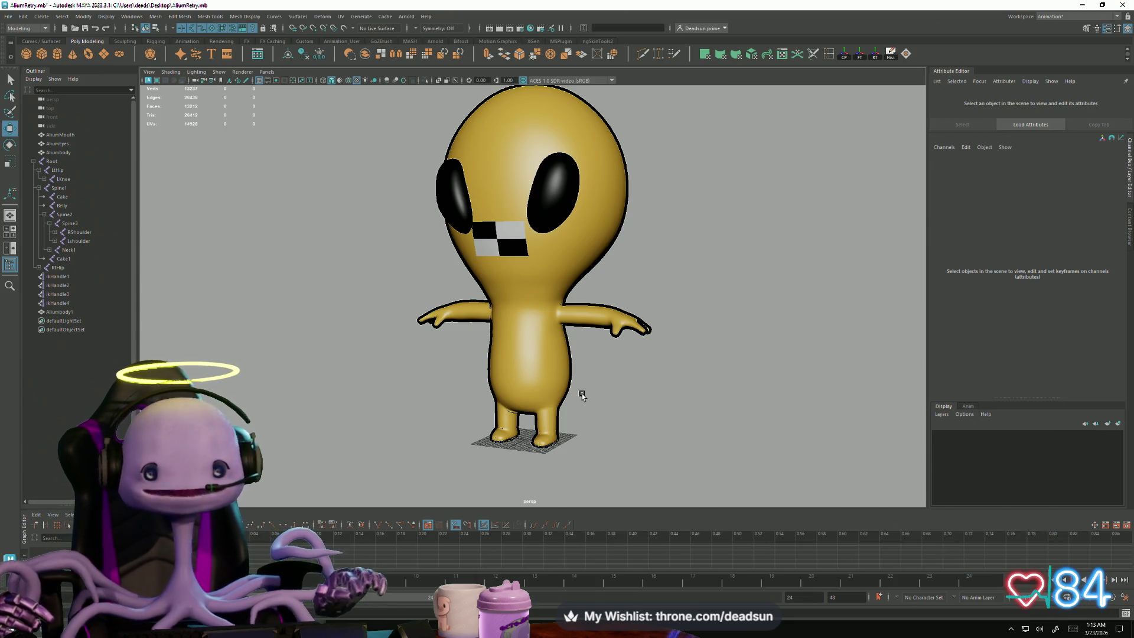
{"action": "mouse_move", "coordinate": [582, 393]}
{"action": "left_mouse_down", "text": "alt"}
{"action": "mouse_move", "coordinate": [710, 410]}
{"action": "mouse_move", "coordinate": [590, 405]}
{"action": "mouse_move", "coordinate": [600, 418]}
{"action": "mouse_move", "coordinate": [626, 402]}
{"action": "mouse_move", "coordinate": [623, 459]}
{"action": "mouse_move", "coordinate": [512, 448]}
{"action": "mouse_move", "coordinate": [453, 459]}
{"action": "mouse_move", "coordinate": [648, 441]}
{"action": "mouse_move", "coordinate": [667, 451]}
{"action": "mouse_move", "coordinate": [539, 451]}
{"action": "mouse_move", "coordinate": [562, 461]}
{"action": "mouse_move", "coordinate": [603, 455]}
{"action": "mouse_move", "coordinate": [490, 430]}
{"action": "mouse_move", "coordinate": [574, 242]}
{"action": "left_mouse_up", "text": "alt"}
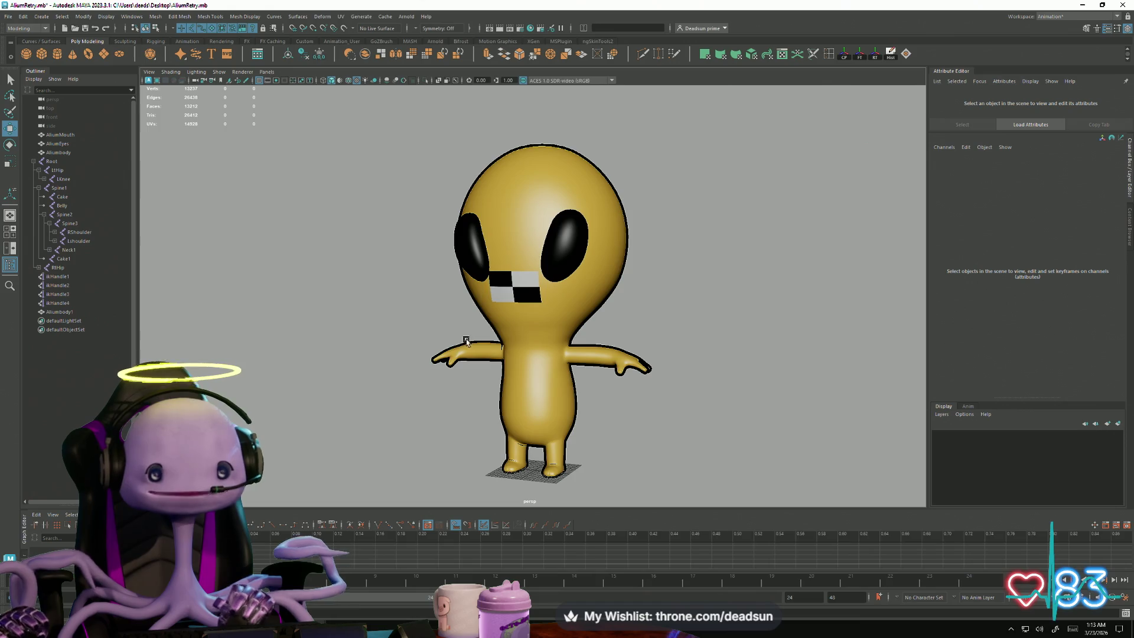
{"action": "left_click_drag", "start_coordinate": [509, 370], "coordinate": [520, 355], "text": "alt"}
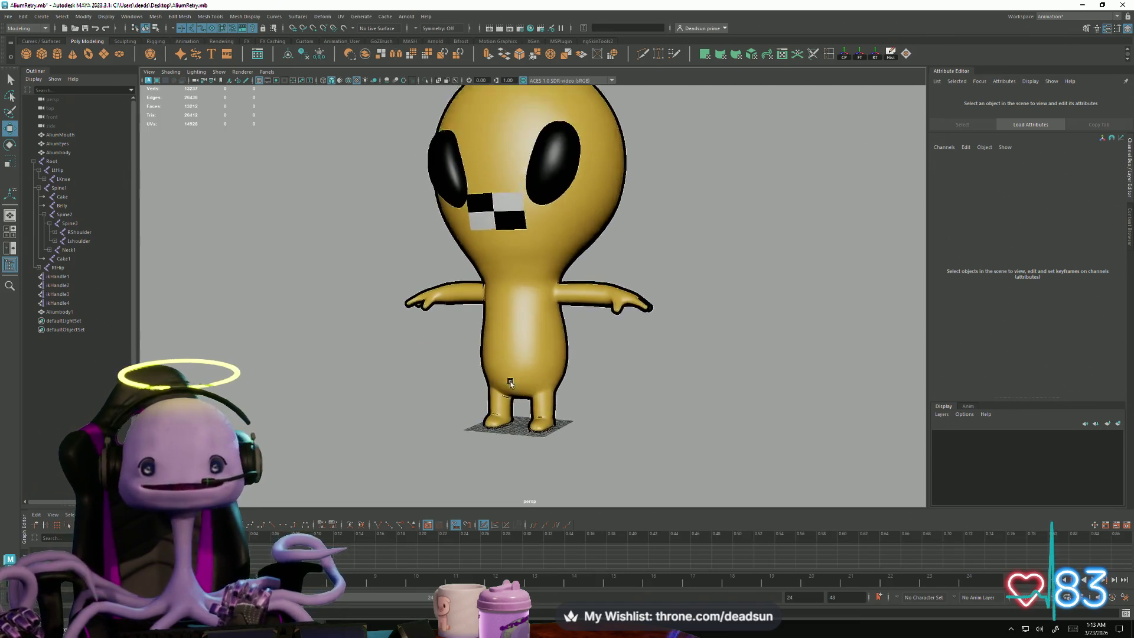
{"action": "scroll", "coordinate": [524, 323], "scroll_direction": "up", "scroll_amount": 3}
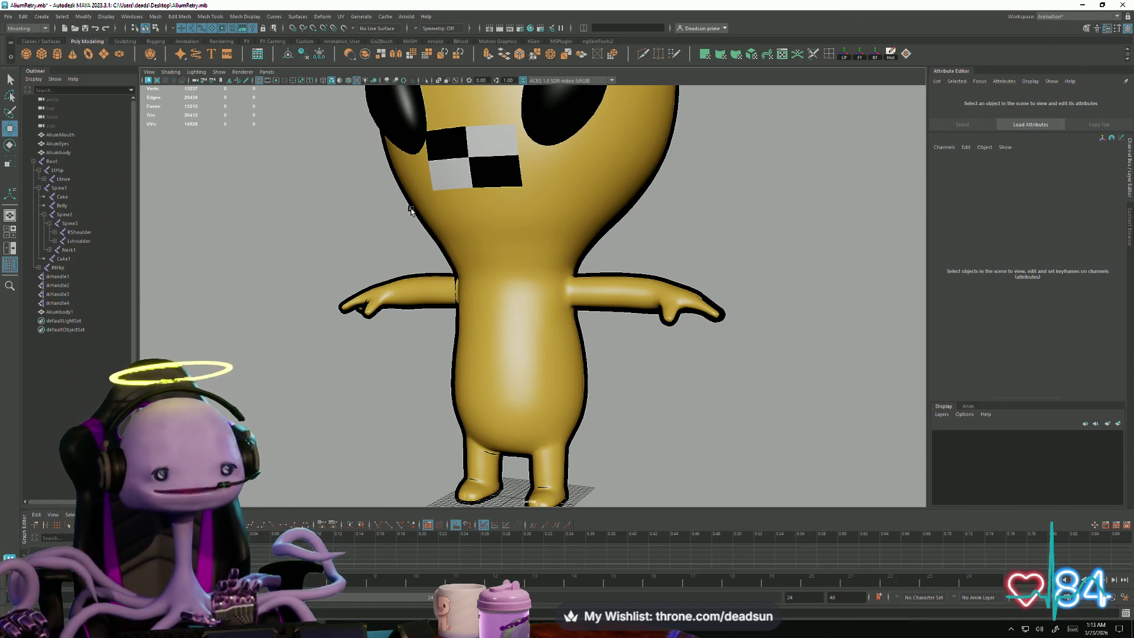
{"action": "scroll", "coordinate": [535, 438], "scroll_direction": "down", "scroll_amount": 5}
{"action": "mouse_move", "coordinate": [548, 403]}
{"action": "left_mouse_down", "text": "alt"}
{"action": "mouse_move", "coordinate": [532, 374]}
{"action": "mouse_move", "coordinate": [564, 329]}
{"action": "mouse_move", "coordinate": [562, 389]}
{"action": "mouse_move", "coordinate": [556, 364]}
{"action": "mouse_move", "coordinate": [615, 357]}
{"action": "mouse_move", "coordinate": [650, 385]}
{"action": "mouse_move", "coordinate": [632, 398]}
{"action": "mouse_move", "coordinate": [643, 415]}
{"action": "mouse_move", "coordinate": [478, 362]}
{"action": "mouse_move", "coordinate": [484, 315]}
{"action": "mouse_move", "coordinate": [450, 333]}
{"action": "mouse_move", "coordinate": [607, 344]}
{"action": "mouse_move", "coordinate": [732, 333]}
{"action": "mouse_move", "coordinate": [697, 331]}
{"action": "left_mouse_up", "text": "alt"}
{"action": "mouse_move", "coordinate": [697, 331]}
{"action": "right_mouse_down", "text": "alt"}
{"action": "mouse_move", "coordinate": [845, 423]}
{"action": "mouse_move", "coordinate": [641, 446]}
{"action": "right_mouse_up", "text": "alt"}
{"action": "mouse_move", "coordinate": [640, 445]}
{"action": "left_mouse_down", "text": "alt"}
{"action": "mouse_move", "coordinate": [602, 441]}
{"action": "mouse_move", "coordinate": [598, 361]}
{"action": "mouse_move", "coordinate": [601, 459]}
{"action": "mouse_move", "coordinate": [539, 458]}
{"action": "mouse_move", "coordinate": [559, 397]}
{"action": "mouse_move", "coordinate": [531, 430]}
{"action": "mouse_move", "coordinate": [495, 444]}
{"action": "mouse_move", "coordinate": [388, 456]}
{"action": "mouse_move", "coordinate": [437, 476]}
{"action": "mouse_move", "coordinate": [514, 478]}
{"action": "mouse_move", "coordinate": [590, 458]}
{"action": "mouse_move", "coordinate": [600, 430]}
{"action": "mouse_move", "coordinate": [587, 431]}
{"action": "mouse_move", "coordinate": [577, 395]}
{"action": "mouse_move", "coordinate": [569, 466]}
{"action": "mouse_move", "coordinate": [600, 471]}
{"action": "mouse_move", "coordinate": [580, 448]}
{"action": "mouse_move", "coordinate": [606, 457]}
{"action": "mouse_move", "coordinate": [579, 478]}
{"action": "mouse_move", "coordinate": [577, 450]}
{"action": "mouse_move", "coordinate": [636, 451]}
{"action": "mouse_move", "coordinate": [619, 457]}
{"action": "mouse_move", "coordinate": [585, 423]}
{"action": "left_mouse_up", "text": "alt"}
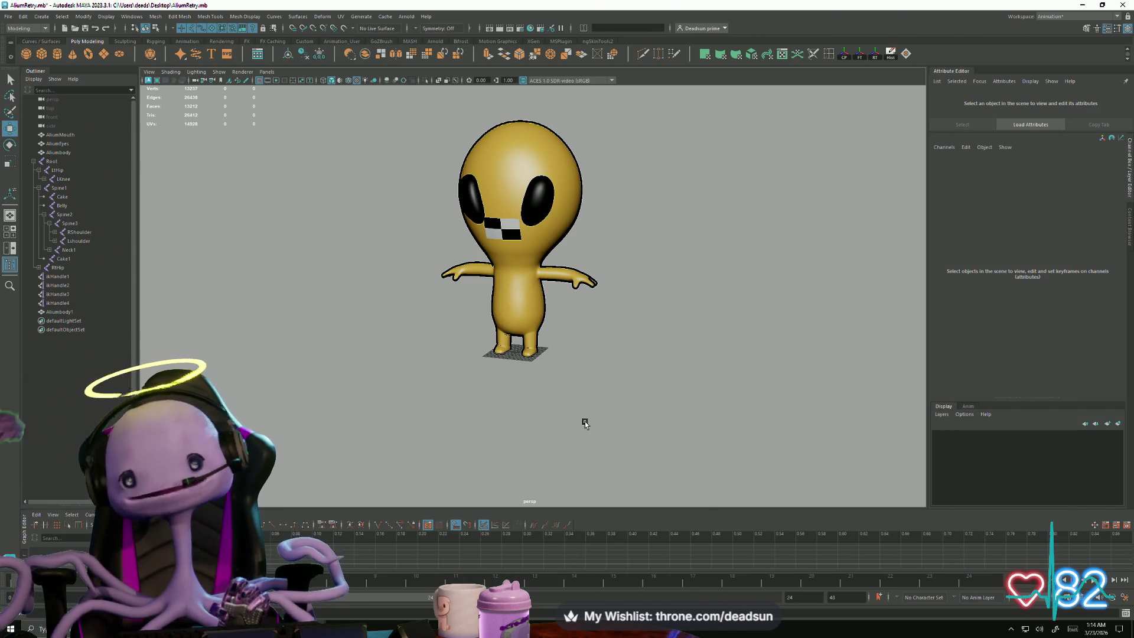
{"action": "scroll", "coordinate": [437, 255], "scroll_direction": "up", "scroll_amount": 3}
{"action": "left_click_drag", "start_coordinate": [449, 266], "coordinate": [542, 336], "text": "alt"}
{"action": "scroll", "coordinate": [561, 357], "scroll_direction": "up", "scroll_amount": 3}
{"action": "mouse_move", "coordinate": [579, 376]}
{"action": "left_mouse_down", "text": "alt"}
{"action": "mouse_move", "coordinate": [413, 335]}
{"action": "mouse_move", "coordinate": [446, 342]}
{"action": "mouse_move", "coordinate": [433, 346]}
{"action": "left_mouse_up", "text": "alt"}
{"action": "right_click_drag", "start_coordinate": [433, 347], "coordinate": [184, 232], "text": "alt"}
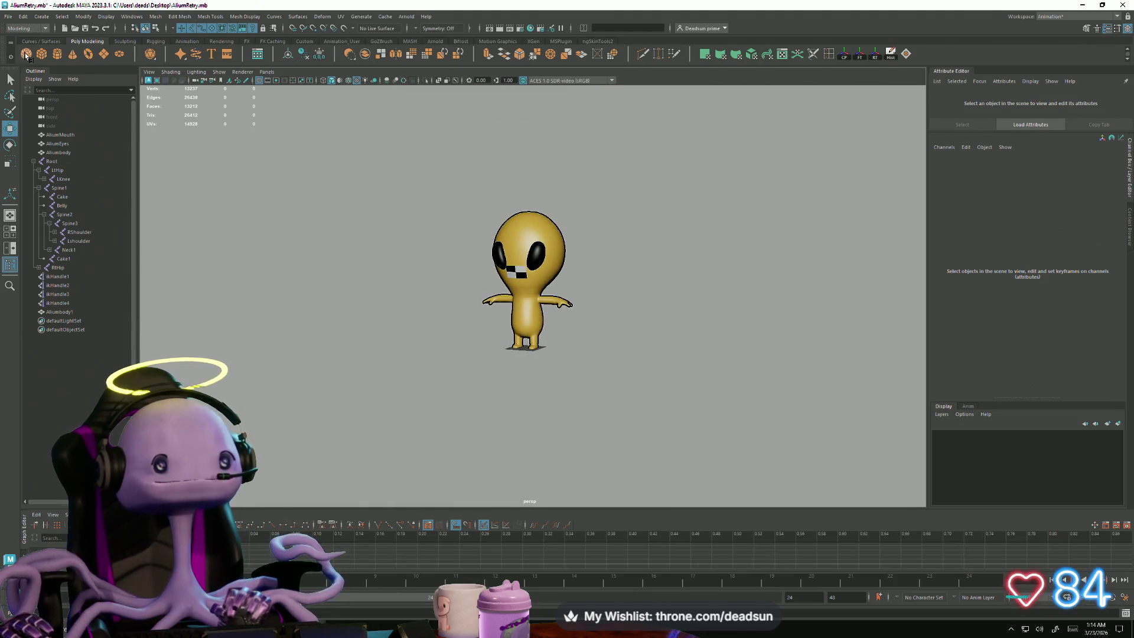
Step: Create a polygon cylinder and scale it into a wide, thin disc under the alien
{"action": "left_click", "coordinate": [467, 359]}
{"action": "key", "text": "r"}
{"action": "middle_click_drag", "start_coordinate": [561, 354], "coordinate": [796, 304]}
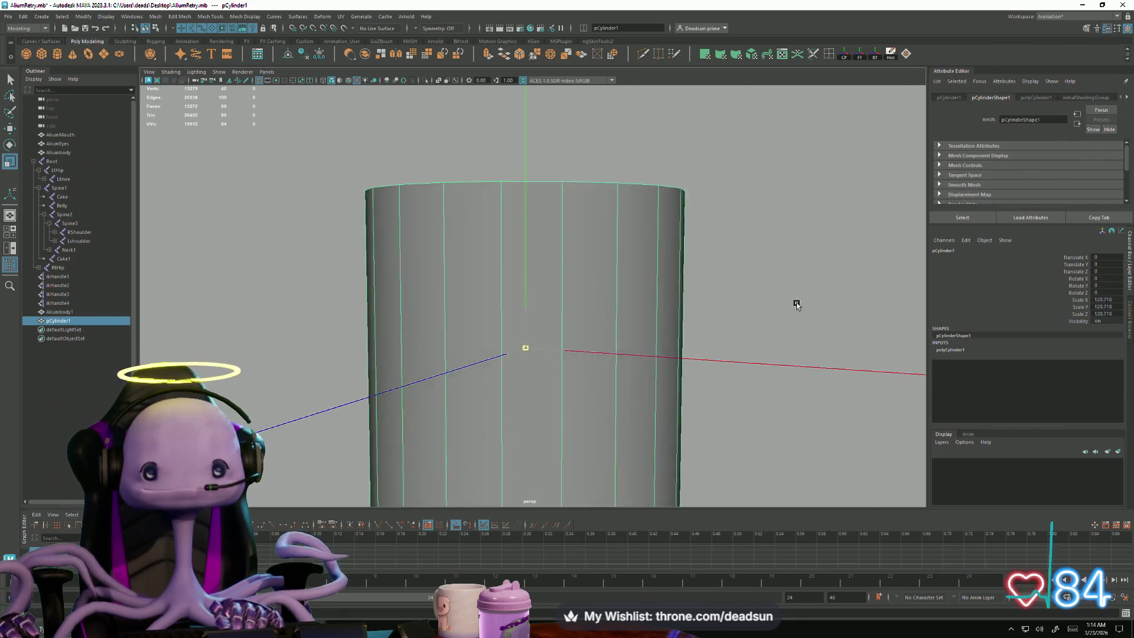
{"action": "left_click_drag", "start_coordinate": [526, 308], "coordinate": [533, 342]}
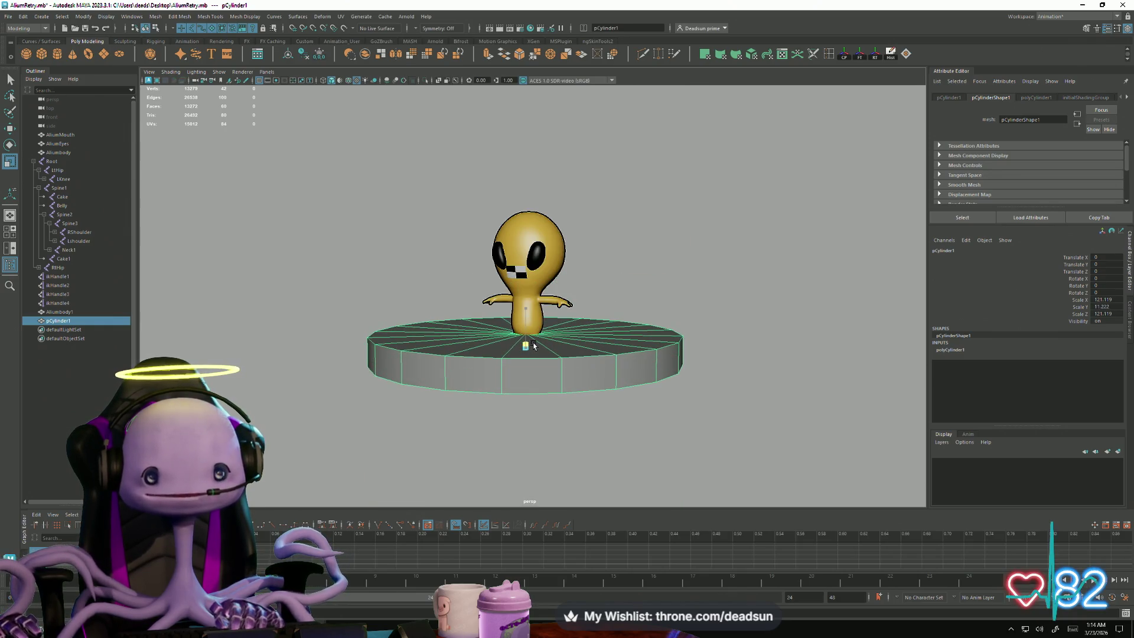
{"action": "scroll", "coordinate": [496, 362], "scroll_direction": "up", "scroll_amount": 3}
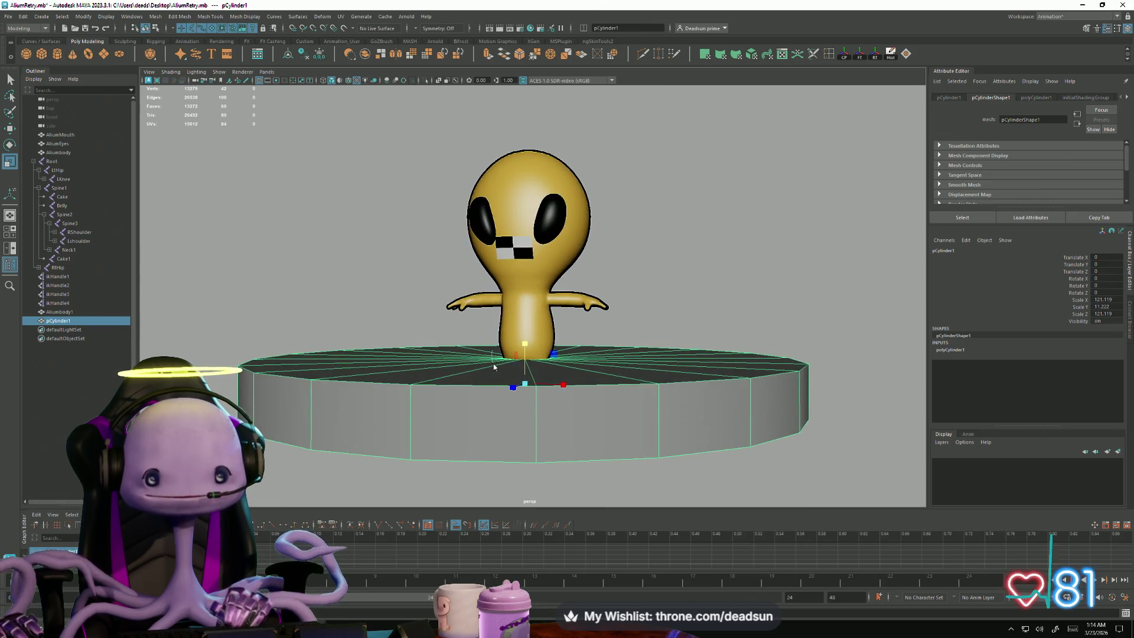
{"action": "left_click", "coordinate": [502, 353], "text": "ctrl"}
{"action": "left_click", "coordinate": [534, 367]}
{"action": "mouse_move", "coordinate": [534, 368]}
{"action": "left_mouse_down", "text": "alt"}
{"action": "mouse_move", "coordinate": [544, 374]}
{"action": "mouse_move", "coordinate": [506, 374]}
{"action": "mouse_move", "coordinate": [658, 372]}
{"action": "mouse_move", "coordinate": [622, 367]}
{"action": "left_mouse_up", "text": "alt"}
Step: Scale the cylinder's top edge loop inward and raise it to slope the cap
{"action": "right_click_drag", "start_coordinate": [622, 366], "coordinate": [465, 379]}
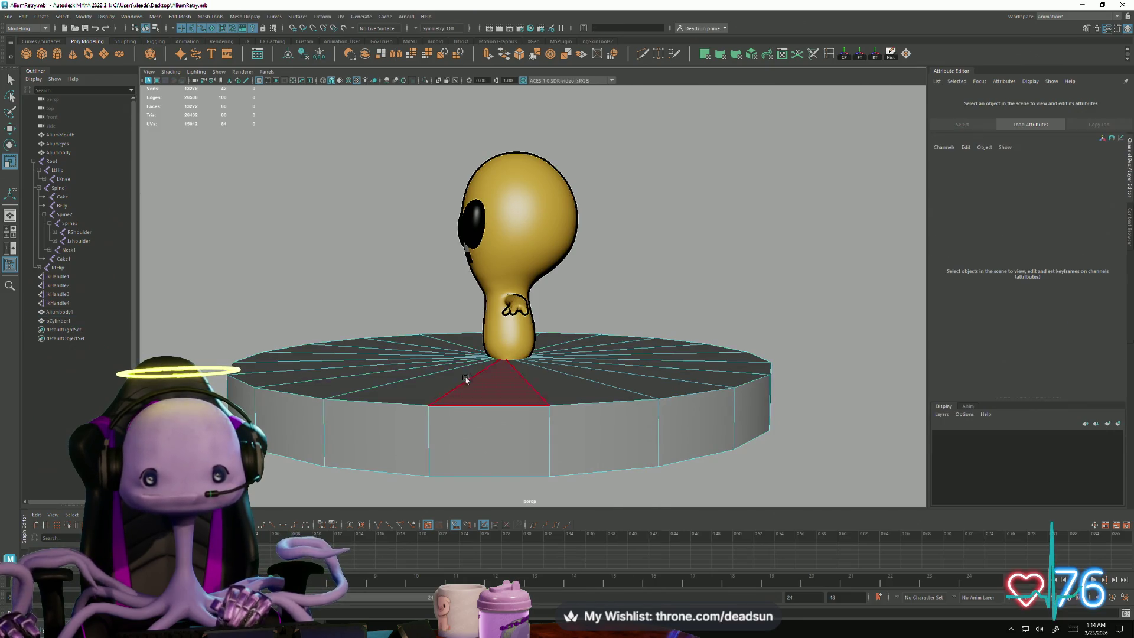
{"action": "mouse_move", "coordinate": [447, 353]}
{"action": "left_mouse_down", "text": "alt"}
{"action": "mouse_move", "coordinate": [445, 342]}
{"action": "mouse_move", "coordinate": [307, 339]}
{"action": "left_mouse_up", "text": "alt"}
{"action": "right_click_drag", "start_coordinate": [360, 384], "coordinate": [367, 400]}
{"action": "double_click", "coordinate": [386, 436]}
{"action": "mouse_move", "coordinate": [455, 418]}
{"action": "left_mouse_down", "text": "alt"}
{"action": "mouse_move", "coordinate": [374, 405]}
{"action": "mouse_move", "coordinate": [517, 350]}
{"action": "mouse_move", "coordinate": [527, 316]}
{"action": "mouse_move", "coordinate": [674, 302]}
{"action": "mouse_move", "coordinate": [456, 392]}
{"action": "mouse_move", "coordinate": [482, 428]}
{"action": "mouse_move", "coordinate": [443, 449]}
{"action": "left_mouse_up", "text": "alt"}
{"action": "scroll", "coordinate": [472, 434], "scroll_direction": "up", "scroll_amount": 3}
{"action": "left_click_drag", "start_coordinate": [502, 420], "coordinate": [506, 386], "text": "alt"}
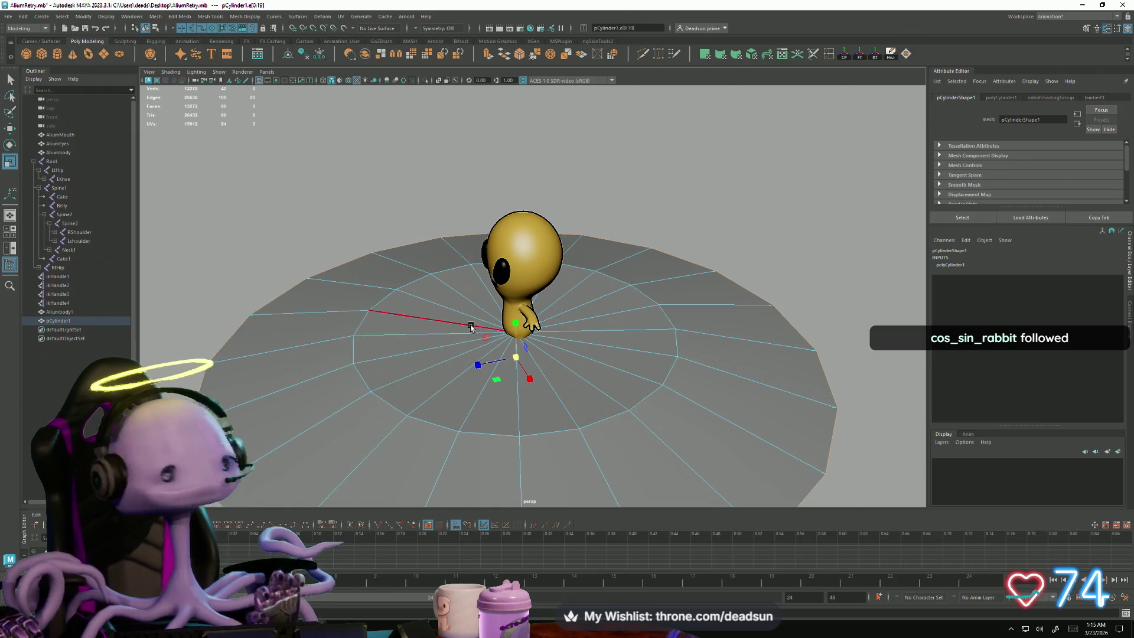
{"action": "mouse_move", "coordinate": [518, 331]}
{"action": "left_mouse_down"}
{"action": "mouse_move", "coordinate": [413, 353]}
{"action": "mouse_move", "coordinate": [471, 346]}
{"action": "left_mouse_up"}
{"action": "left_click_drag", "start_coordinate": [513, 297], "coordinate": [515, 254]}
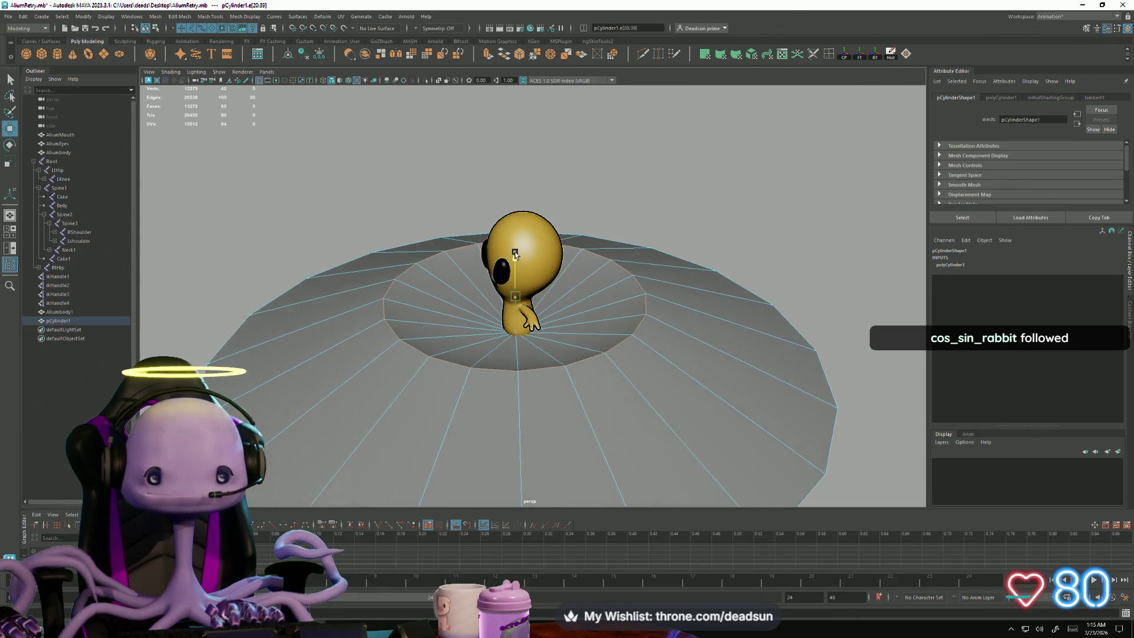
Step: Lower the cylinder below the alien's feet and select its centre vertex
{"action": "mouse_move", "coordinate": [530, 406]}
{"action": "left_mouse_down", "text": "alt"}
{"action": "mouse_move", "coordinate": [506, 329]}
{"action": "mouse_move", "coordinate": [446, 340]}
{"action": "left_mouse_up", "text": "alt"}
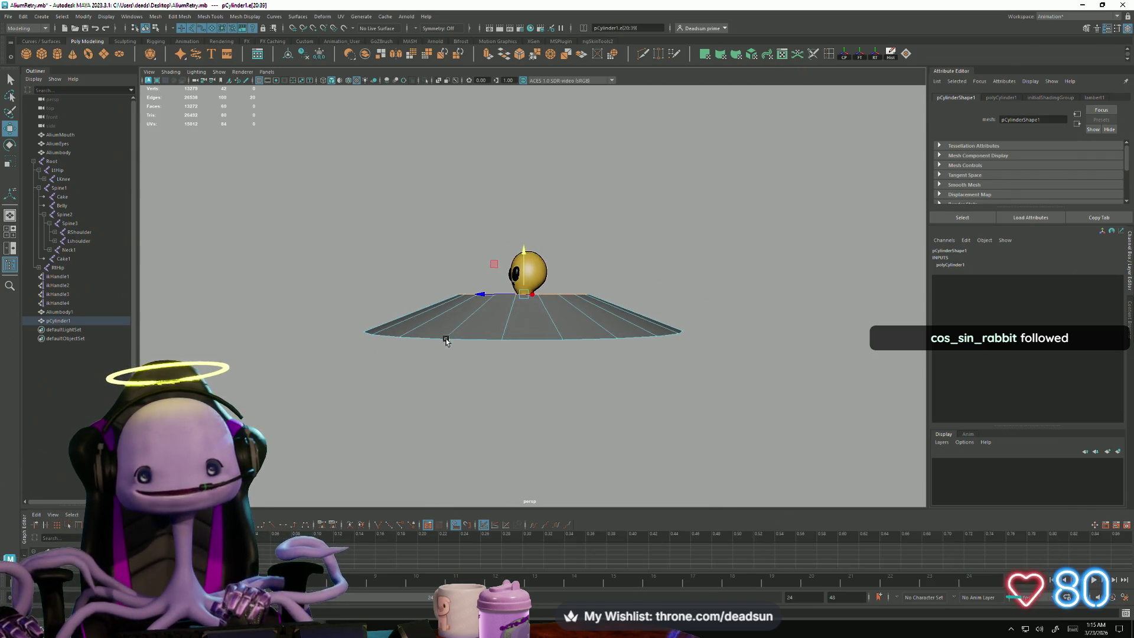
{"action": "left_click_drag", "start_coordinate": [800, 419], "coordinate": [800, 418]}
{"action": "left_click", "coordinate": [431, 334]}
{"action": "mouse_move", "coordinate": [431, 334]}
{"action": "left_mouse_down", "text": "alt"}
{"action": "mouse_move", "coordinate": [435, 374]}
{"action": "mouse_move", "coordinate": [423, 374]}
{"action": "mouse_move", "coordinate": [433, 382]}
{"action": "mouse_move", "coordinate": [448, 366]}
{"action": "left_mouse_up", "text": "alt"}
{"action": "mouse_move", "coordinate": [509, 297]}
{"action": "left_mouse_down"}
{"action": "mouse_move", "coordinate": [450, 372]}
{"action": "mouse_move", "coordinate": [460, 378]}
{"action": "left_mouse_up"}
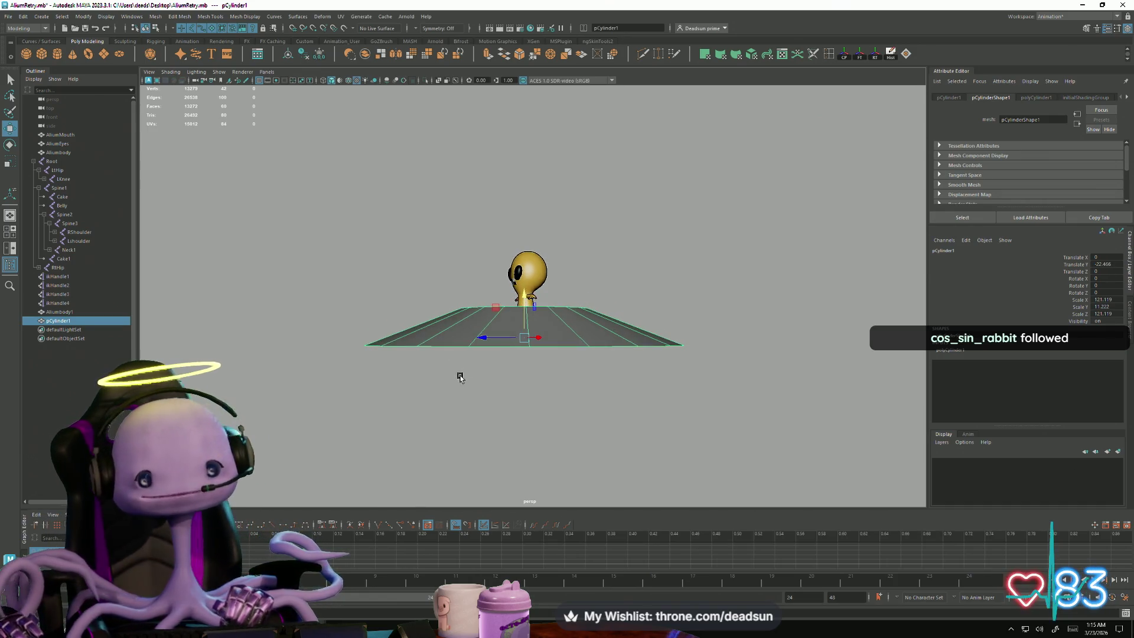
{"action": "right_click", "coordinate": [448, 338]}
{"action": "left_click", "coordinate": [554, 378]}
{"action": "mouse_move", "coordinate": [554, 378]}
{"action": "left_mouse_down", "text": "alt"}
{"action": "mouse_move", "coordinate": [548, 368]}
{"action": "mouse_move", "coordinate": [525, 383]}
{"action": "left_mouse_up", "text": "alt"}
{"action": "left_click", "coordinate": [524, 345]}
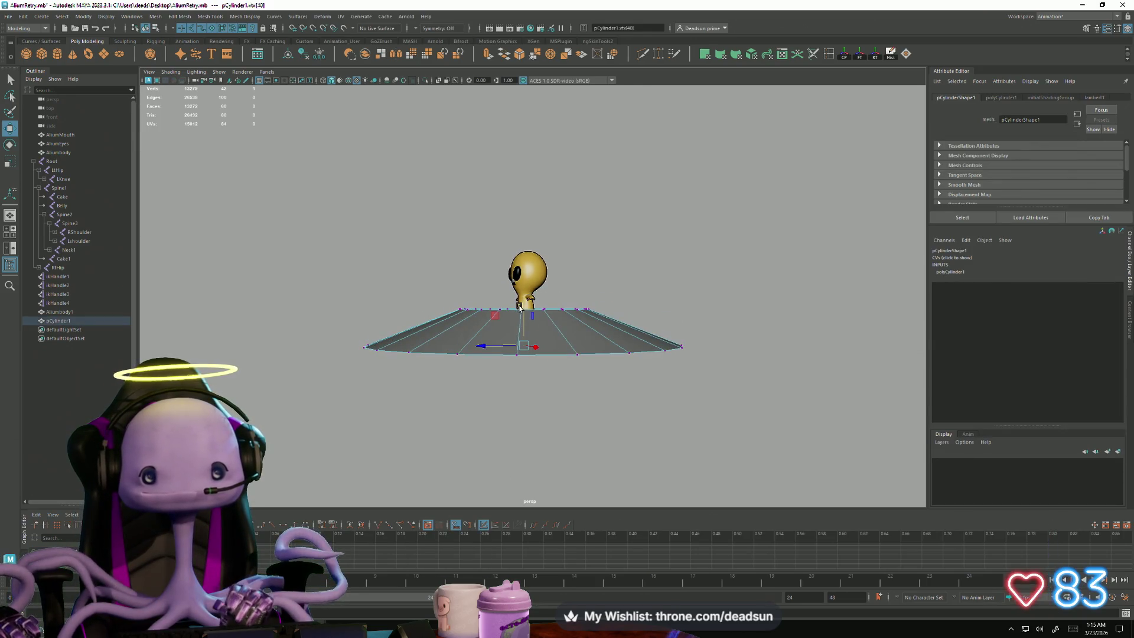
Step: Leave the Maya scene for the room camera view, ending on Google search results
{"action": "mouse_move", "coordinate": [500, 368]}
{"action": "left_mouse_down", "text": "alt"}
{"action": "mouse_move", "coordinate": [528, 361]}
{"action": "mouse_move", "coordinate": [506, 399]}
{"action": "mouse_move", "coordinate": [519, 385]}
{"action": "left_mouse_up", "text": "alt"}
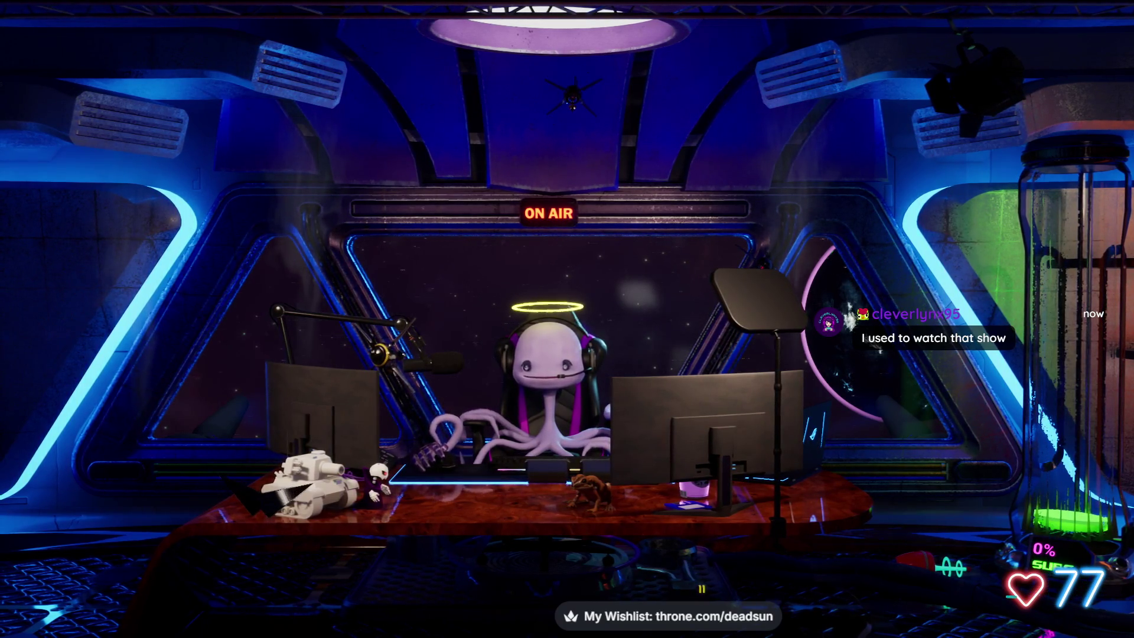
{"action": "scroll", "coordinate": [928, 364], "scroll_direction": "down", "scroll_amount": 2}
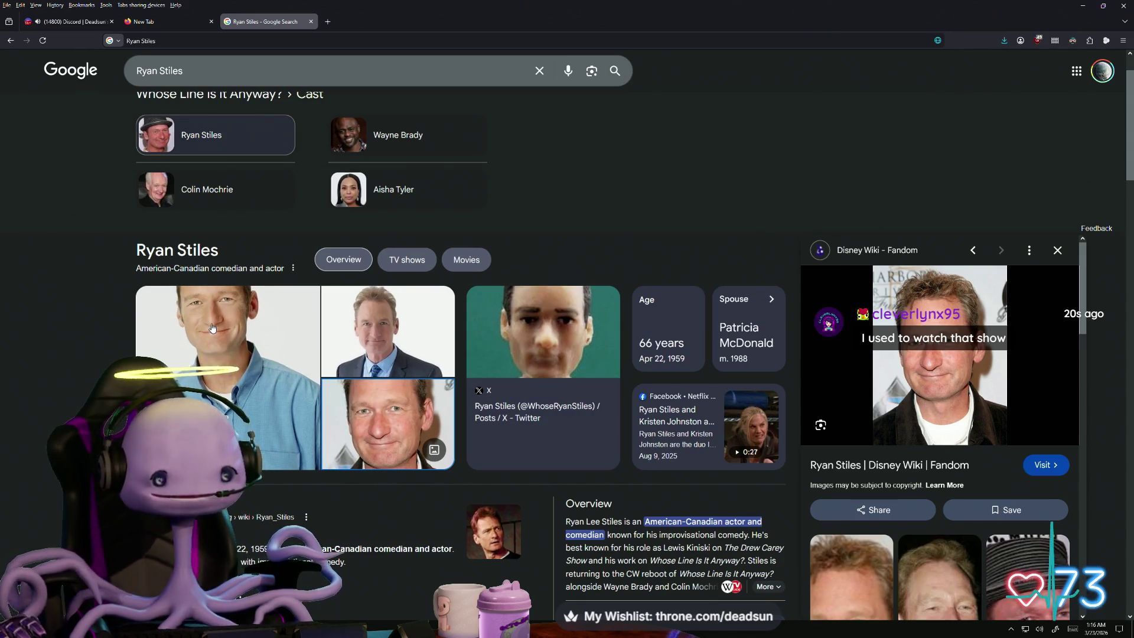
Step: Scroll the Google image side panel to browse more of the actor's photos
{"action": "scroll", "coordinate": [884, 474], "scroll_direction": "down", "scroll_amount": 3}
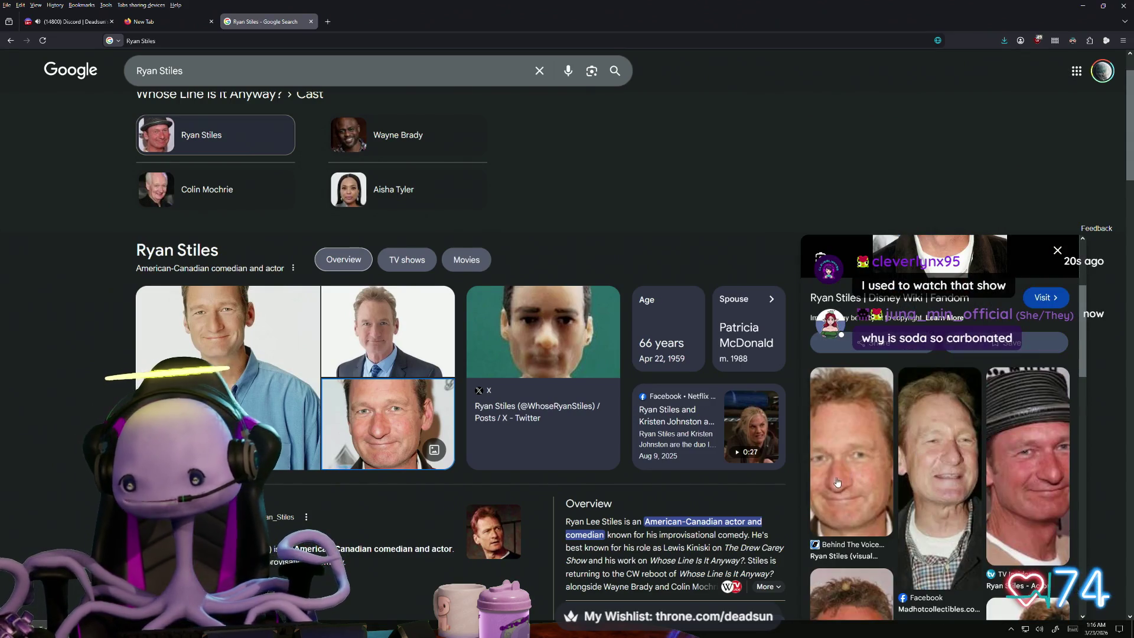
{"action": "scroll", "coordinate": [939, 451], "scroll_direction": "down", "scroll_amount": 3}
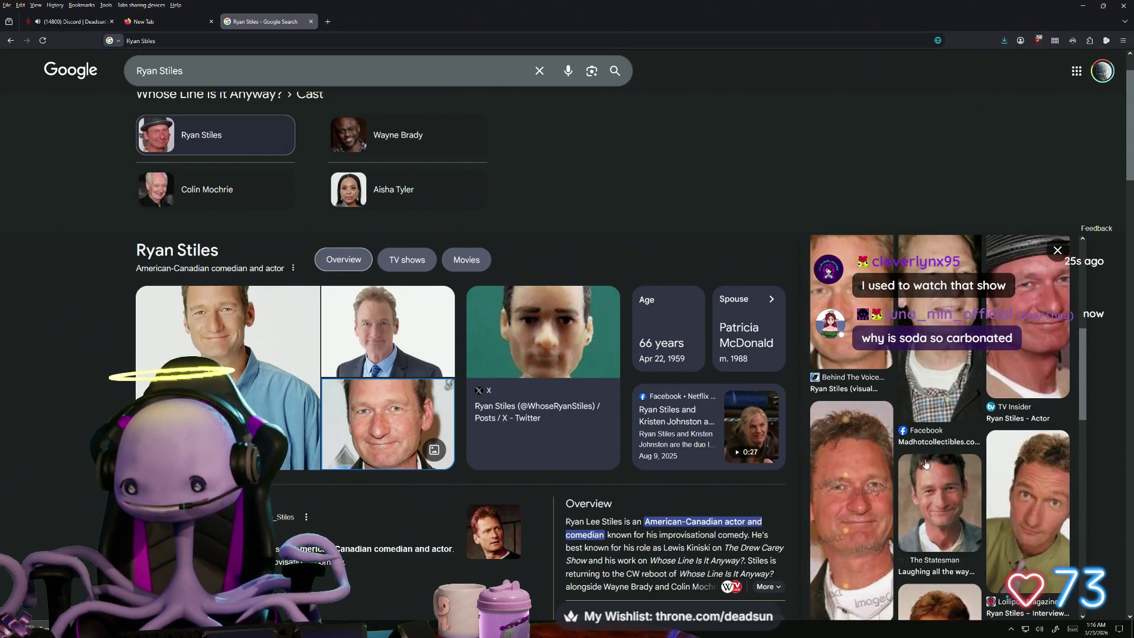
{"action": "scroll", "coordinate": [1044, 510], "scroll_direction": "up", "scroll_amount": 1}
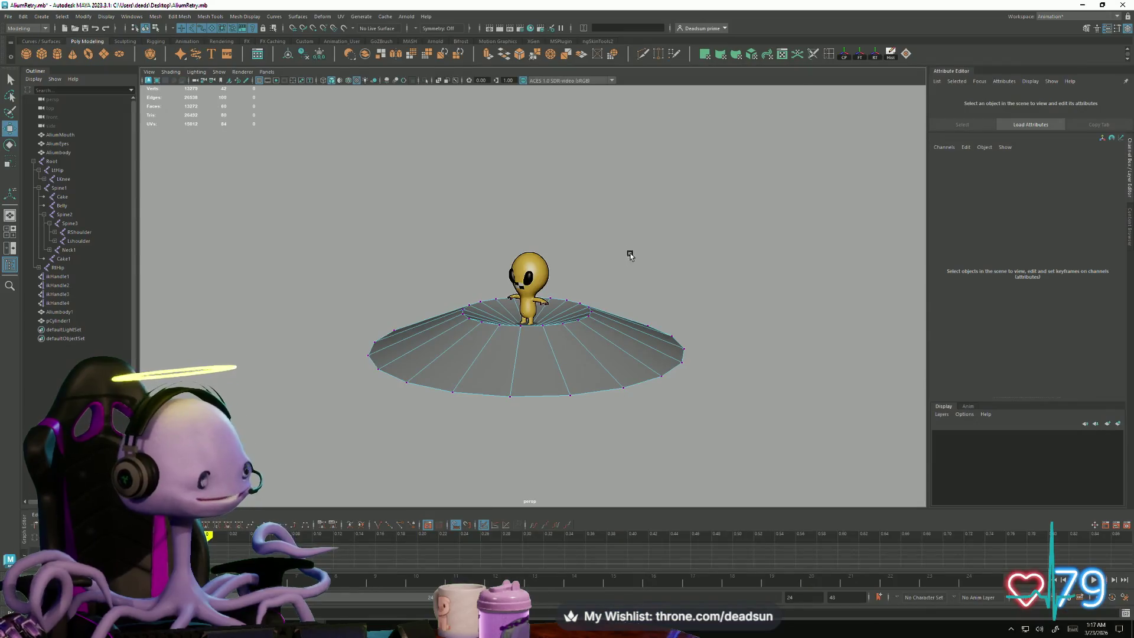
Step: Pull the platform's centre vertex up into a cone peak
{"action": "key", "text": "space"}
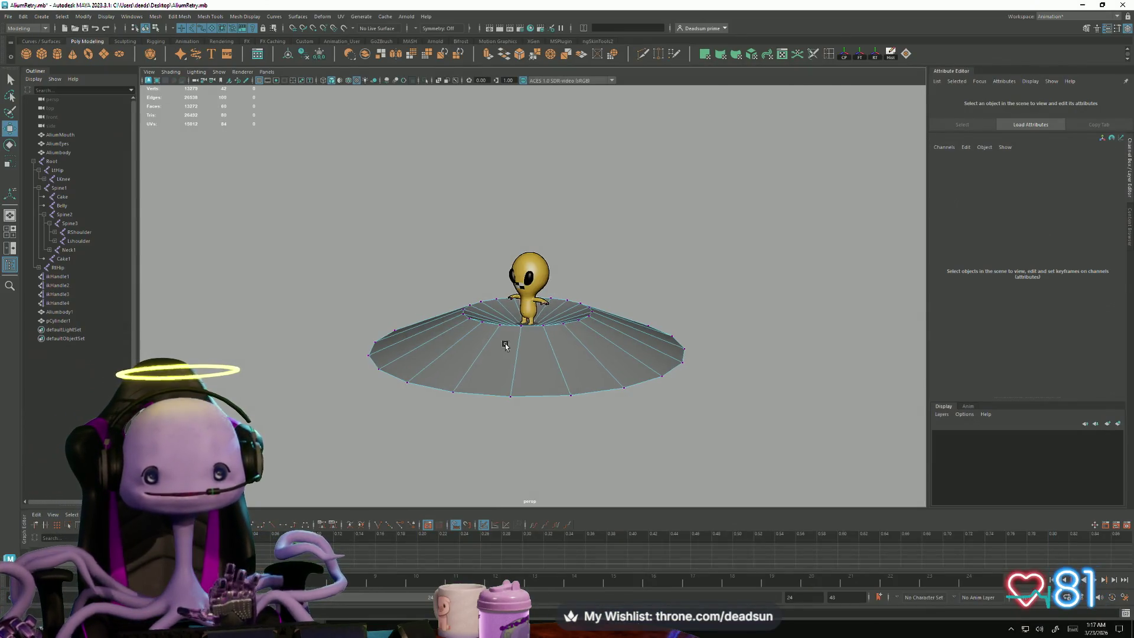
{"action": "mouse_move", "coordinate": [514, 348]}
{"action": "left_mouse_down", "text": "alt"}
{"action": "mouse_move", "coordinate": [530, 377]}
{"action": "mouse_move", "coordinate": [443, 318]}
{"action": "left_mouse_up", "text": "alt"}
{"action": "mouse_move", "coordinate": [566, 374]}
{"action": "left_mouse_down", "text": "alt"}
{"action": "mouse_move", "coordinate": [476, 413]}
{"action": "mouse_move", "coordinate": [400, 397]}
{"action": "mouse_move", "coordinate": [419, 394]}
{"action": "left_mouse_up", "text": "alt"}
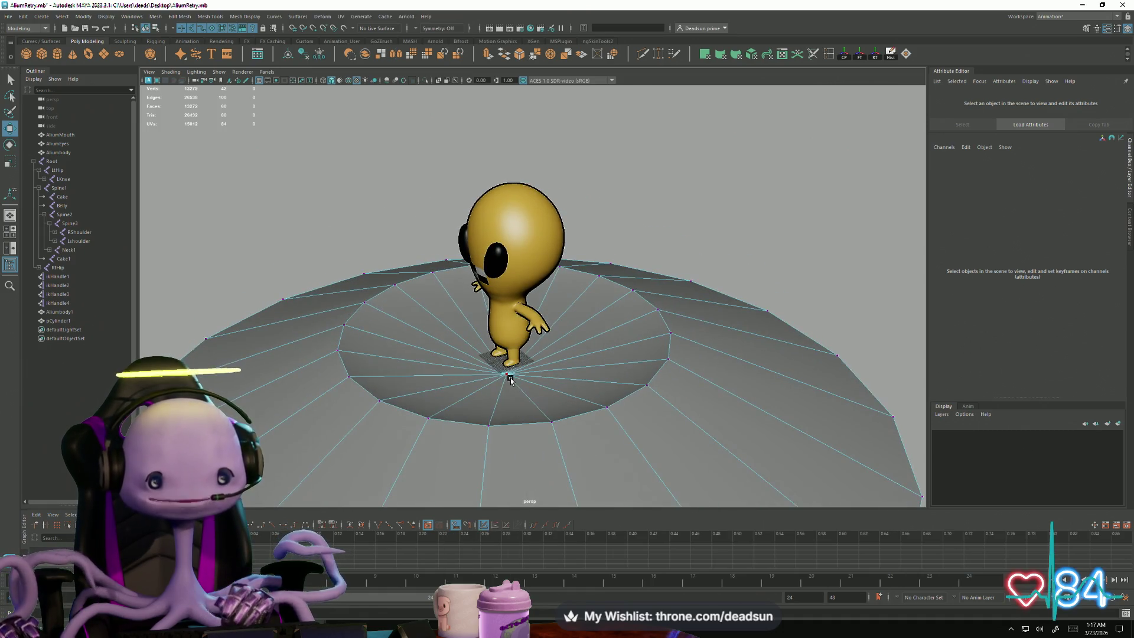
{"action": "left_click", "coordinate": [506, 373]}
{"action": "left_click_drag", "start_coordinate": [506, 373], "coordinate": [506, 337], "text": "alt"}
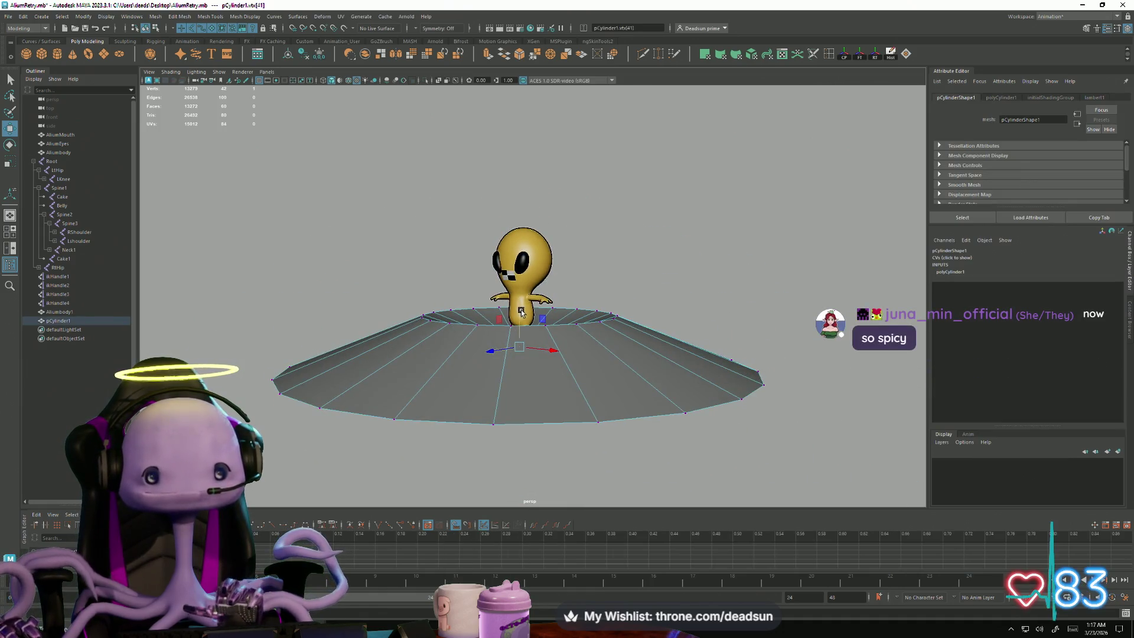
{"action": "mouse_move", "coordinate": [512, 280]}
{"action": "left_mouse_down"}
{"action": "mouse_move", "coordinate": [500, 109]}
{"action": "mouse_move", "coordinate": [524, 261]}
{"action": "mouse_move", "coordinate": [552, 210]}
{"action": "mouse_move", "coordinate": [502, 361]}
{"action": "mouse_move", "coordinate": [591, 355]}
{"action": "left_mouse_up"}
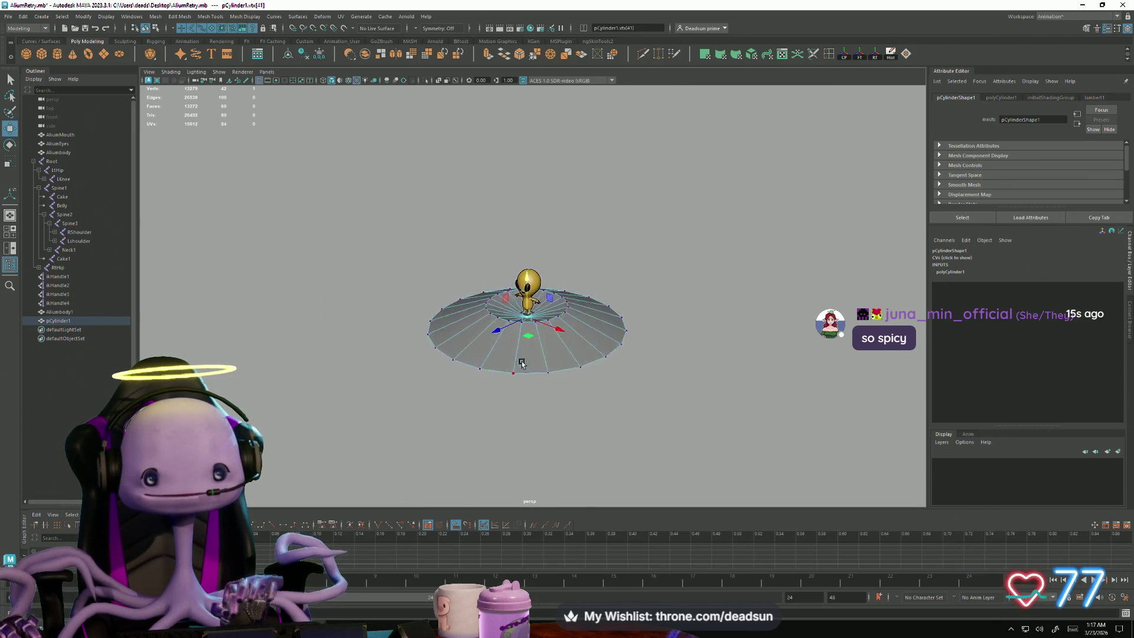
{"action": "scroll", "coordinate": [696, 337], "scroll_direction": "up", "scroll_amount": 3}
Step: Select the pCylinder1 disc and delete it, leaving the alien standing alone
{"action": "right_click_drag", "start_coordinate": [695, 337], "coordinate": [599, 392]}
{"action": "mouse_move", "coordinate": [600, 392]}
{"action": "left_mouse_down", "text": "alt"}
{"action": "mouse_move", "coordinate": [637, 398]}
{"action": "mouse_move", "coordinate": [708, 374]}
{"action": "left_mouse_up", "text": "alt"}
{"action": "scroll", "coordinate": [596, 413], "scroll_direction": "up", "scroll_amount": 3}
{"action": "left_click", "coordinate": [595, 414]}
{"action": "mouse_move", "coordinate": [596, 413]}
{"action": "left_mouse_down", "text": "alt"}
{"action": "mouse_move", "coordinate": [717, 463]}
{"action": "mouse_move", "coordinate": [367, 476]}
{"action": "mouse_move", "coordinate": [347, 422]}
{"action": "mouse_move", "coordinate": [354, 443]}
{"action": "left_mouse_up", "text": "alt"}
{"action": "scroll", "coordinate": [347, 422], "scroll_direction": "down", "scroll_amount": 3}
{"action": "scroll", "coordinate": [354, 443], "scroll_direction": "down", "scroll_amount": 3}
{"action": "scroll", "coordinate": [461, 397], "scroll_direction": "up", "scroll_amount": 1}
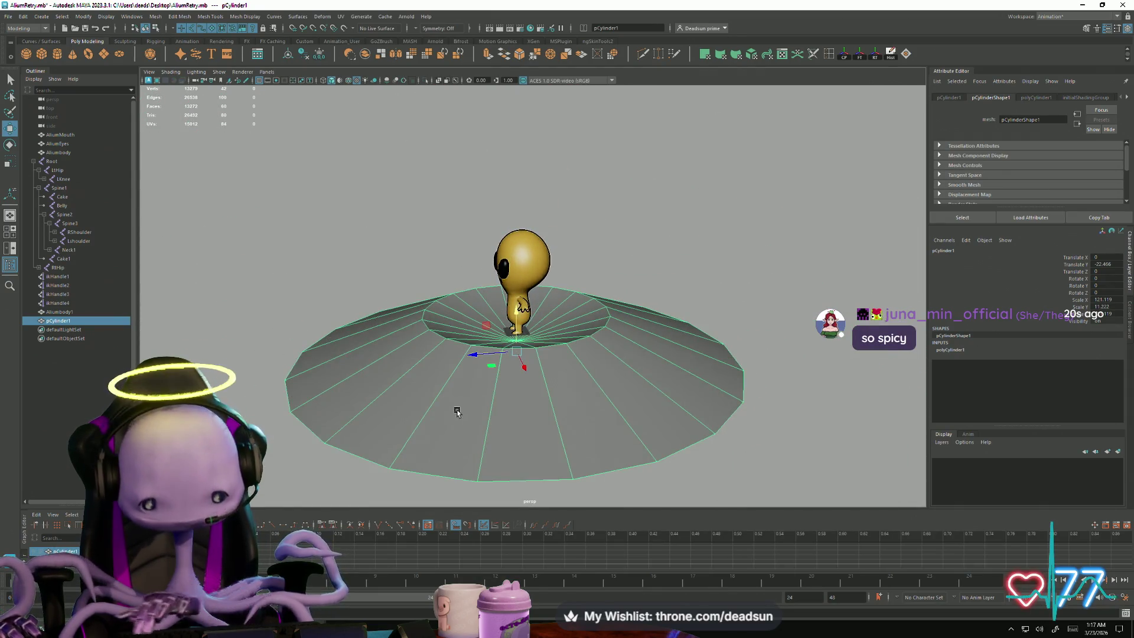
{"action": "key", "text": "Delete"}
{"action": "left_click_drag", "start_coordinate": [588, 332], "coordinate": [521, 382], "text": "alt"}
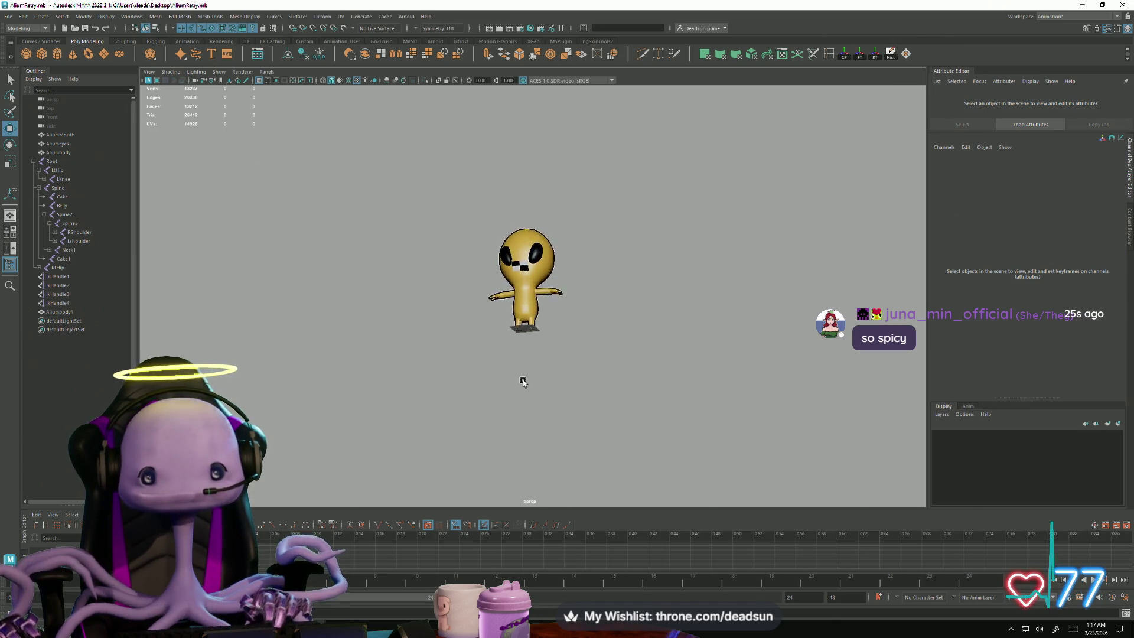
Step: Zoom in on Aliumbody1 and toggle its selection to check the black outline
{"action": "scroll", "coordinate": [415, 367], "scroll_direction": "up", "scroll_amount": 5}
{"action": "scroll", "coordinate": [468, 425], "scroll_direction": "up", "scroll_amount": 5}
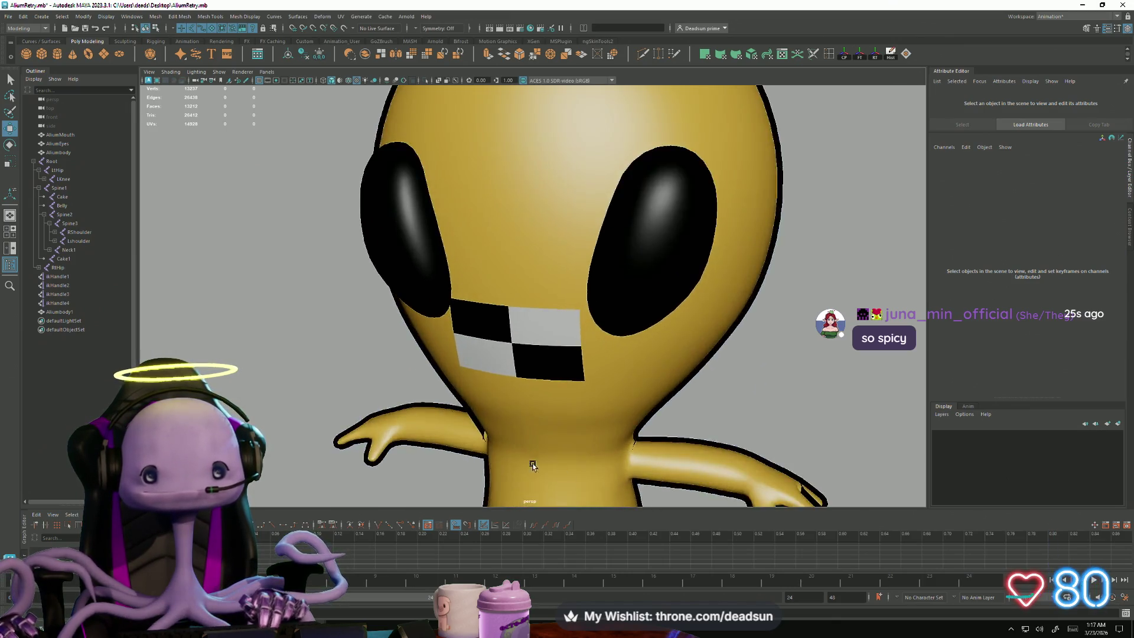
{"action": "left_click", "coordinate": [453, 330]}
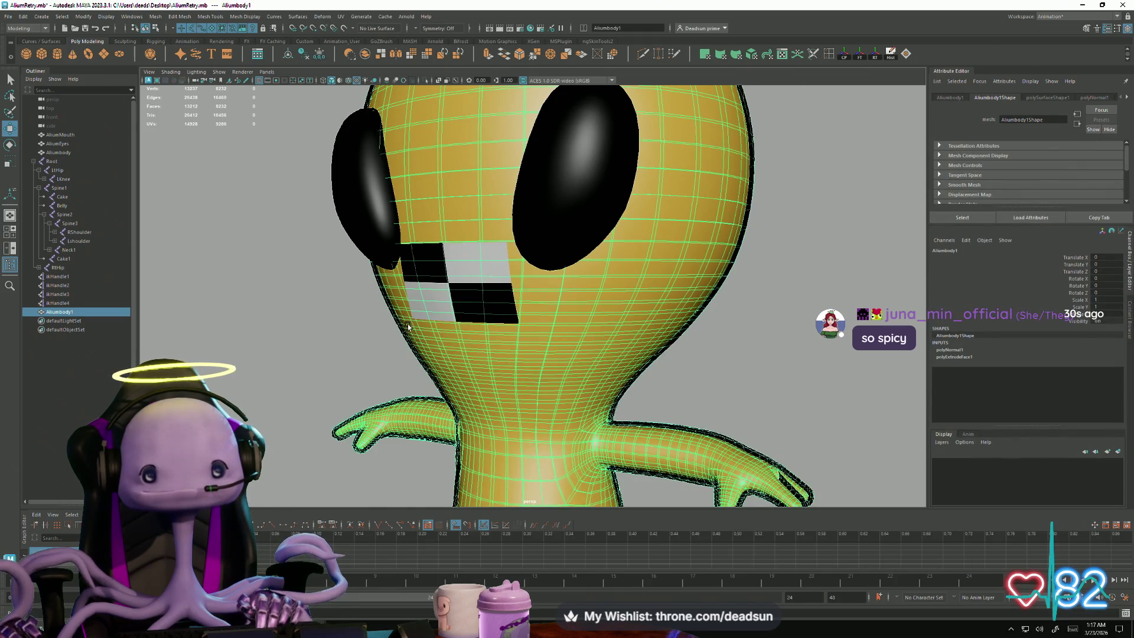
{"action": "left_click", "coordinate": [360, 381]}
{"action": "key", "text": "ctrl+z"}
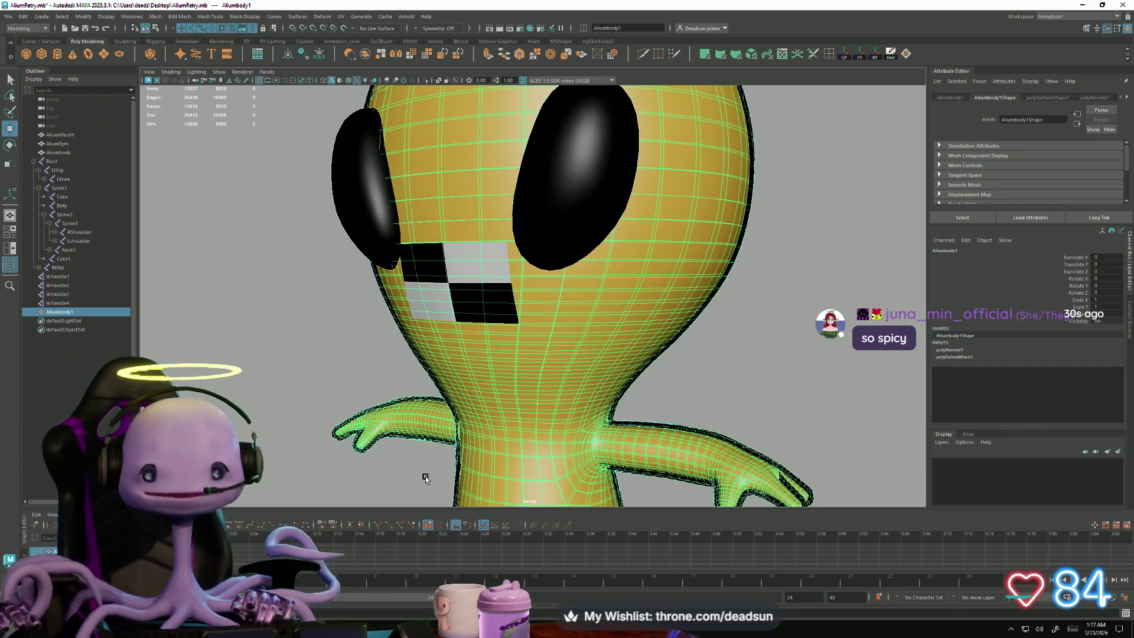
Step: Orbit front-on and close around the alien's body, then bring up the Discord call window
{"action": "scroll", "coordinate": [412, 336], "scroll_direction": "down", "scroll_amount": 5}
{"action": "left_click", "coordinate": [356, 347]}
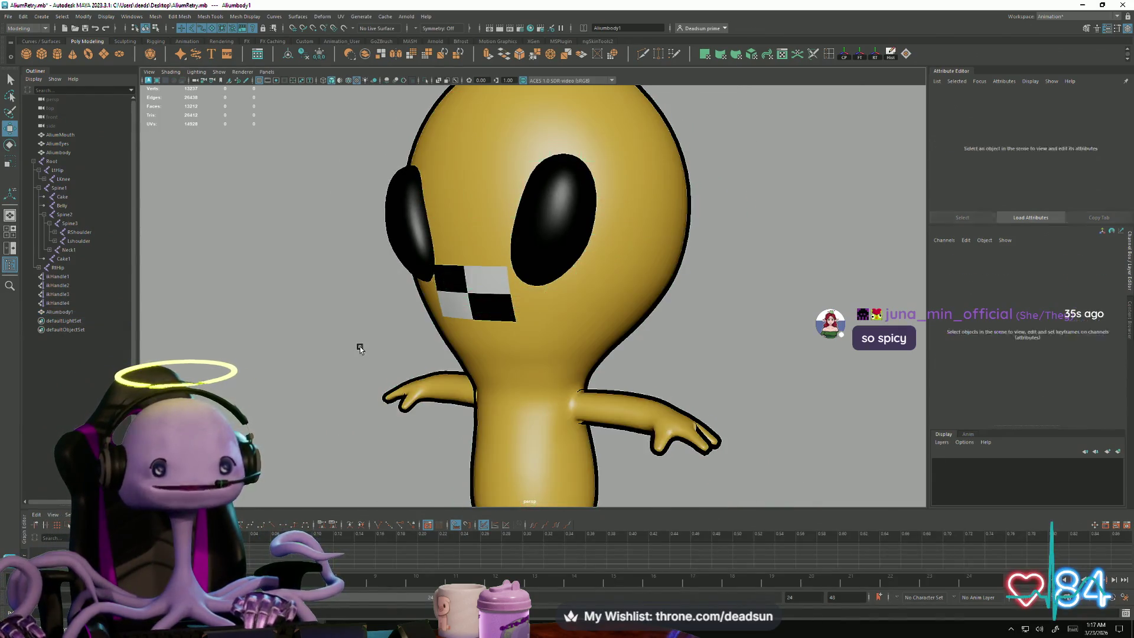
{"action": "mouse_move", "coordinate": [415, 382]}
{"action": "left_mouse_down", "text": "alt"}
{"action": "mouse_move", "coordinate": [452, 378]}
{"action": "mouse_move", "coordinate": [438, 374]}
{"action": "left_mouse_up", "text": "alt"}
{"action": "right_click_drag", "start_coordinate": [438, 374], "coordinate": [466, 379], "text": "alt"}
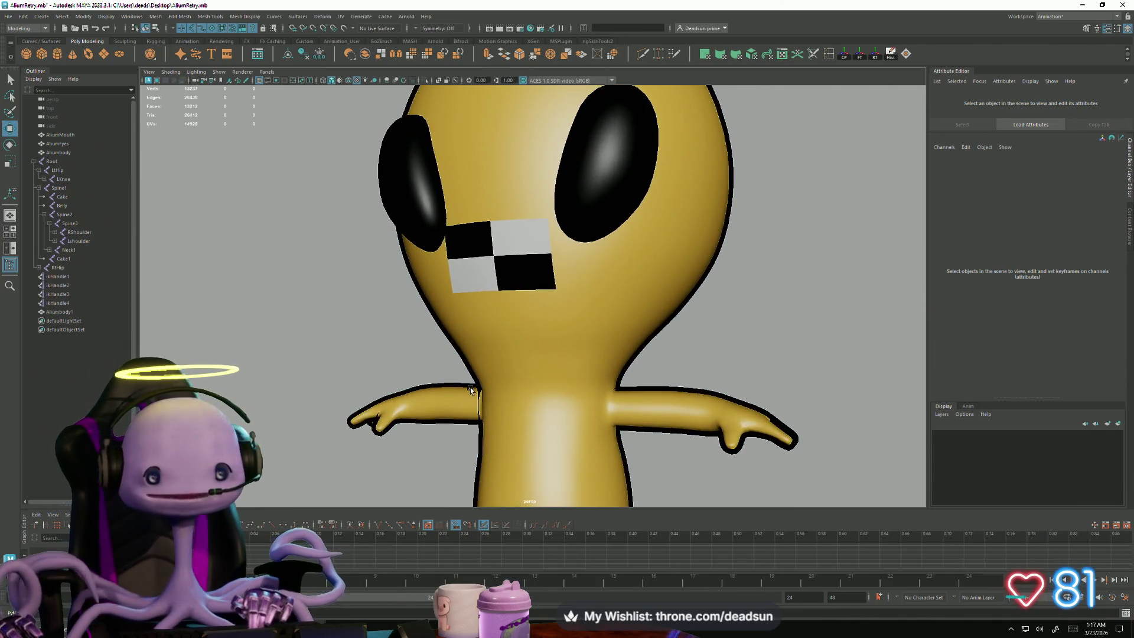
{"action": "left_click", "coordinate": [471, 392]}
{"action": "mouse_move", "coordinate": [496, 422]}
{"action": "left_mouse_down", "text": "alt"}
{"action": "mouse_move", "coordinate": [492, 320]}
{"action": "mouse_move", "coordinate": [486, 353]}
{"action": "left_mouse_up", "text": "alt"}
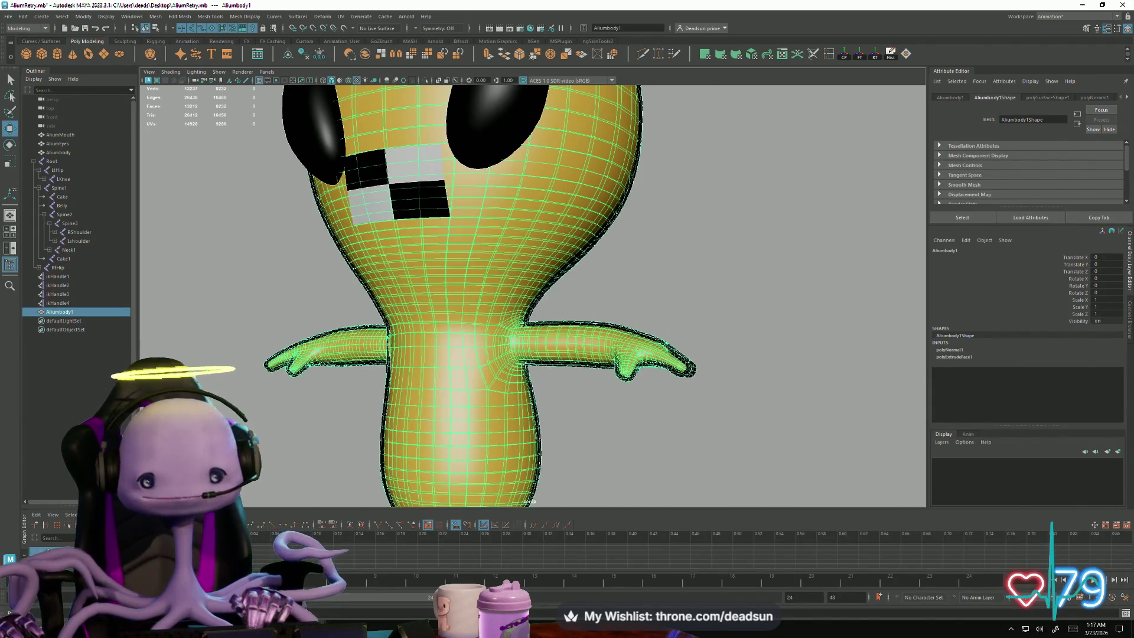
{"action": "left_click", "coordinate": [599, 627]}
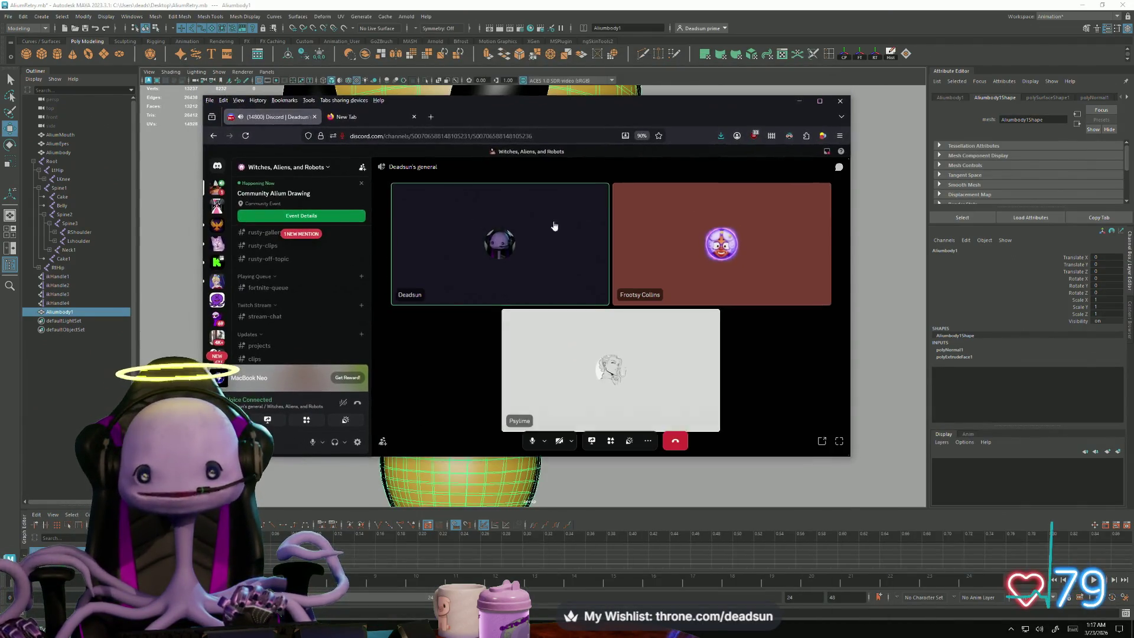
Step: Maximize Discord, read #stream-announcements and a member's profile card, then return to Maya
{"action": "left_click", "coordinate": [821, 102]}
{"action": "scroll", "coordinate": [101, 236], "scroll_direction": "up", "scroll_amount": 3}
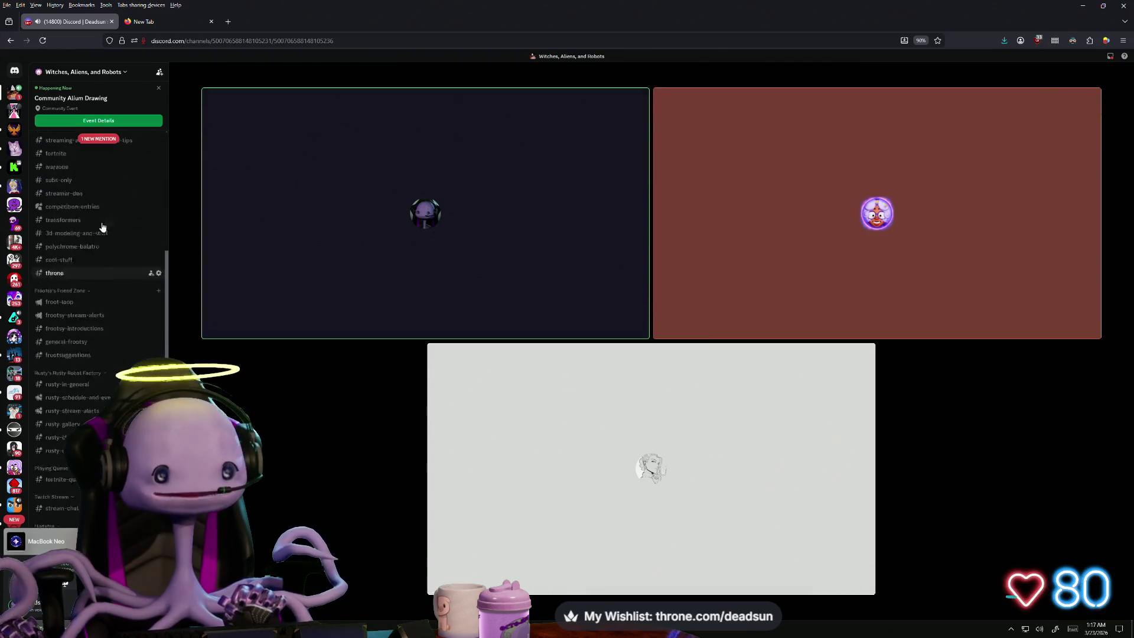
{"action": "left_click", "coordinate": [83, 240]}
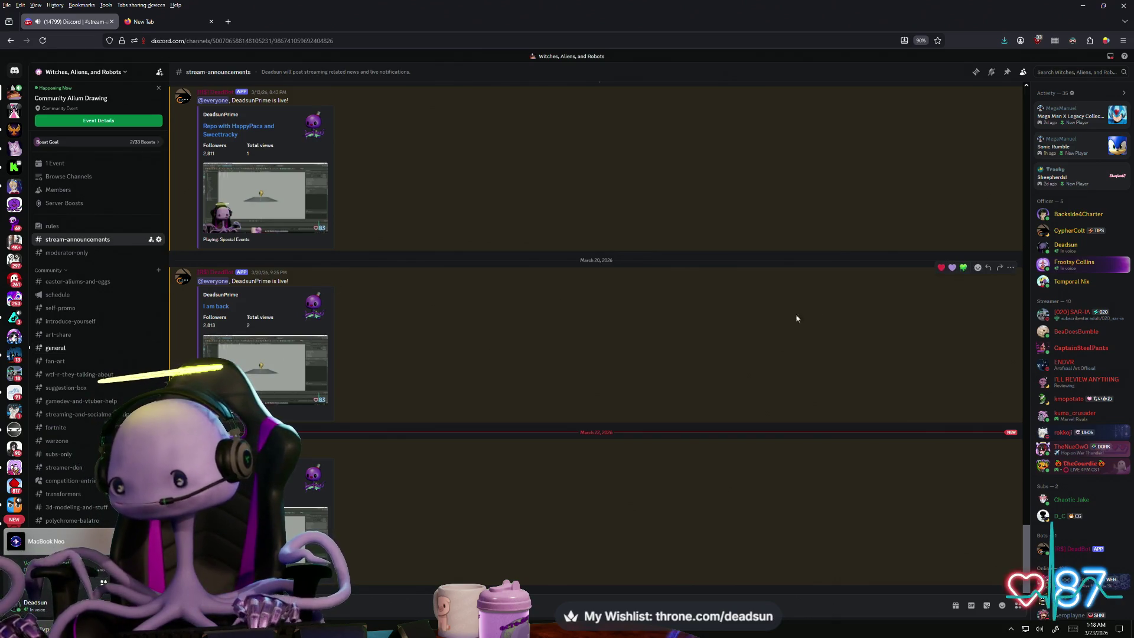
{"action": "left_click", "coordinate": [1074, 235]}
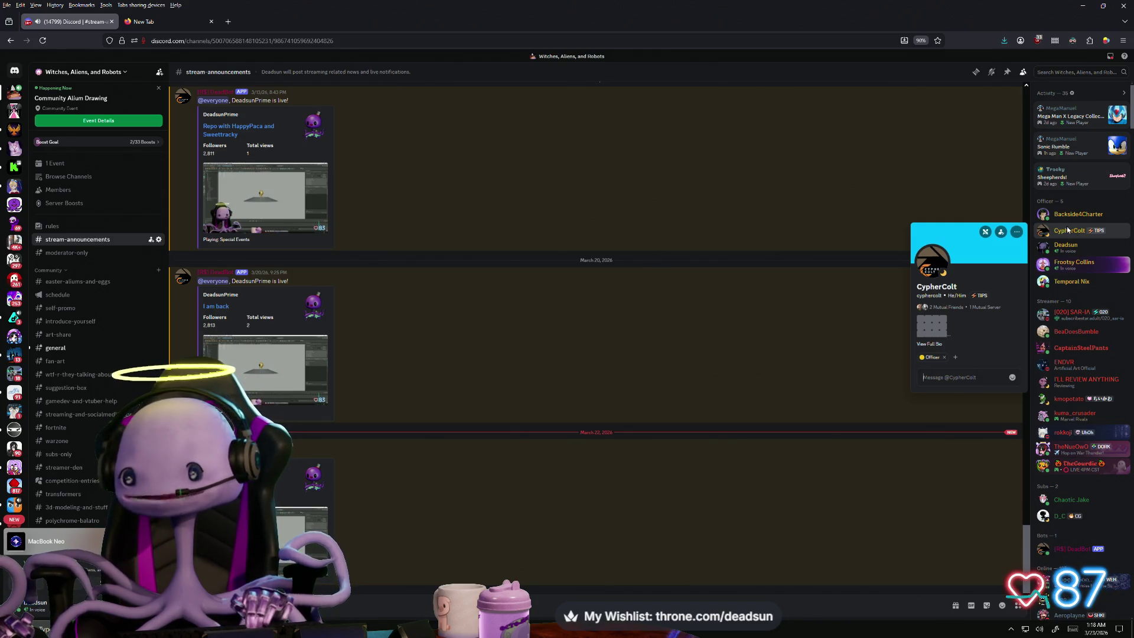
{"action": "key", "text": "alt+Tab"}
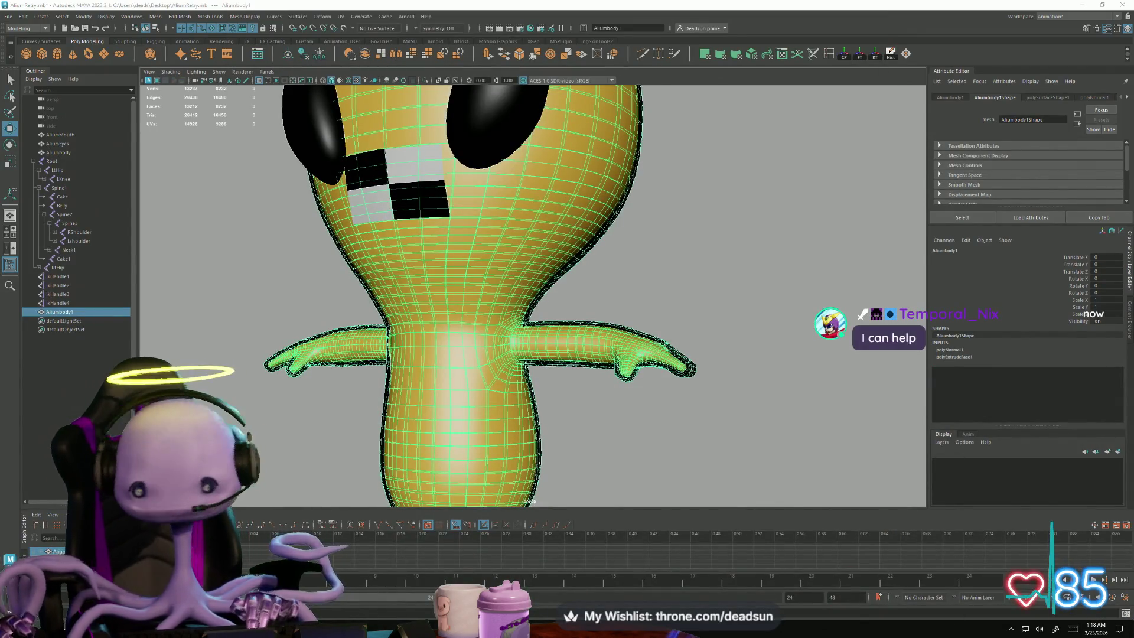
Step: Deselect and then reselect the Aliumbody1 mesh
{"action": "left_click", "coordinate": [601, 419]}
{"action": "left_click", "coordinate": [546, 294]}
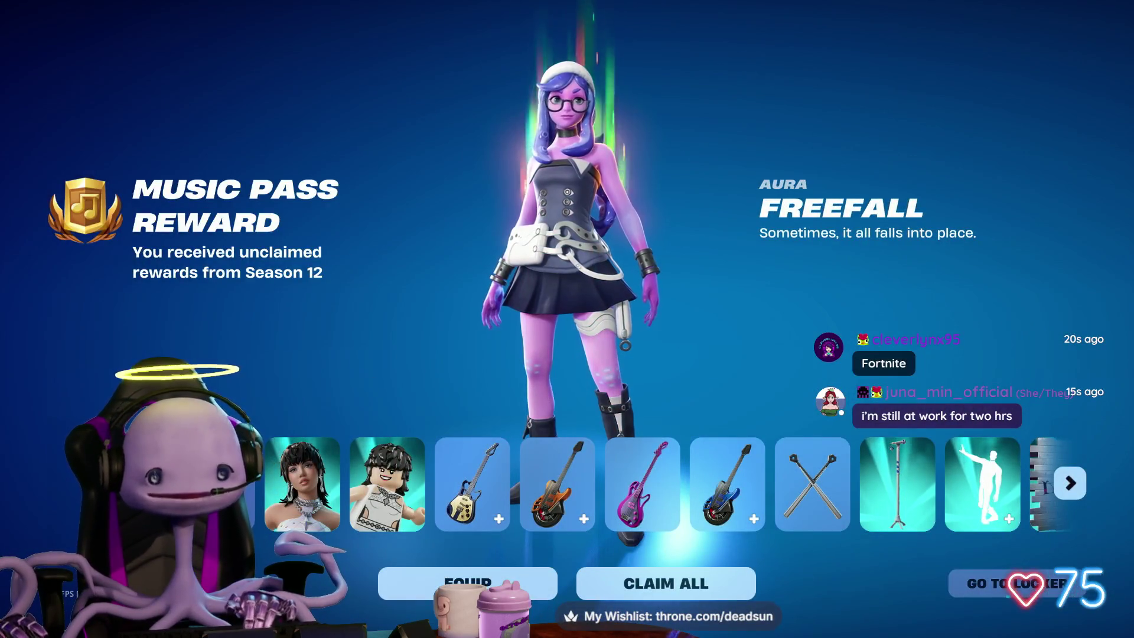
Step: Page to the end of the unclaimed Music Pass rewards and claim them all
{"action": "left_click", "coordinate": [1084, 486]}
{"action": "left_click", "coordinate": [1084, 486]}
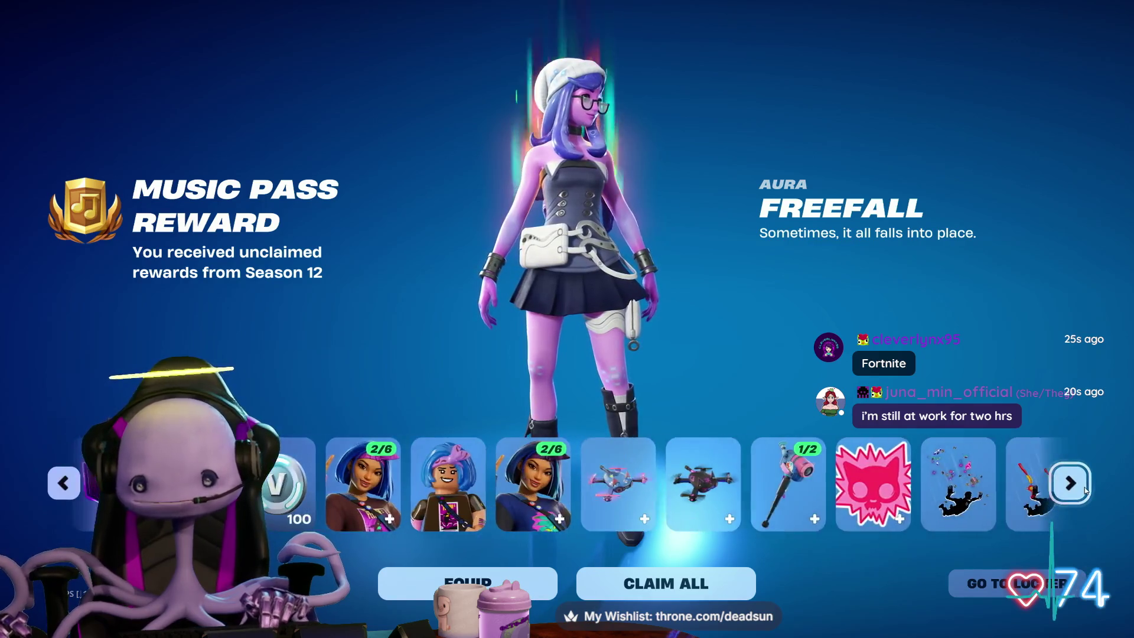
{"action": "left_click", "coordinate": [682, 583]}
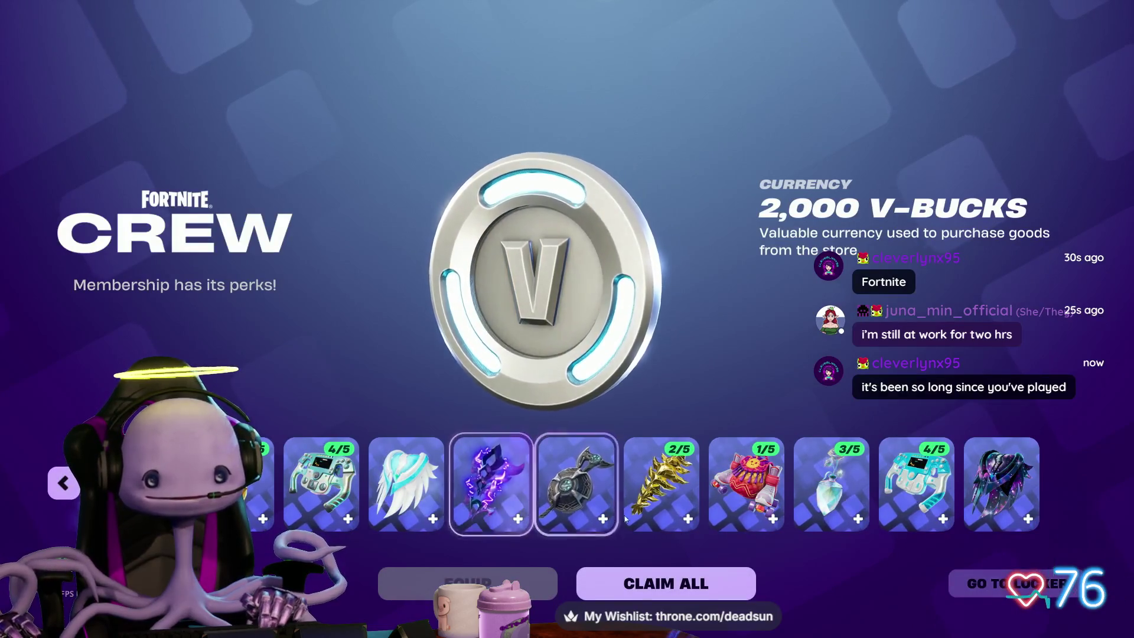
{"action": "key", "text": "XF86AudioPlay"}
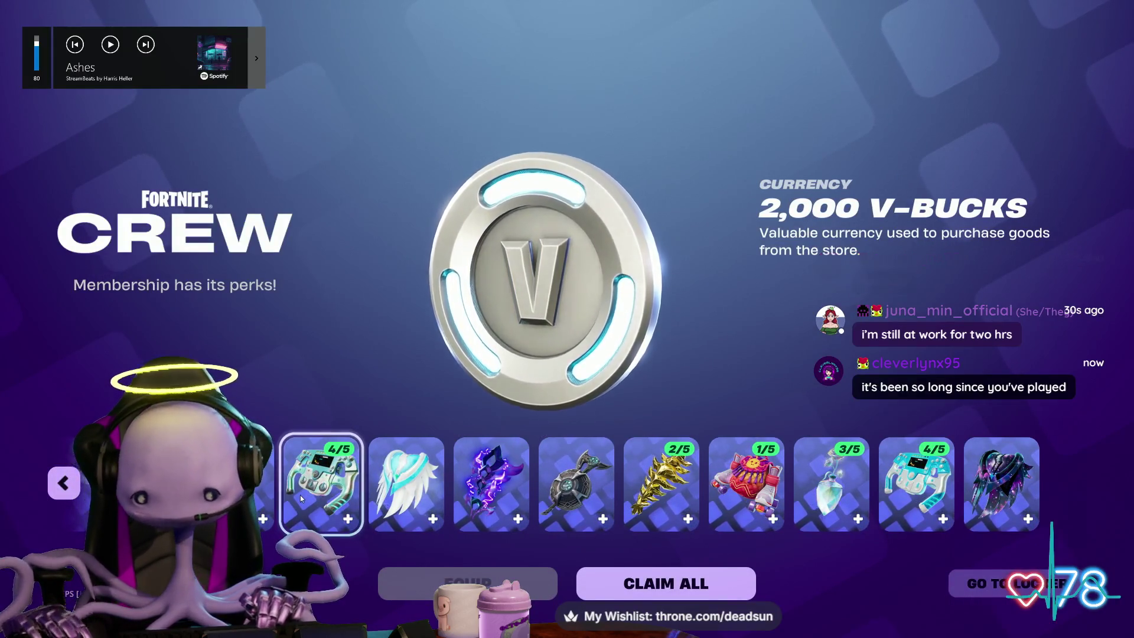
Step: Claim all Fortnite Crew rewards, then open the received gift and claim its items
{"action": "left_click", "coordinate": [61, 490]}
{"action": "left_click", "coordinate": [61, 490]}
{"action": "left_click", "coordinate": [61, 490]}
{"action": "left_click", "coordinate": [62, 490]}
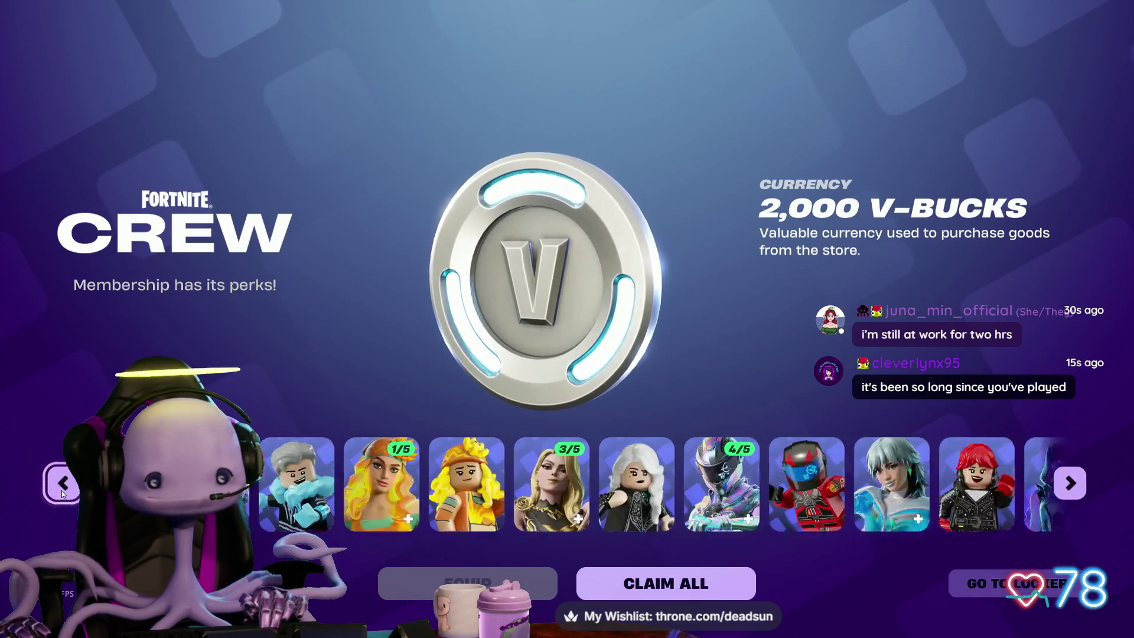
{"action": "left_click", "coordinate": [62, 490]}
{"action": "scroll", "coordinate": [837, 462], "scroll_direction": "down", "scroll_amount": 5}
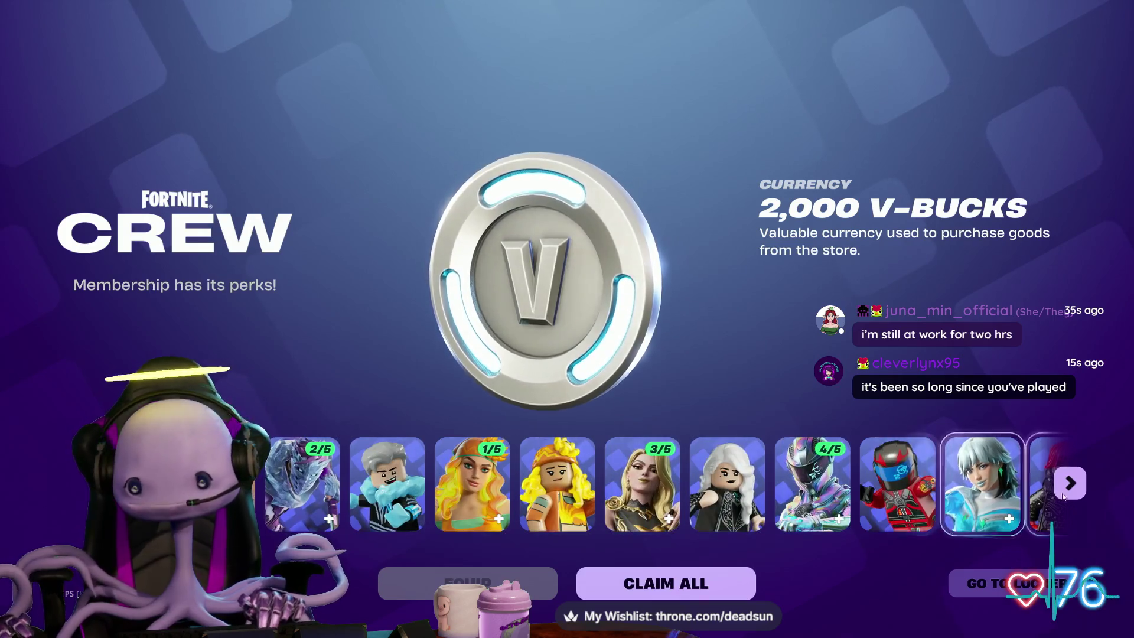
{"action": "left_click", "coordinate": [732, 583]}
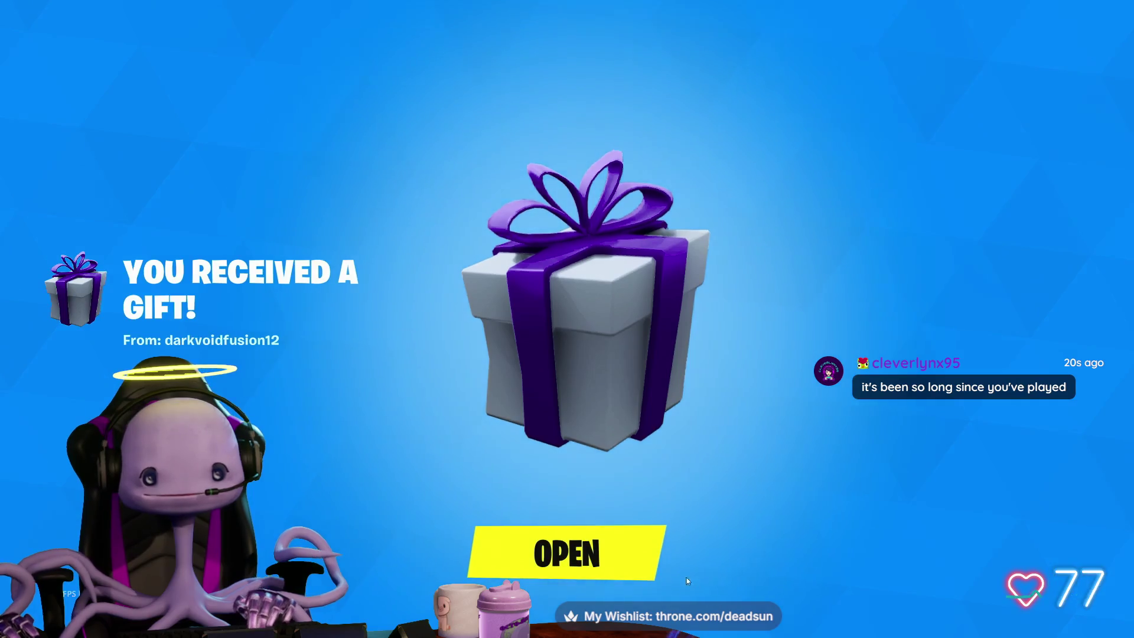
{"action": "left_click", "coordinate": [566, 575]}
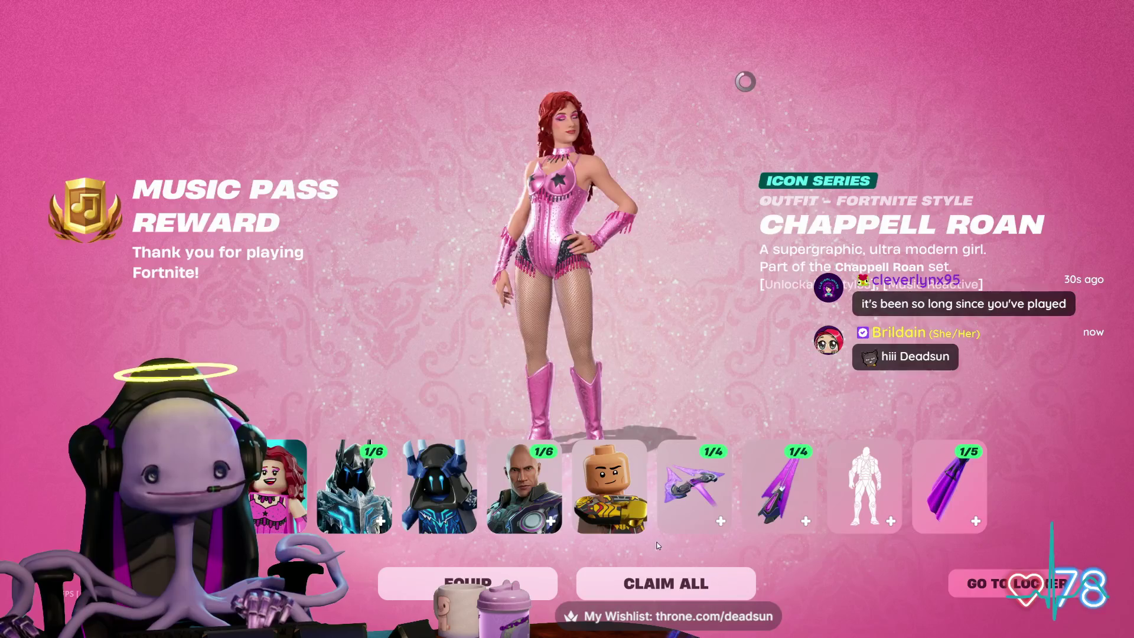
{"action": "left_click", "coordinate": [679, 592]}
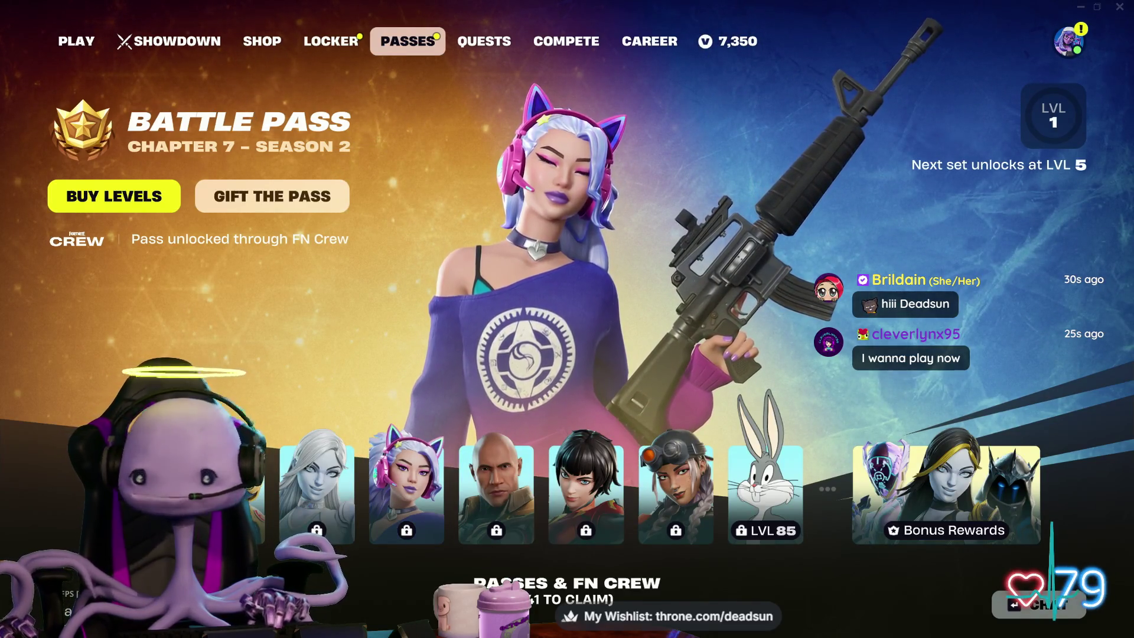
Step: Open the Item Shop and scroll past Game of Thrones to the PEAK section
{"action": "left_click", "coordinate": [265, 43]}
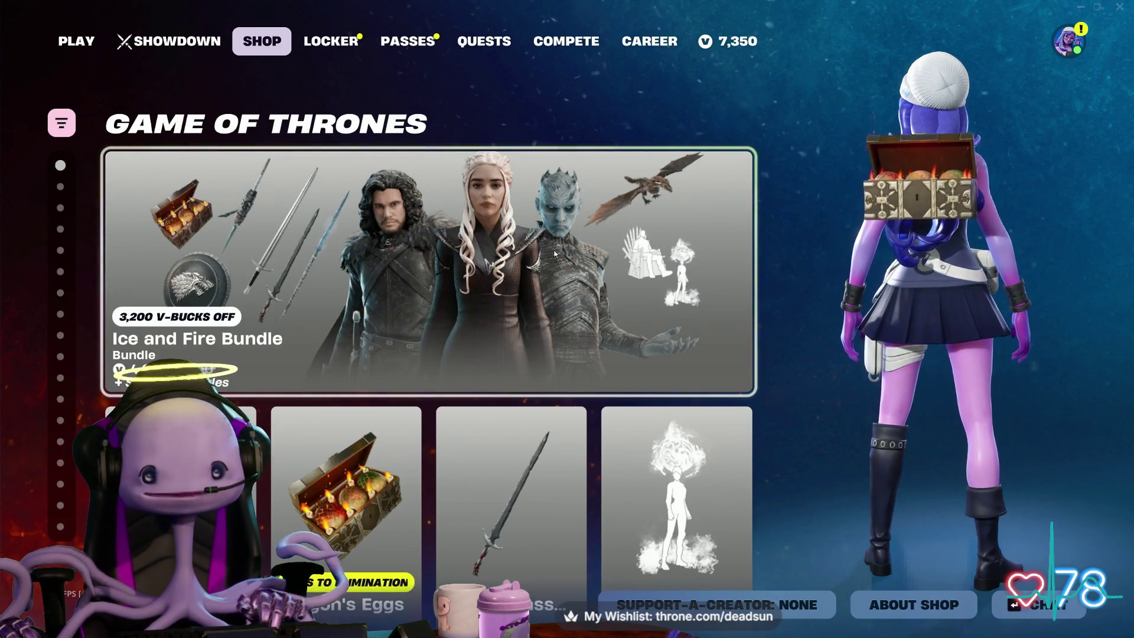
{"action": "scroll", "coordinate": [417, 268], "scroll_direction": "down", "scroll_amount": 1}
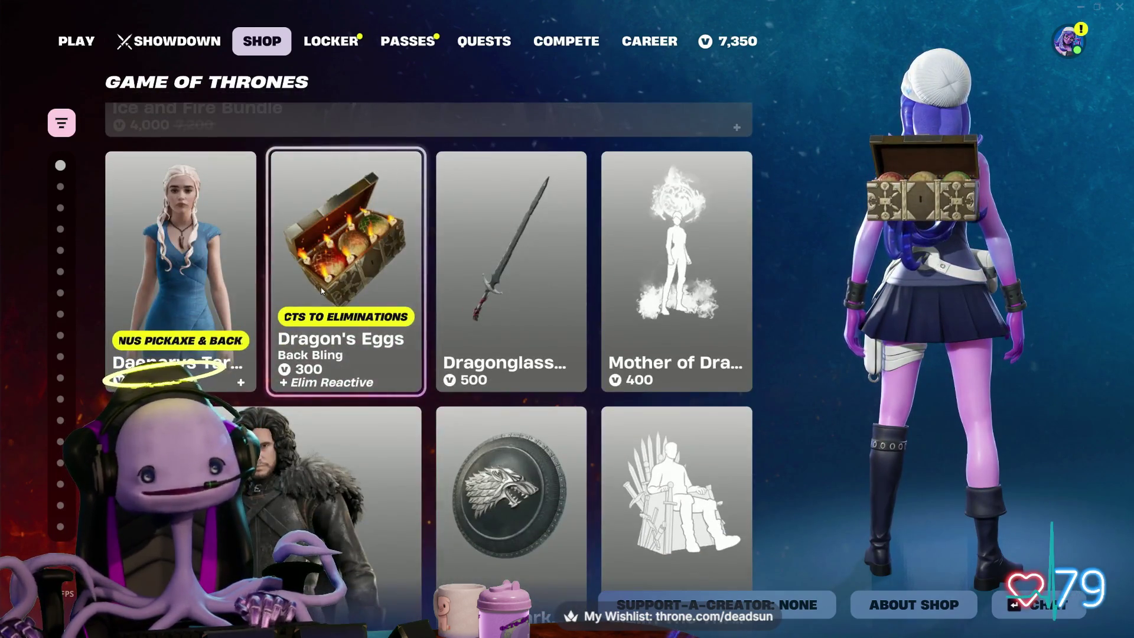
{"action": "scroll", "coordinate": [326, 291], "scroll_direction": "down", "scroll_amount": 1}
{"action": "scroll", "coordinate": [326, 291], "scroll_direction": "down", "scroll_amount": 1}
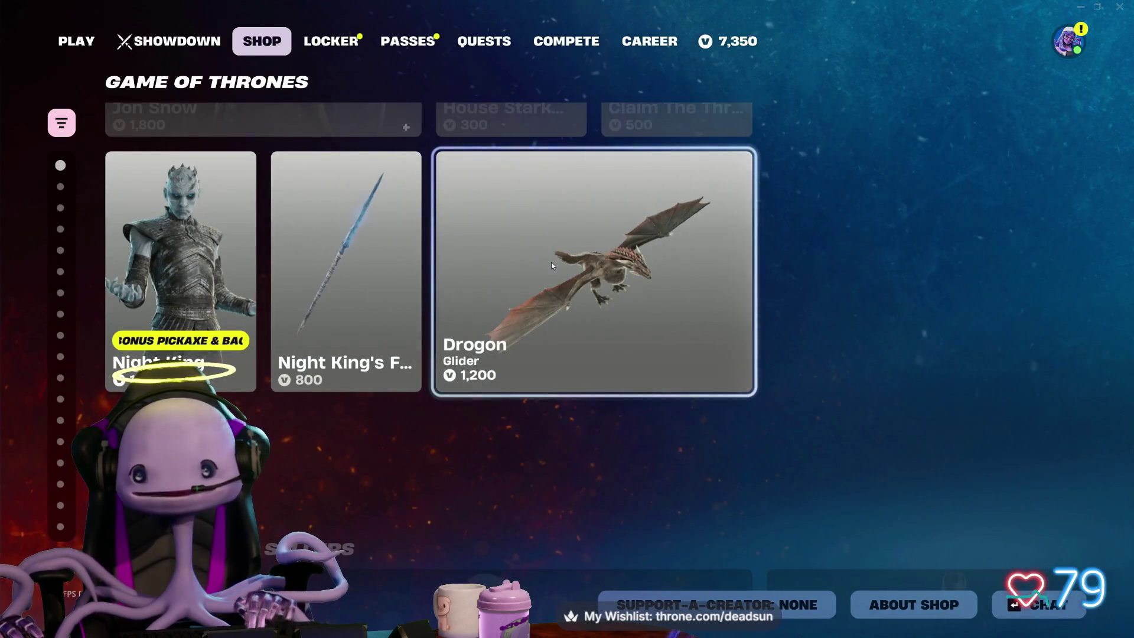
{"action": "scroll", "coordinate": [531, 263], "scroll_direction": "down", "scroll_amount": 1}
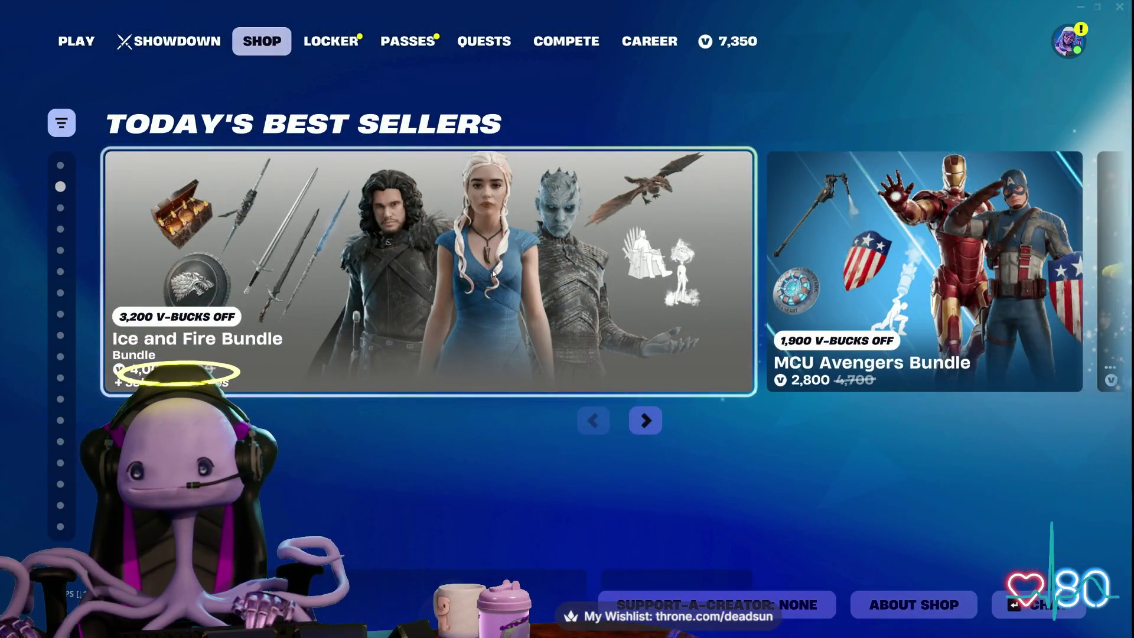
{"action": "scroll", "coordinate": [492, 272], "scroll_direction": "down", "scroll_amount": 1}
{"action": "scroll", "coordinate": [491, 271], "scroll_direction": "up", "scroll_amount": 1}
{"action": "scroll", "coordinate": [492, 271], "scroll_direction": "down", "scroll_amount": 1}
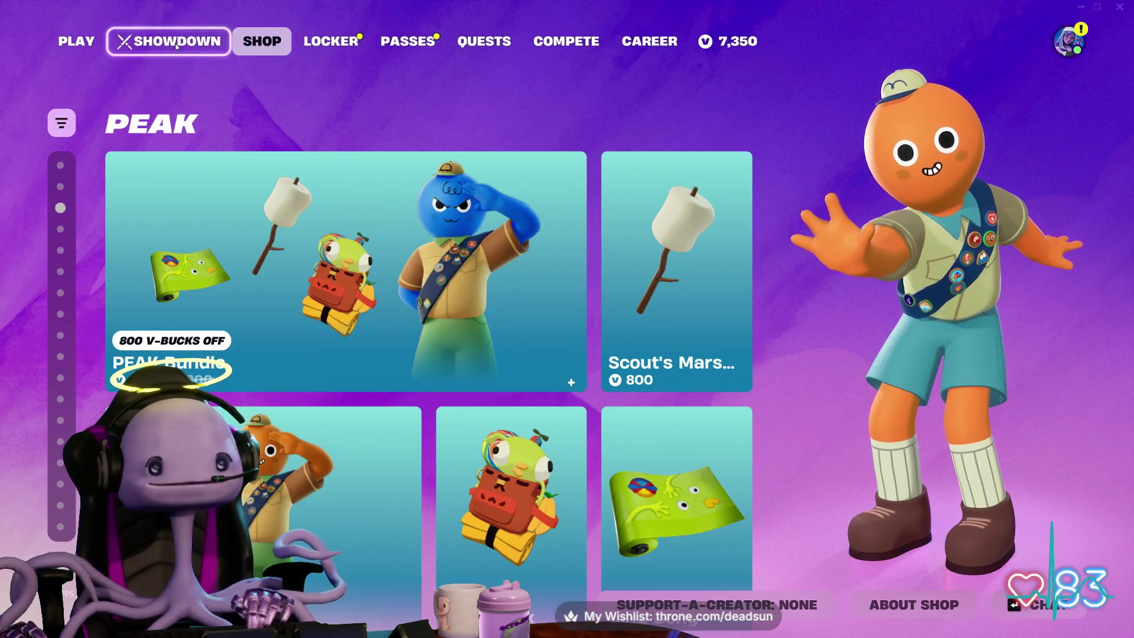
Step: Apply the streamer's creator code in Support-A-Creator and close the dialog
{"action": "left_click", "coordinate": [717, 618]}
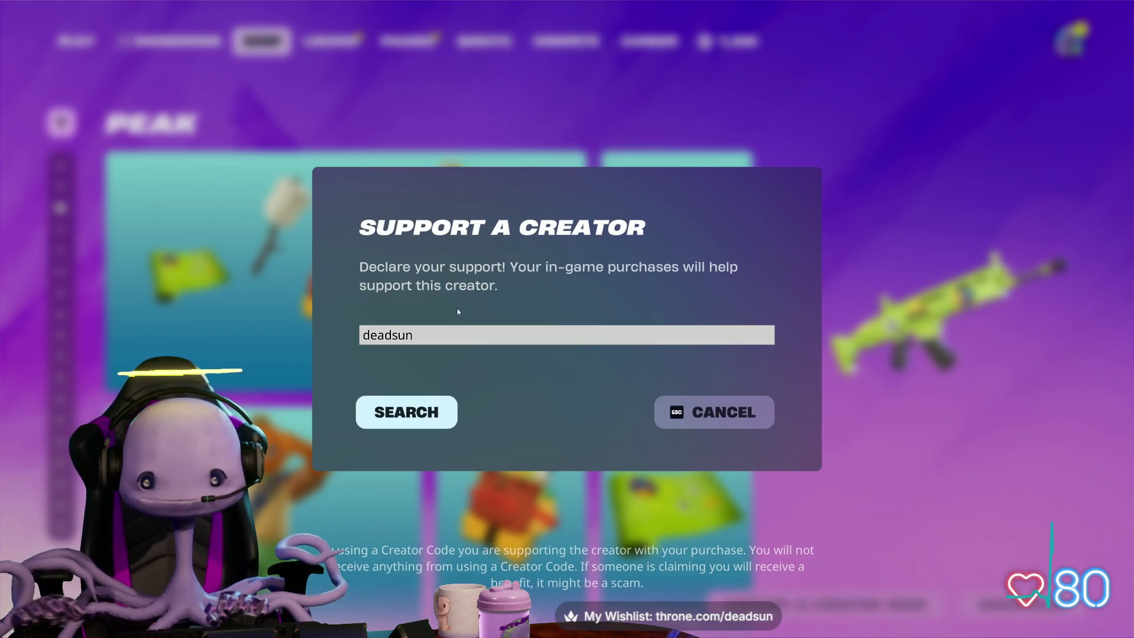
{"action": "type", "text": "deadsun"}
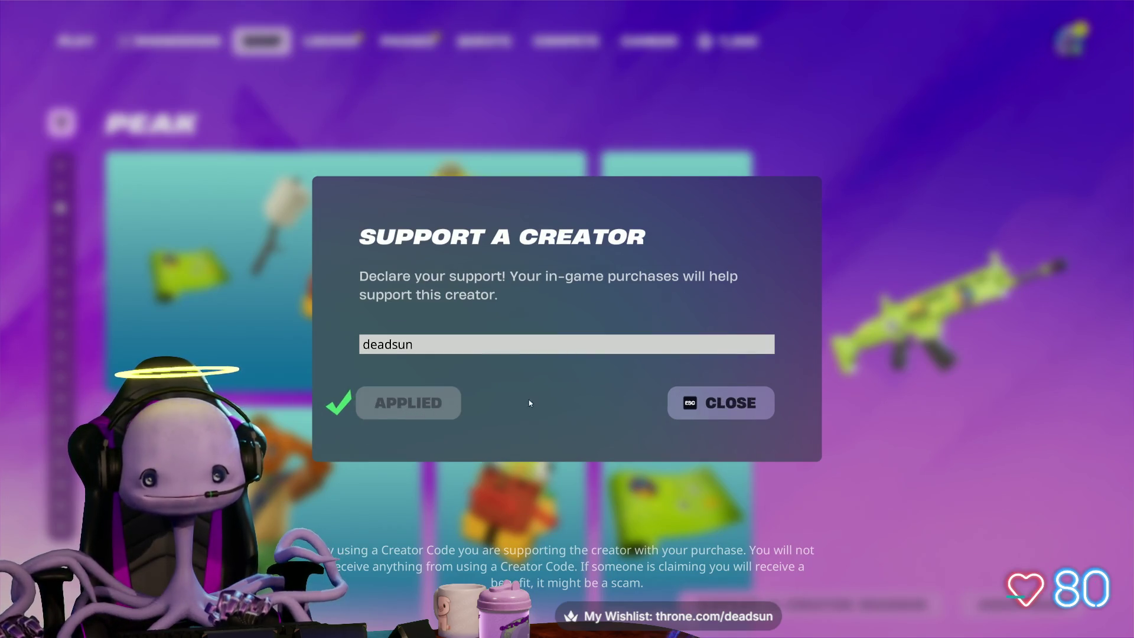
{"action": "key", "text": "alt+Tab"}
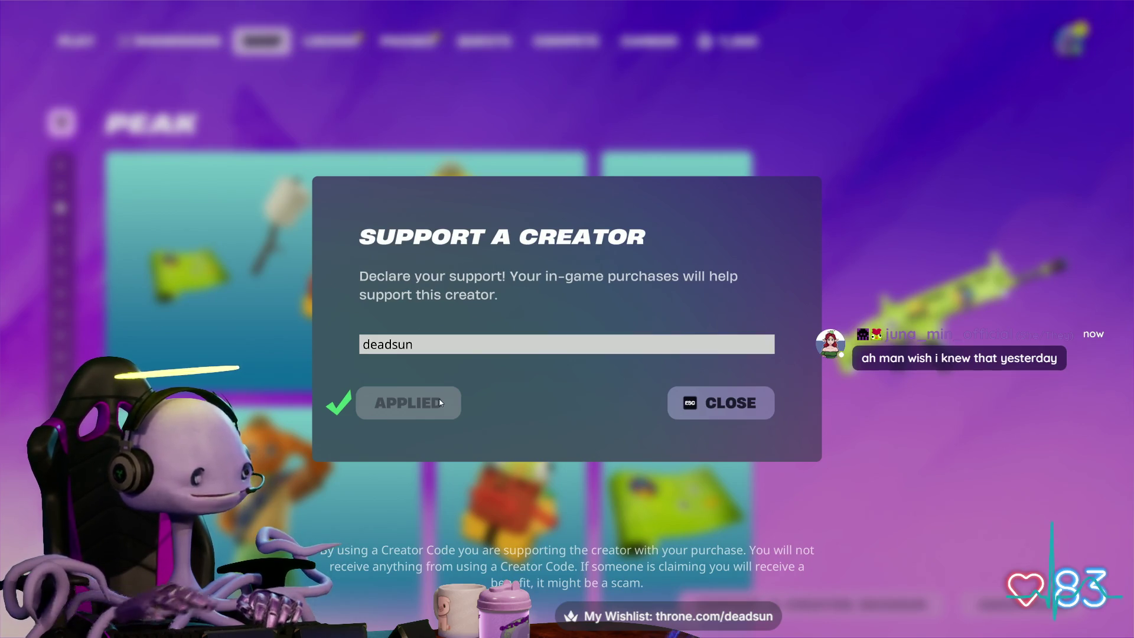
{"action": "left_click", "coordinate": [713, 402]}
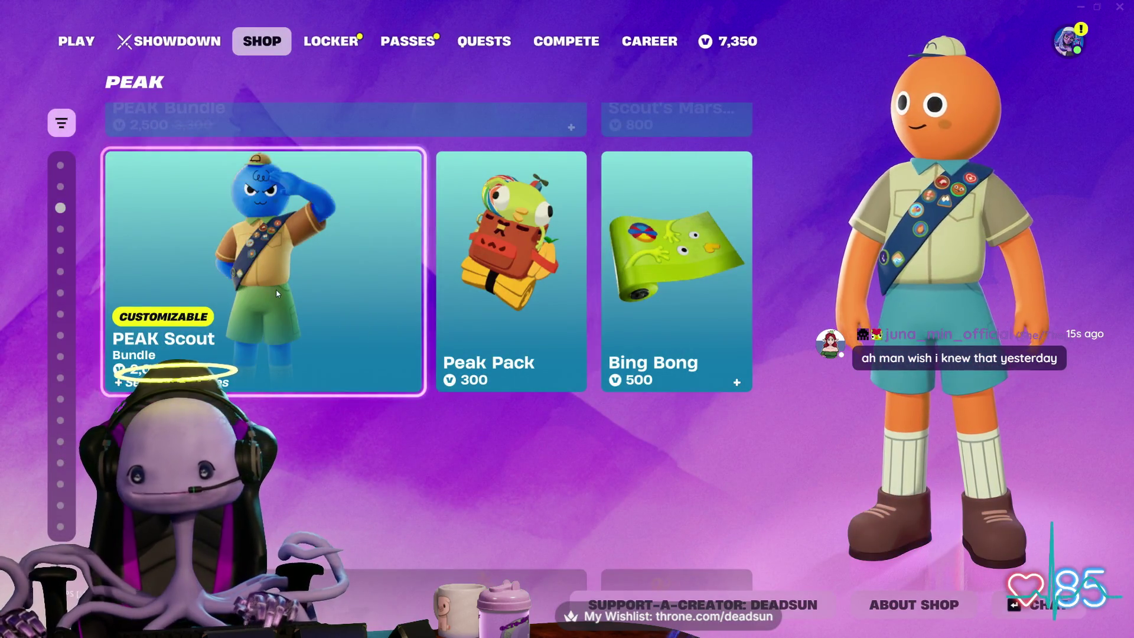
{"action": "scroll", "coordinate": [277, 293], "scroll_direction": "up", "scroll_amount": 1}
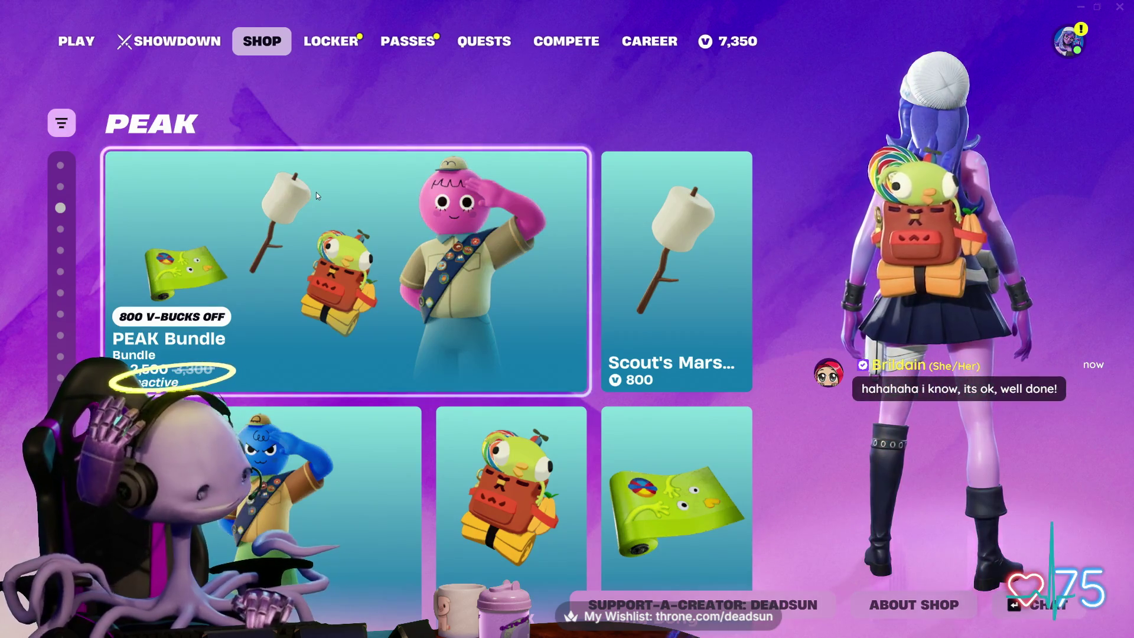
{"action": "scroll", "coordinate": [332, 237], "scroll_direction": "down", "scroll_amount": 1}
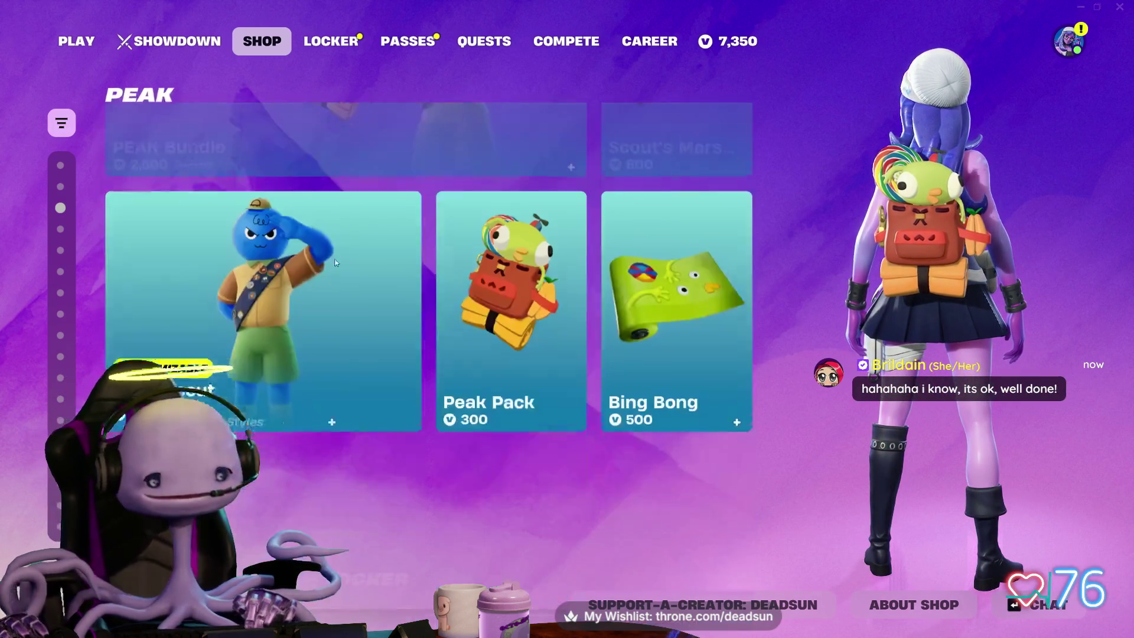
{"action": "scroll", "coordinate": [338, 278], "scroll_direction": "up", "scroll_amount": 1}
{"action": "scroll", "coordinate": [338, 276], "scroll_direction": "down", "scroll_amount": 1}
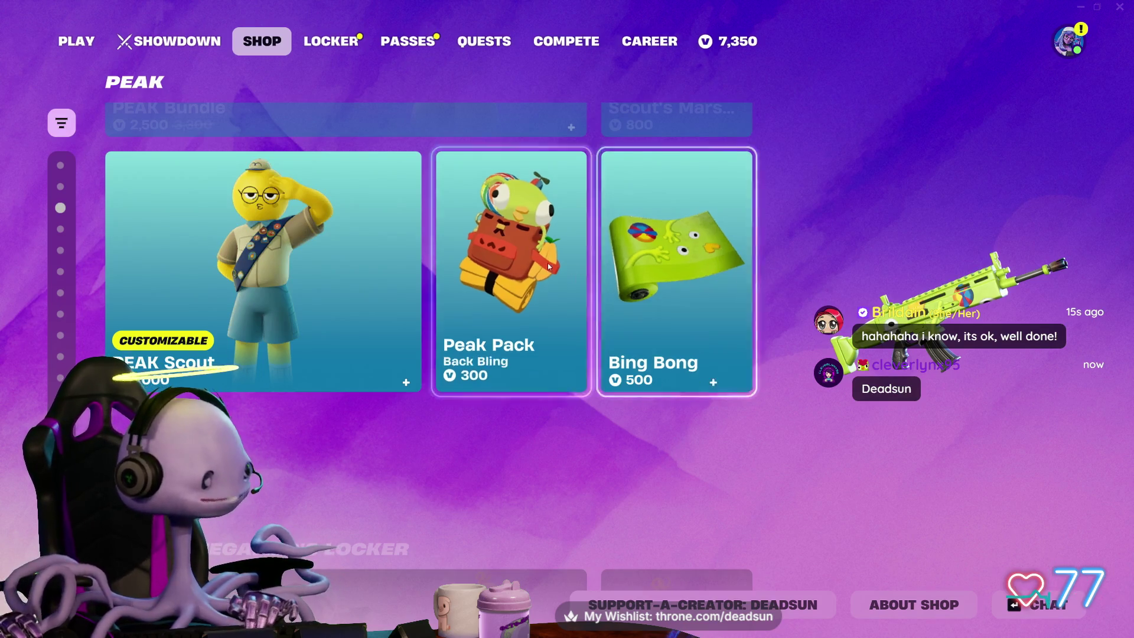
{"action": "scroll", "coordinate": [547, 263], "scroll_direction": "down", "scroll_amount": 1}
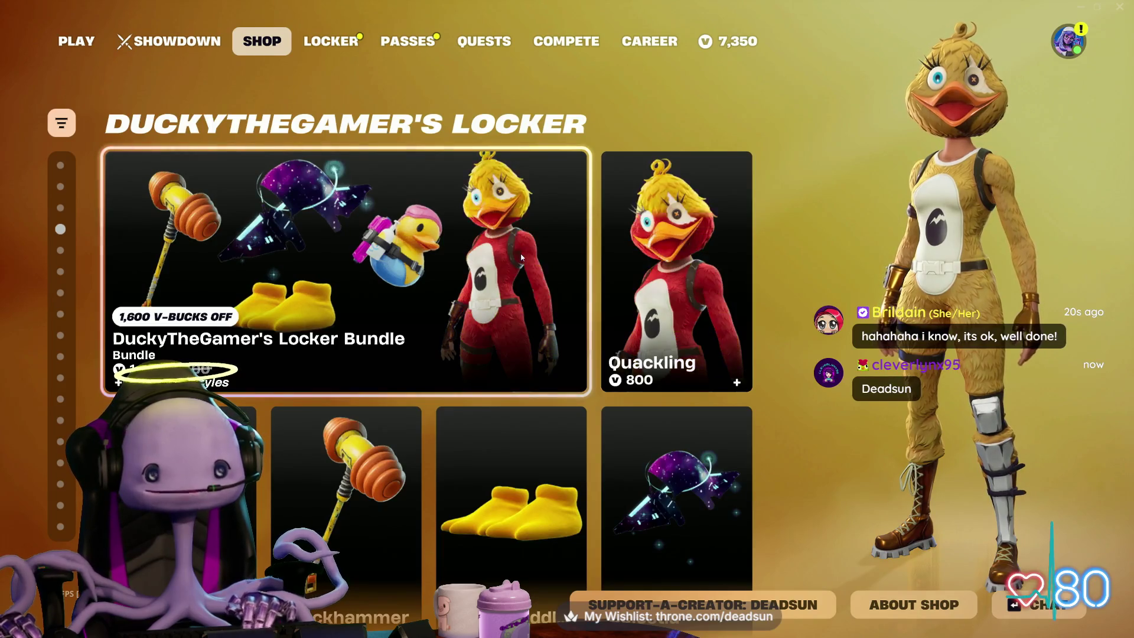
Step: Scroll the Item Shop past Zero Chill, Fortnite Drops, Spring Into Action and MCU Avengers to Showdown
{"action": "scroll", "coordinate": [521, 256], "scroll_direction": "down", "scroll_amount": 1}
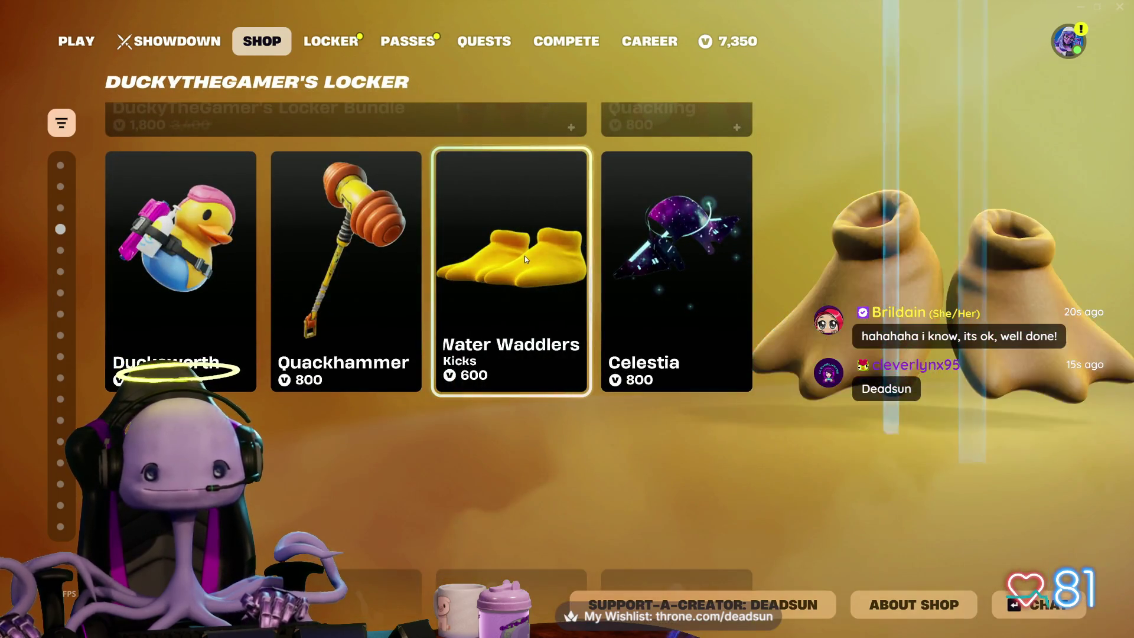
{"action": "scroll", "coordinate": [669, 250], "scroll_direction": "down", "scroll_amount": 1}
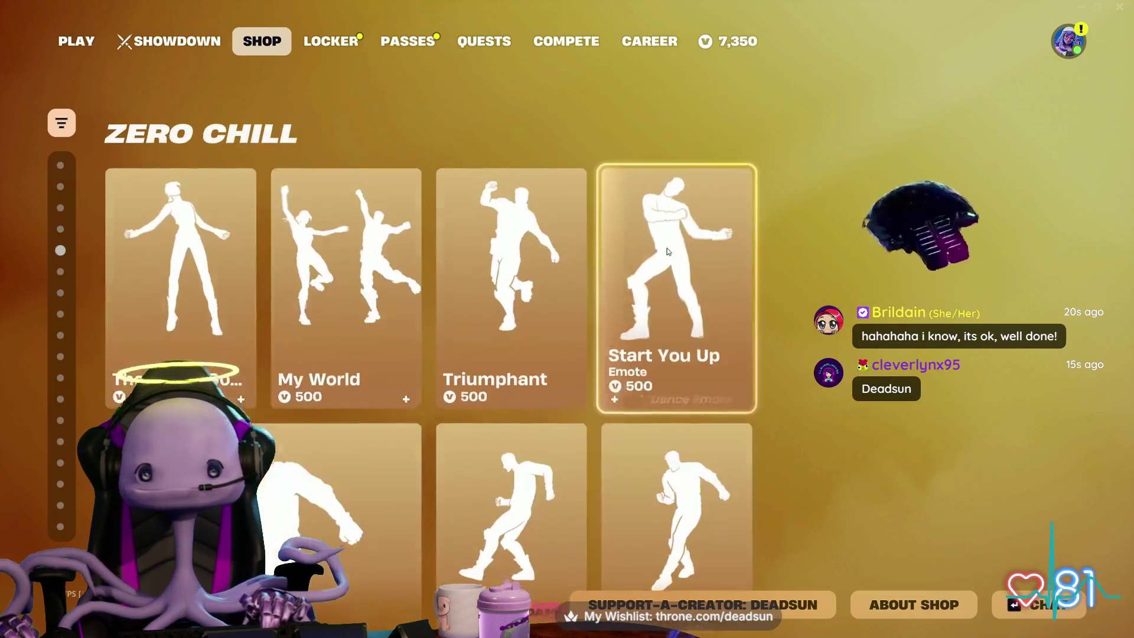
{"action": "scroll", "coordinate": [660, 253], "scroll_direction": "down", "scroll_amount": 1}
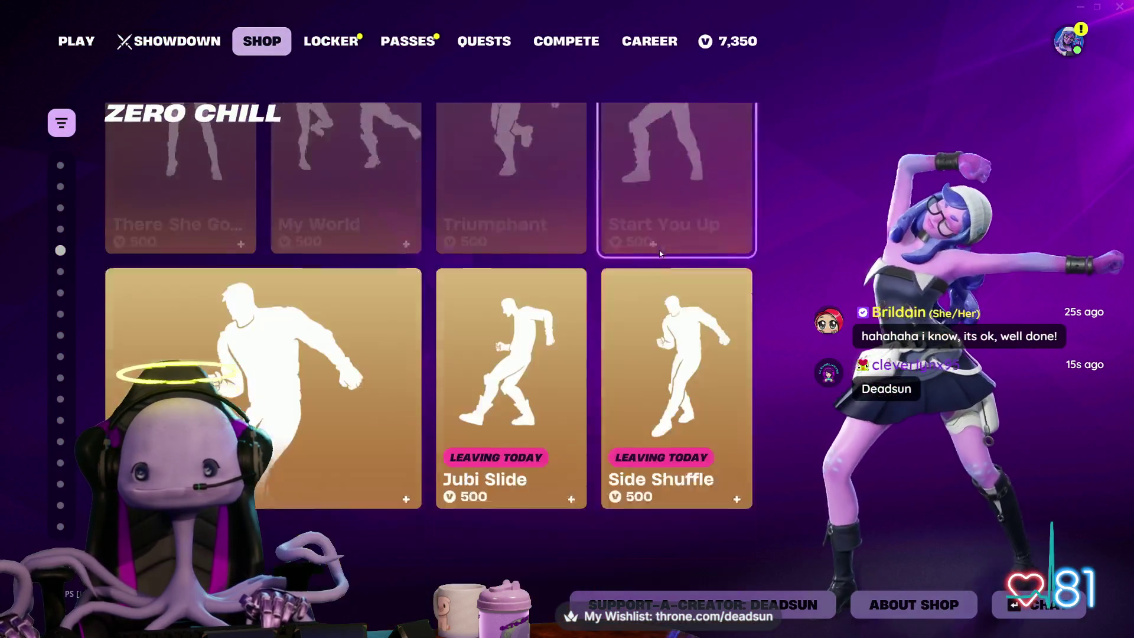
{"action": "scroll", "coordinate": [660, 253], "scroll_direction": "up", "scroll_amount": 1}
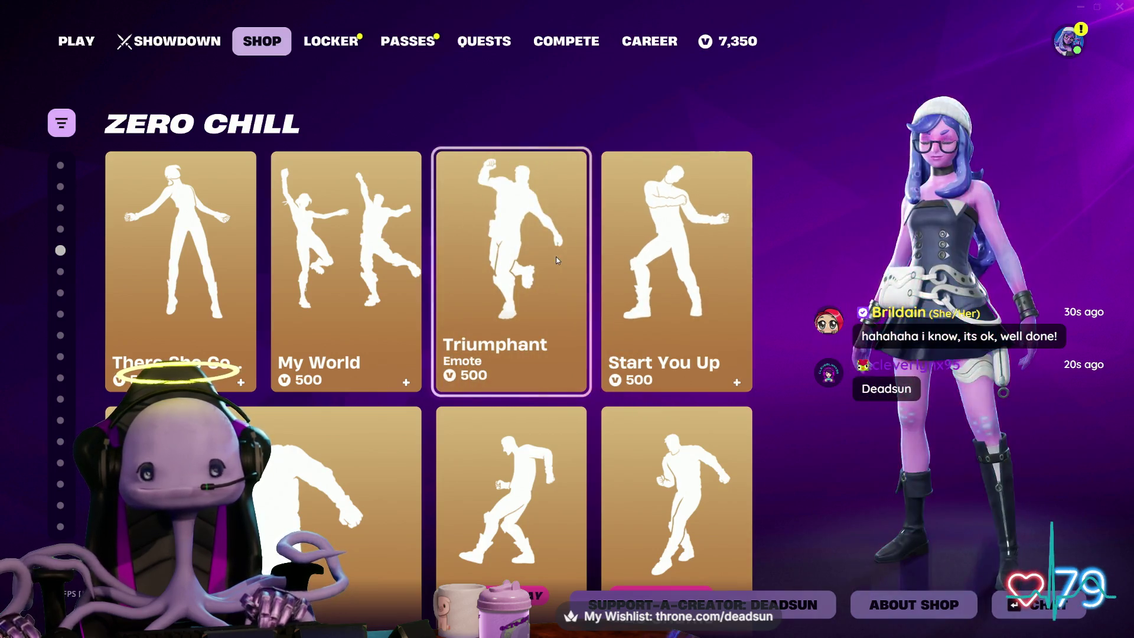
{"action": "scroll", "coordinate": [555, 257], "scroll_direction": "down", "scroll_amount": 2}
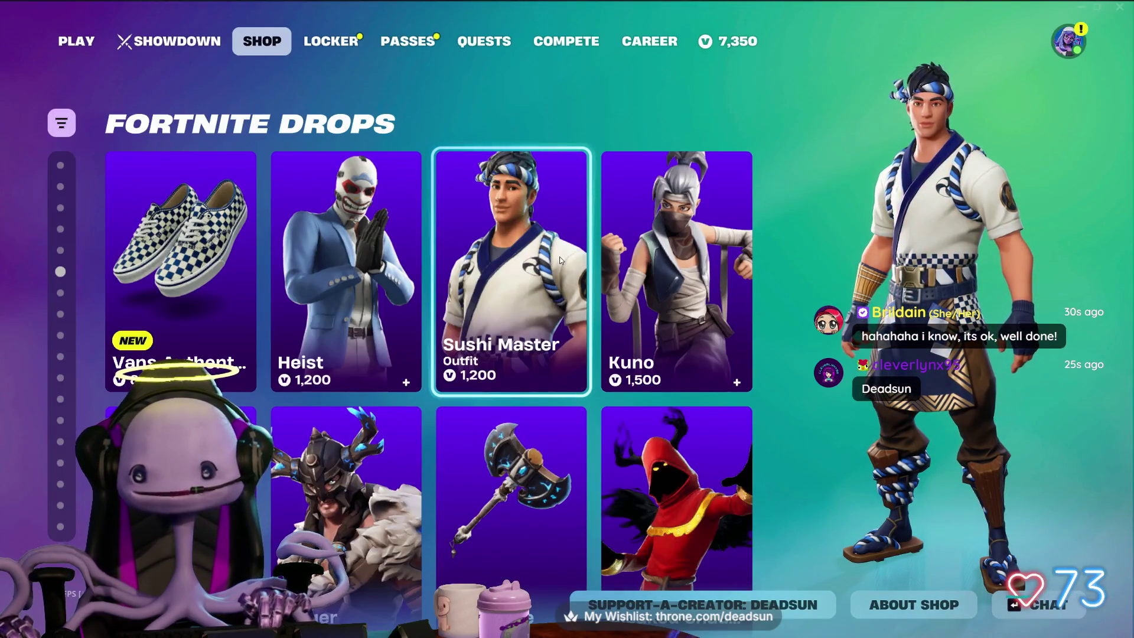
{"action": "scroll", "coordinate": [395, 289], "scroll_direction": "down", "scroll_amount": 1}
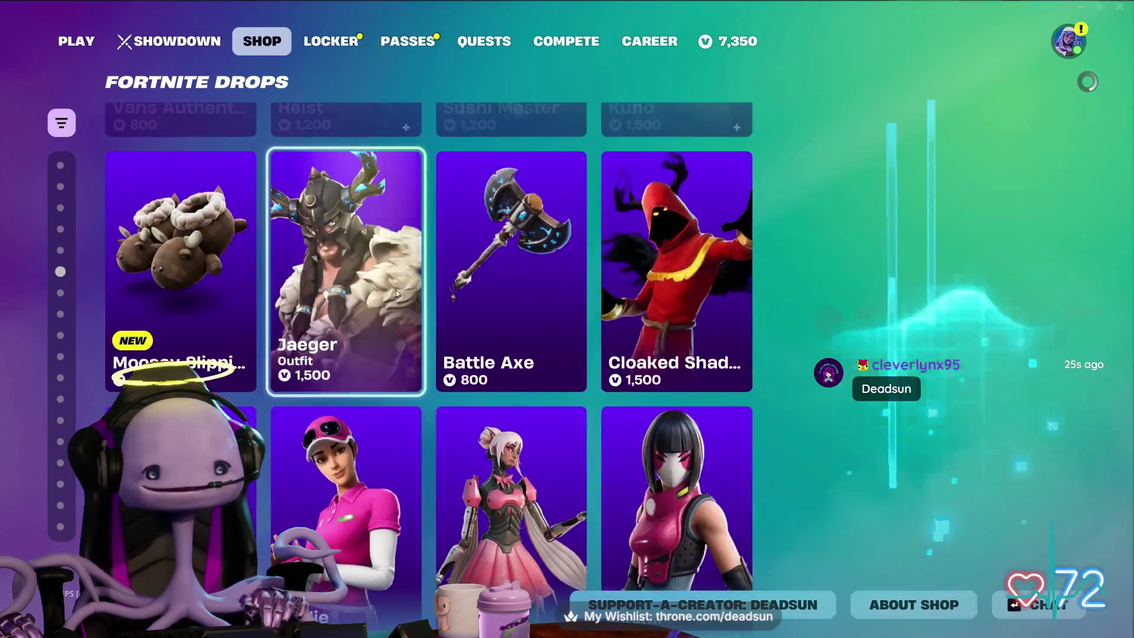
{"action": "scroll", "coordinate": [396, 289], "scroll_direction": "down", "scroll_amount": 1}
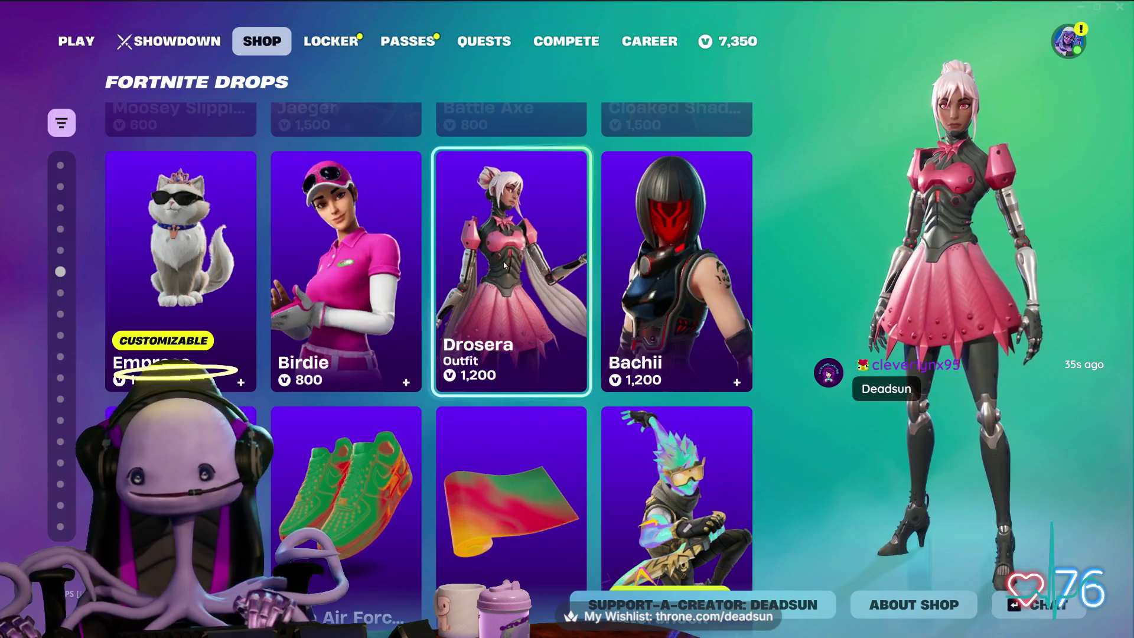
{"action": "scroll", "coordinate": [504, 265], "scroll_direction": "down", "scroll_amount": 1}
{"action": "scroll", "coordinate": [496, 267], "scroll_direction": "down", "scroll_amount": 1}
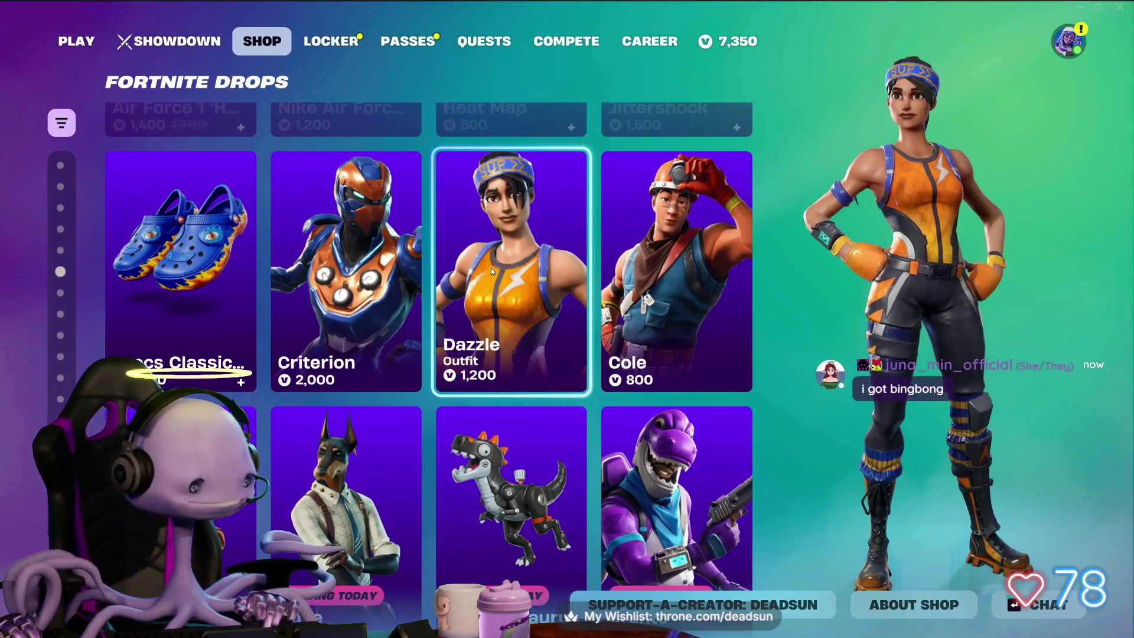
{"action": "scroll", "coordinate": [491, 267], "scroll_direction": "down", "scroll_amount": 1}
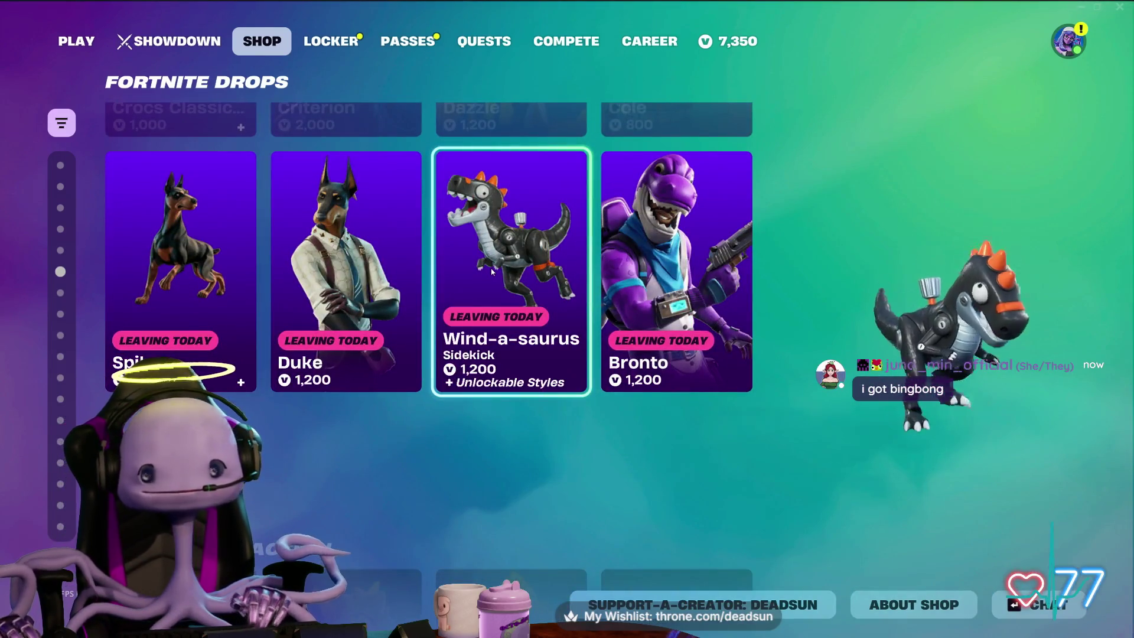
{"action": "scroll", "coordinate": [491, 272], "scroll_direction": "down", "scroll_amount": 1}
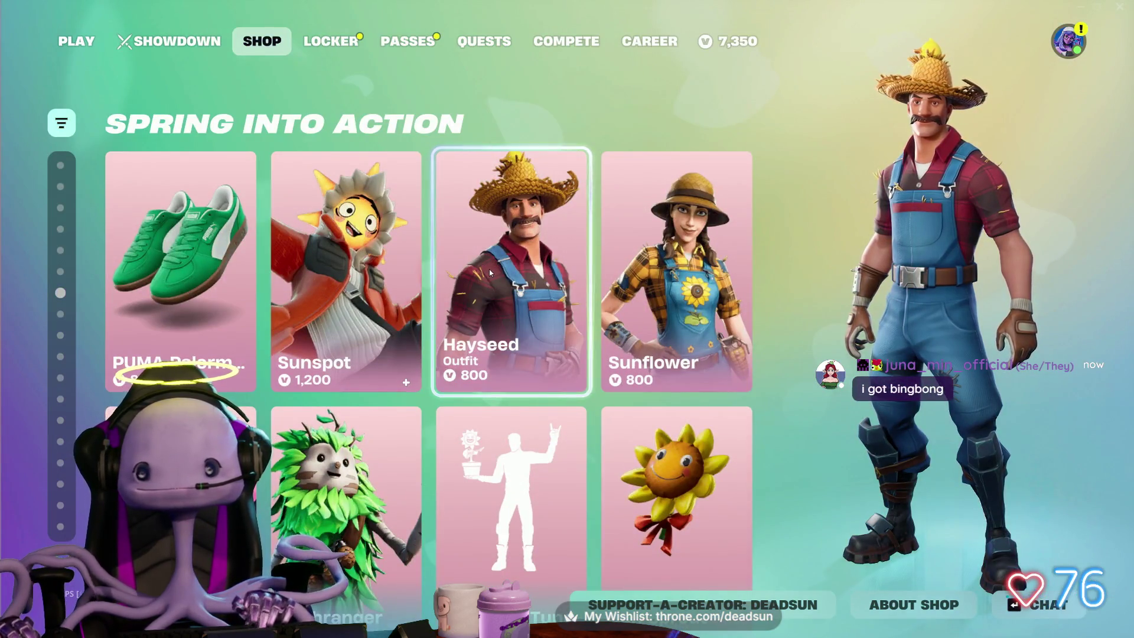
{"action": "scroll", "coordinate": [489, 268], "scroll_direction": "down", "scroll_amount": 1}
{"action": "scroll", "coordinate": [489, 272], "scroll_direction": "down", "scroll_amount": 1}
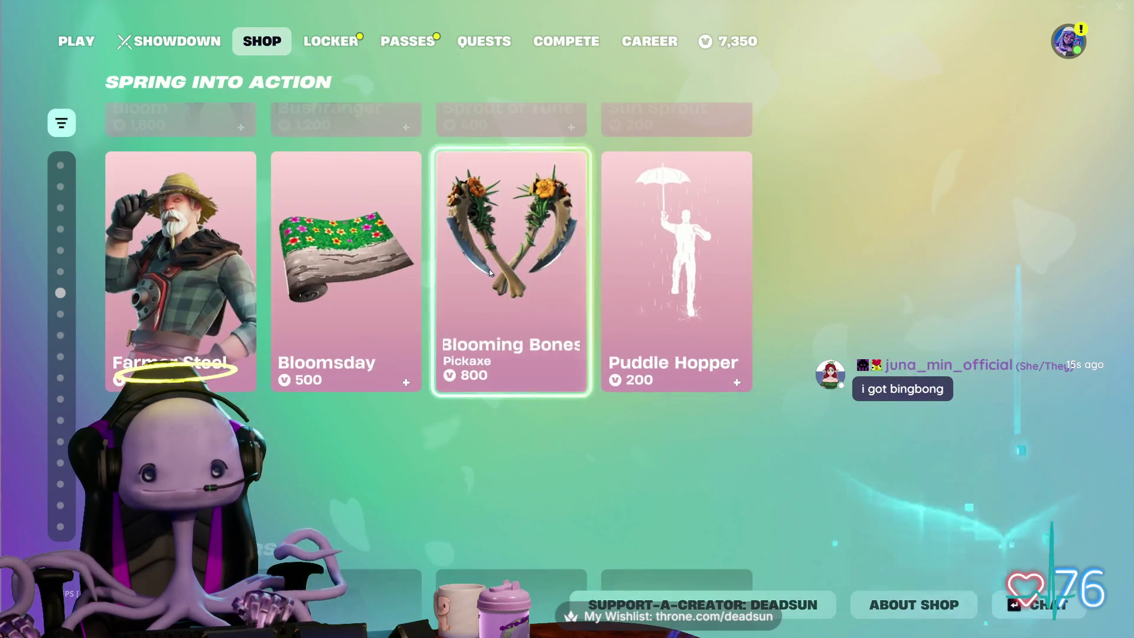
{"action": "scroll", "coordinate": [489, 272], "scroll_direction": "down", "scroll_amount": 1}
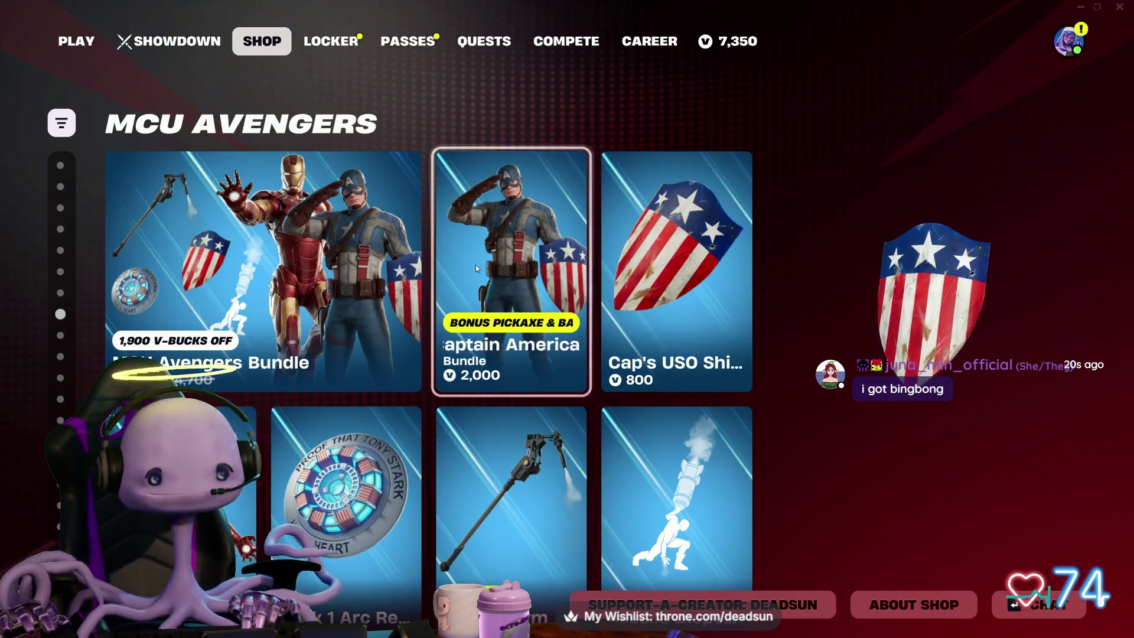
{"action": "scroll", "coordinate": [491, 303], "scroll_direction": "down", "scroll_amount": 1}
{"action": "scroll", "coordinate": [491, 306], "scroll_direction": "down", "scroll_amount": 2}
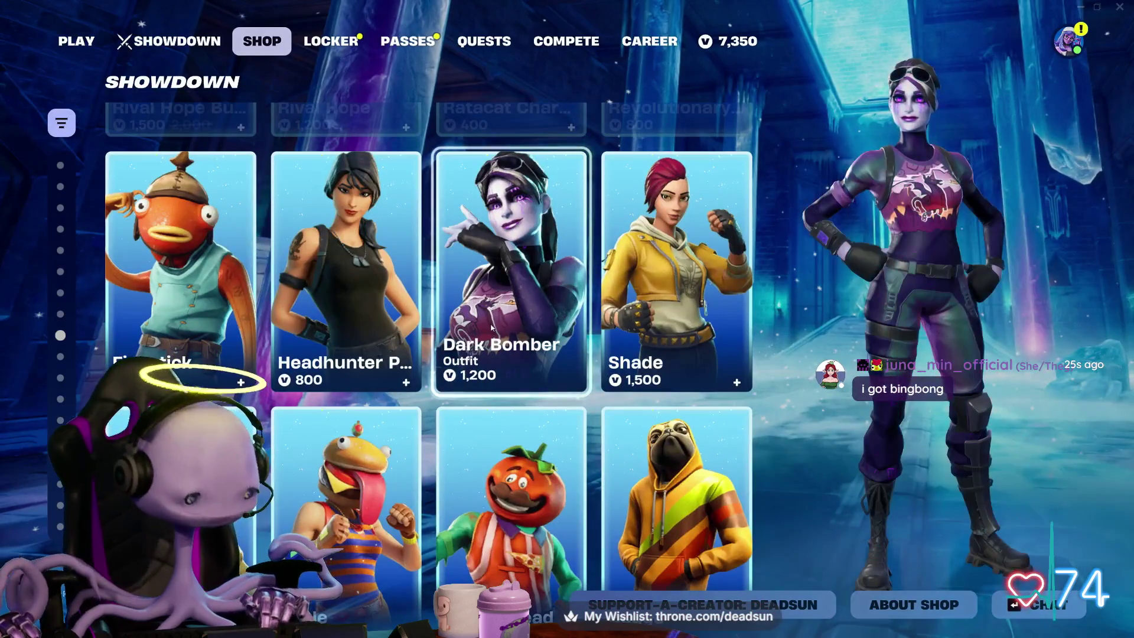
Step: Close the Maya alien rig file without saving changes
{"action": "key", "text": "alt+Tab"}
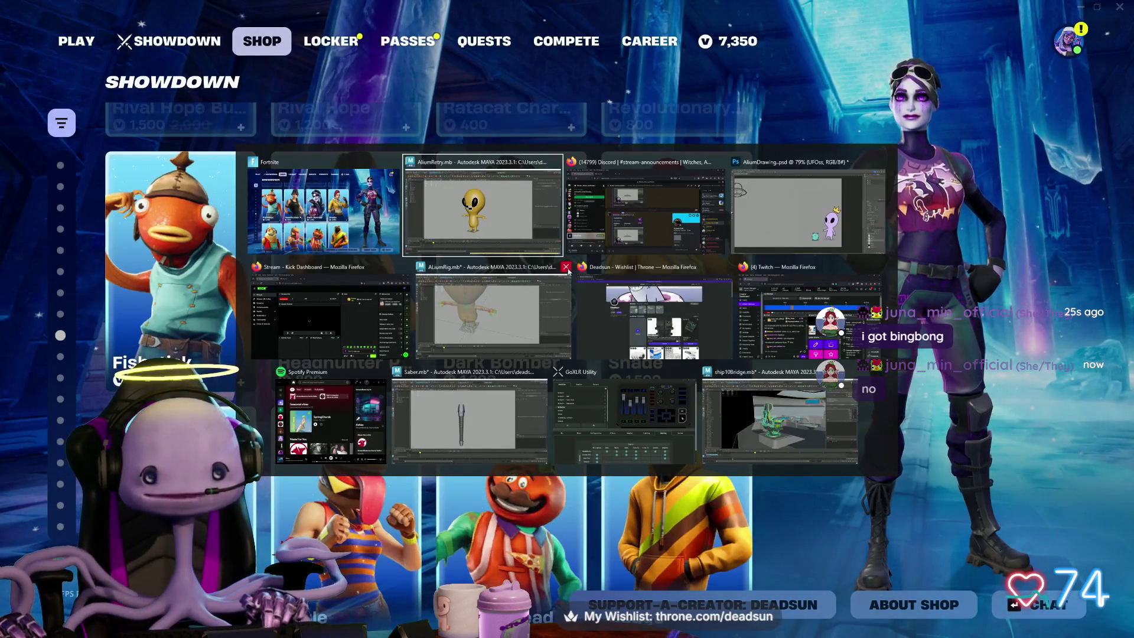
{"action": "left_click", "coordinate": [515, 311]}
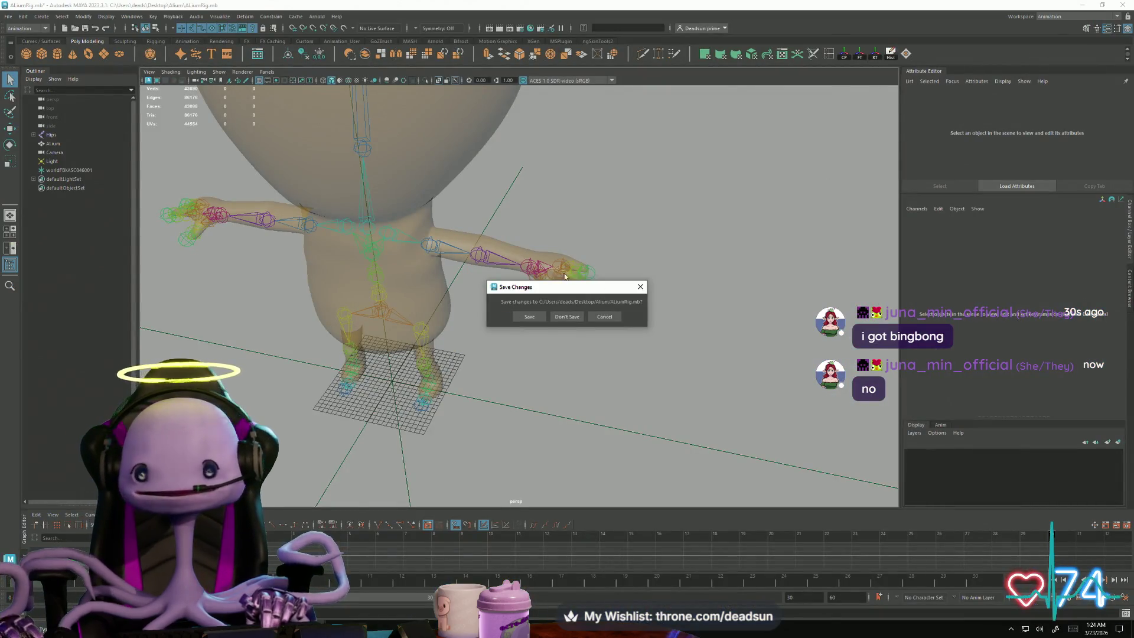
{"action": "left_click", "coordinate": [573, 317]}
Step: Bring AlienDrawing.psd forward in Photoshop and zoom in on the alien and frog
{"action": "key", "text": "alt+Tab"}
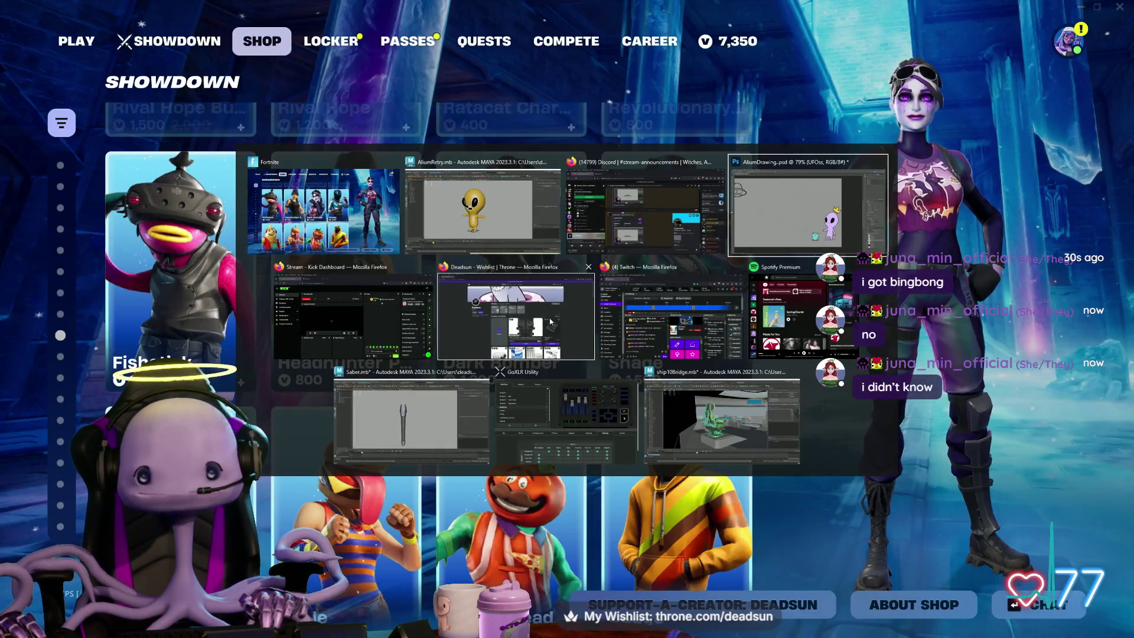
{"action": "left_click", "coordinate": [517, 296]}
{"action": "mouse_move", "coordinate": [518, 296]}
{"action": "left_mouse_down", "text": "ctrl"}
{"action": "mouse_move", "coordinate": [658, 362]}
{"action": "mouse_move", "coordinate": [610, 311]}
{"action": "mouse_move", "coordinate": [382, 195]}
{"action": "mouse_move", "coordinate": [374, 235]}
{"action": "left_mouse_up", "text": "ctrl"}
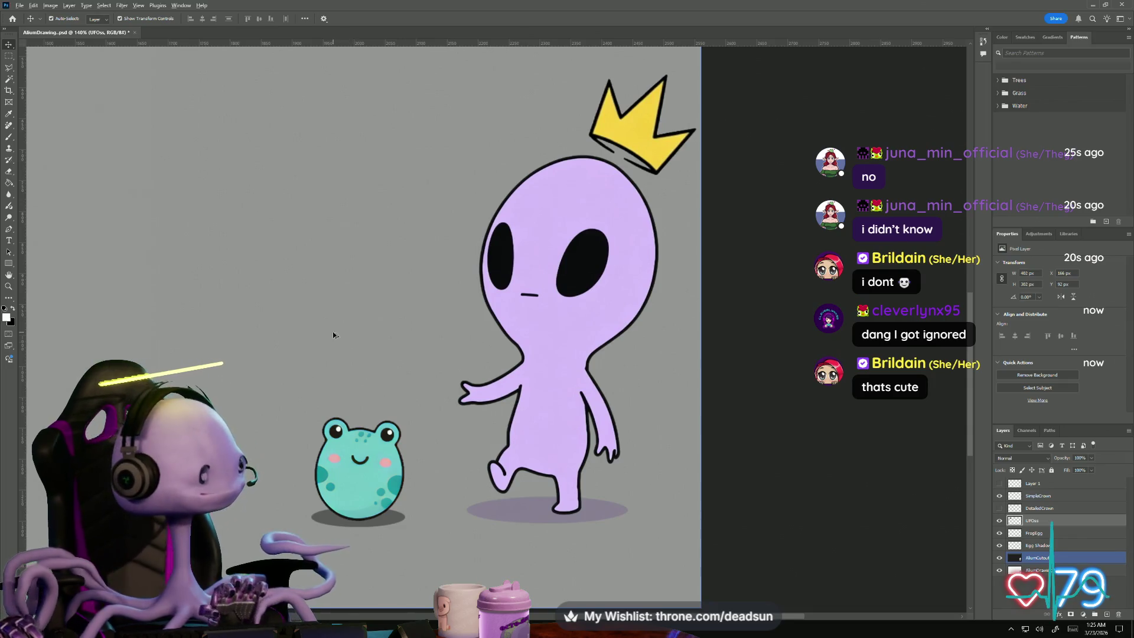
{"action": "scroll", "coordinate": [333, 335], "scroll_direction": "up", "scroll_amount": 3, "text": "alt"}
{"action": "mouse_move", "coordinate": [331, 374]}
{"action": "left_mouse_down"}
{"action": "mouse_move", "coordinate": [395, 245]}
{"action": "mouse_move", "coordinate": [403, 201]}
{"action": "left_mouse_up"}
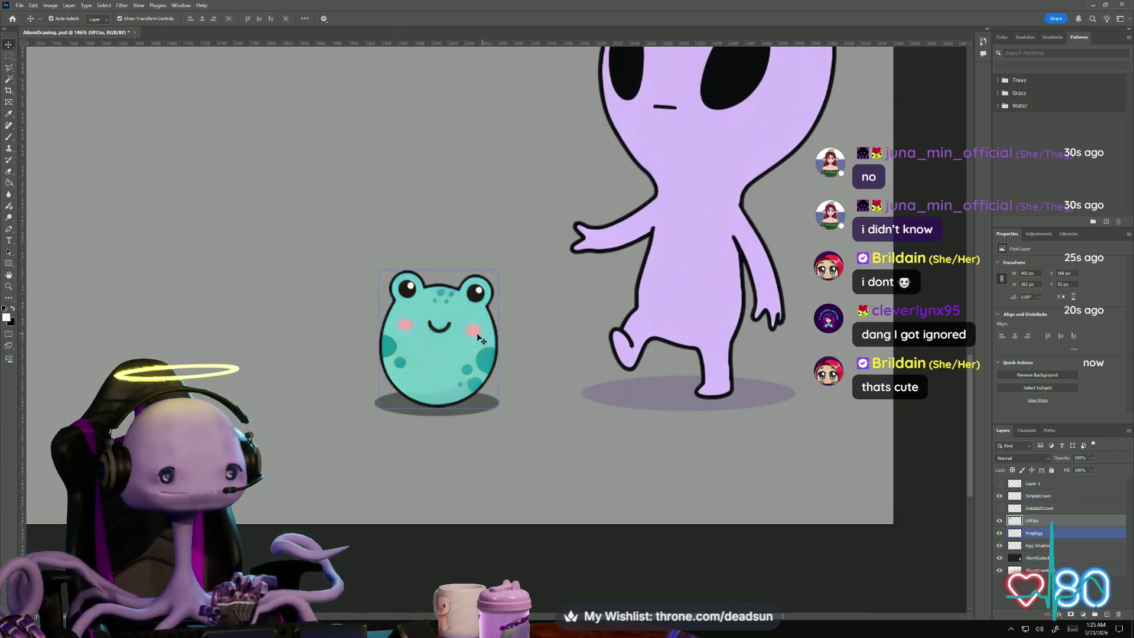
{"action": "scroll", "coordinate": [565, 396], "scroll_direction": "down", "scroll_amount": 5, "text": "alt"}
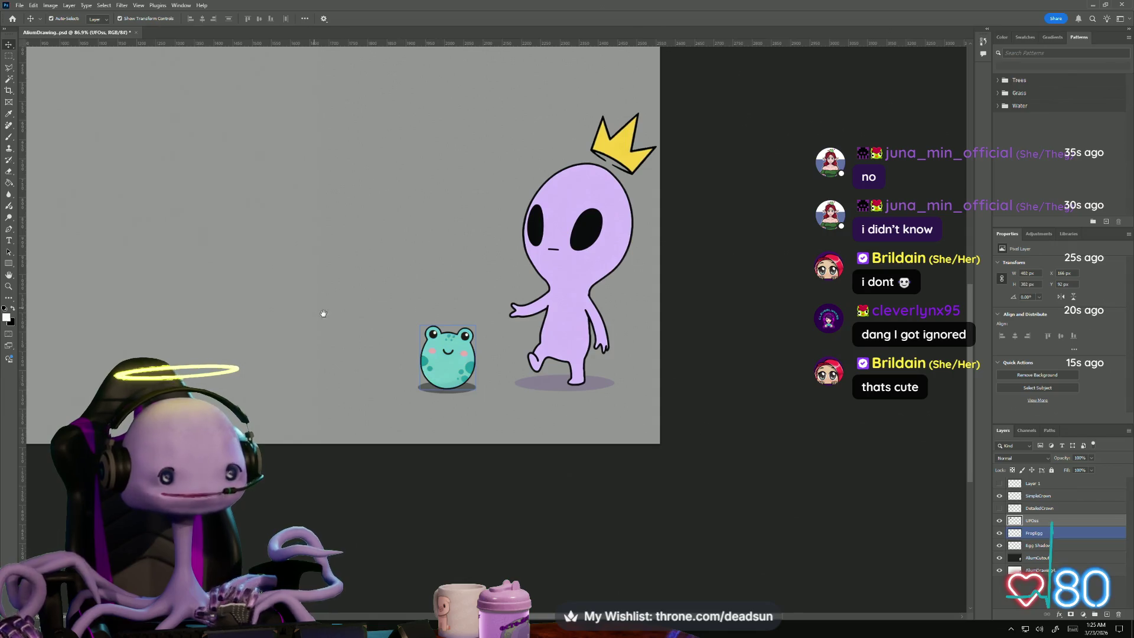
{"action": "scroll", "coordinate": [346, 343], "scroll_direction": "down", "scroll_amount": 3, "text": "alt"}
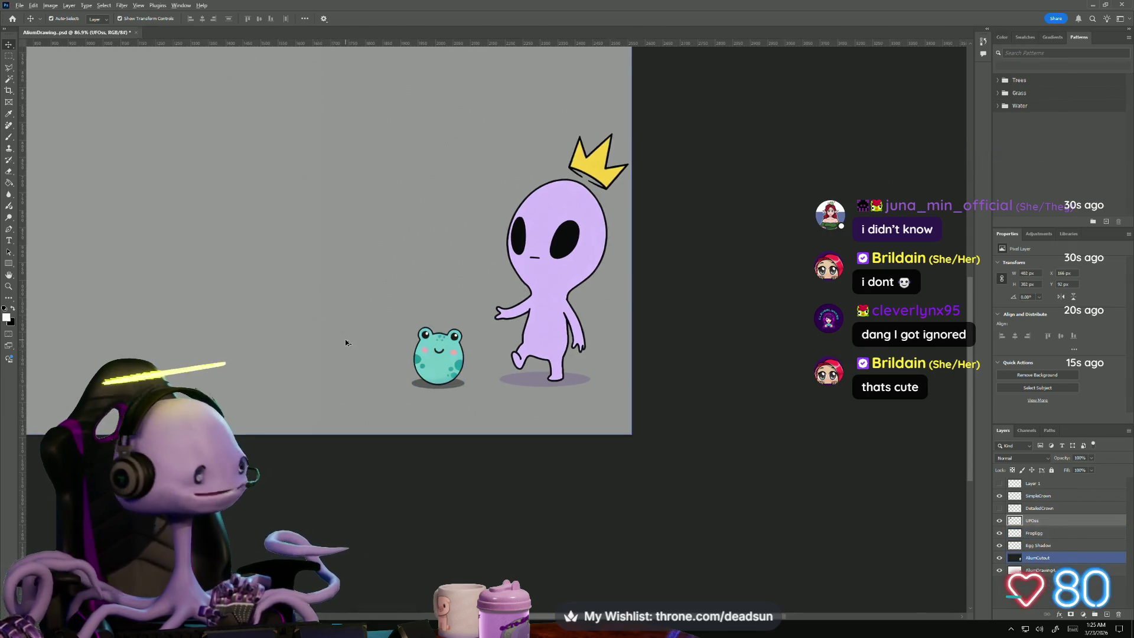
{"action": "mouse_move", "coordinate": [343, 289]}
{"action": "left_mouse_down"}
{"action": "mouse_move", "coordinate": [519, 386]}
{"action": "mouse_move", "coordinate": [490, 373]}
{"action": "left_mouse_up"}
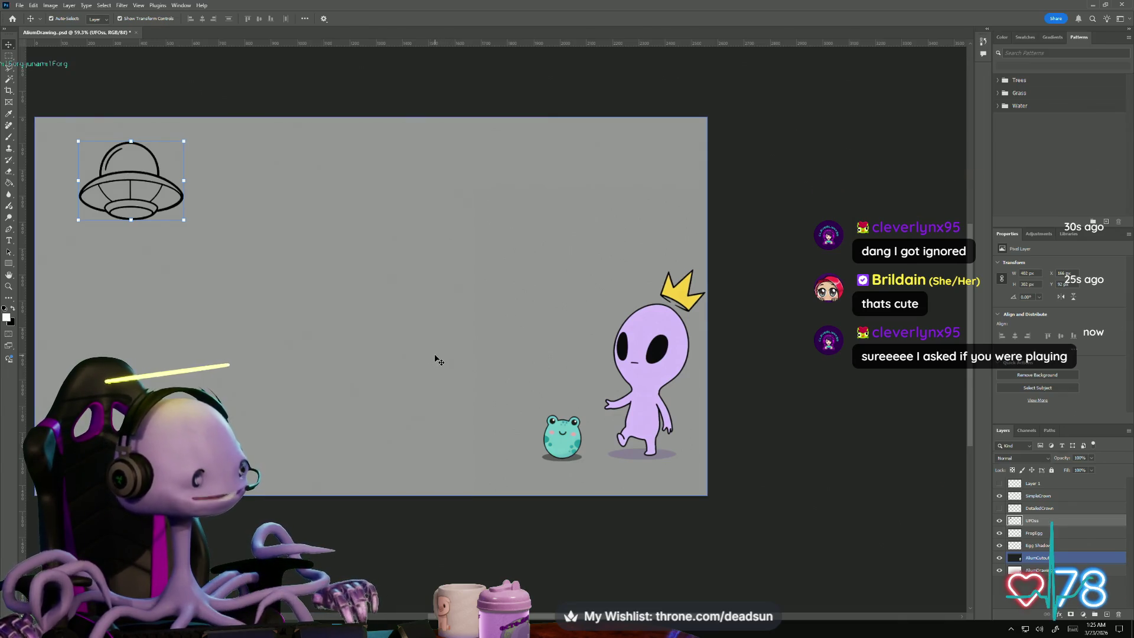
{"action": "left_click", "coordinate": [422, 278]}
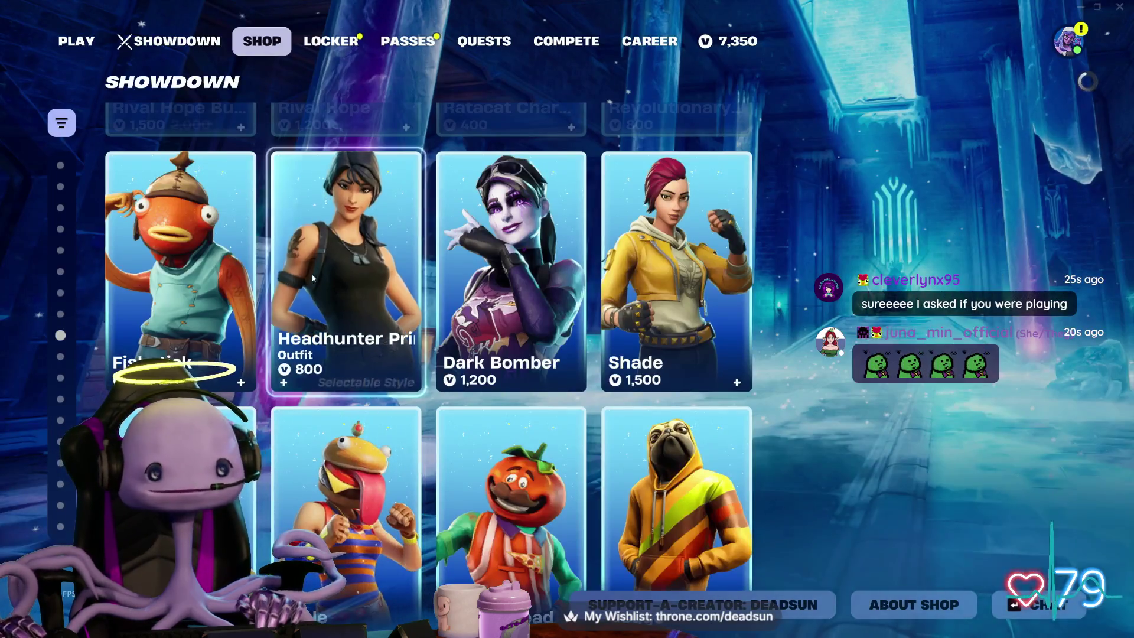
Step: Scroll down through the Item Shop's item sections
{"action": "scroll", "coordinate": [324, 280], "scroll_direction": "down", "scroll_amount": 3}
{"action": "scroll", "coordinate": [324, 279], "scroll_direction": "down", "scroll_amount": 5}
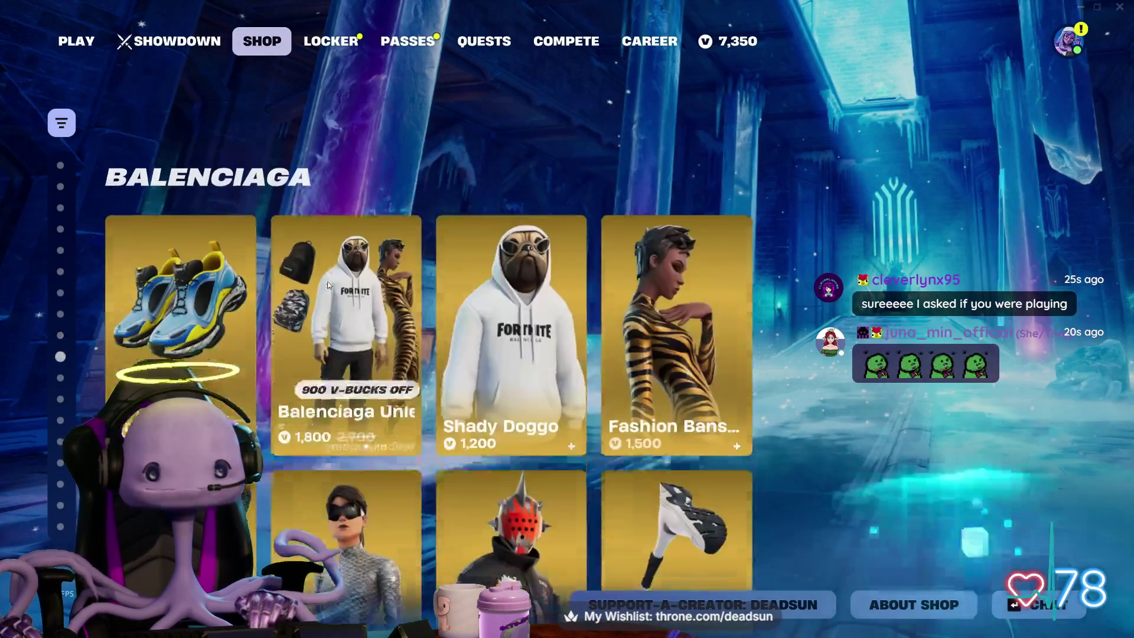
{"action": "scroll", "coordinate": [325, 287], "scroll_direction": "down", "scroll_amount": 1}
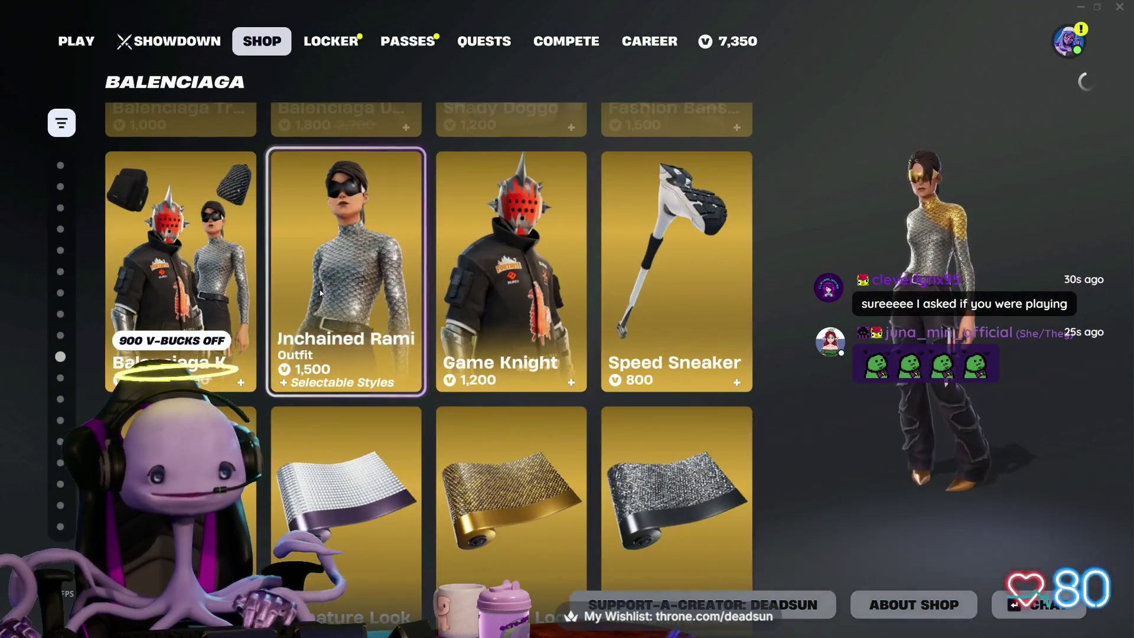
{"action": "scroll", "coordinate": [320, 289], "scroll_direction": "down", "scroll_amount": 1}
{"action": "scroll", "coordinate": [318, 295], "scroll_direction": "down", "scroll_amount": 1}
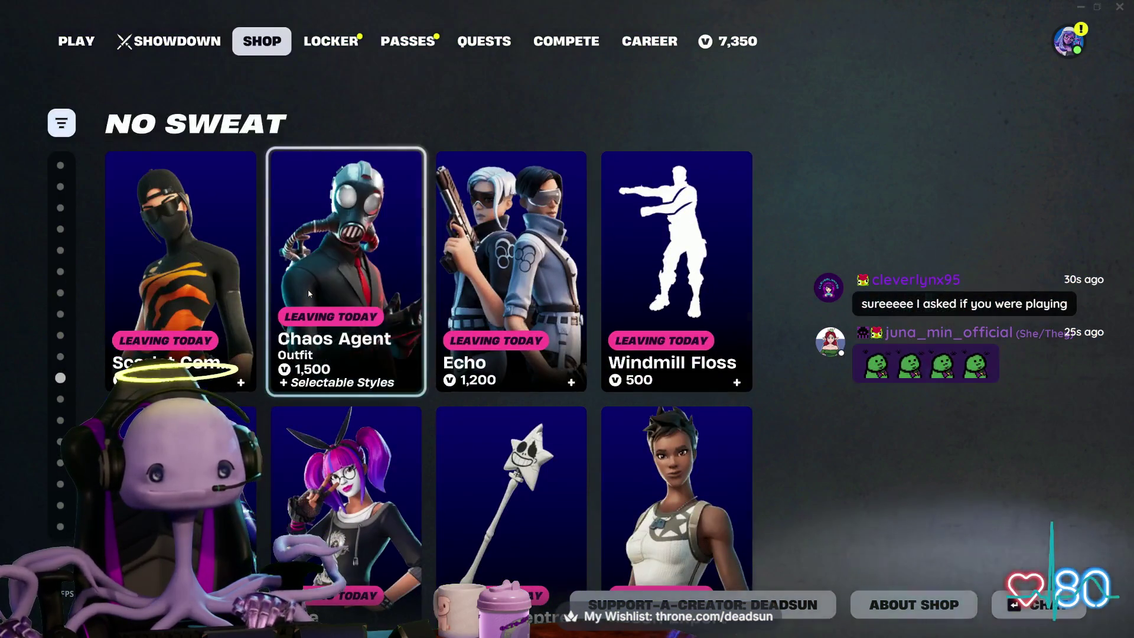
{"action": "scroll", "coordinate": [309, 294], "scroll_direction": "down", "scroll_amount": 1}
{"action": "scroll", "coordinate": [309, 294], "scroll_direction": "down", "scroll_amount": 1}
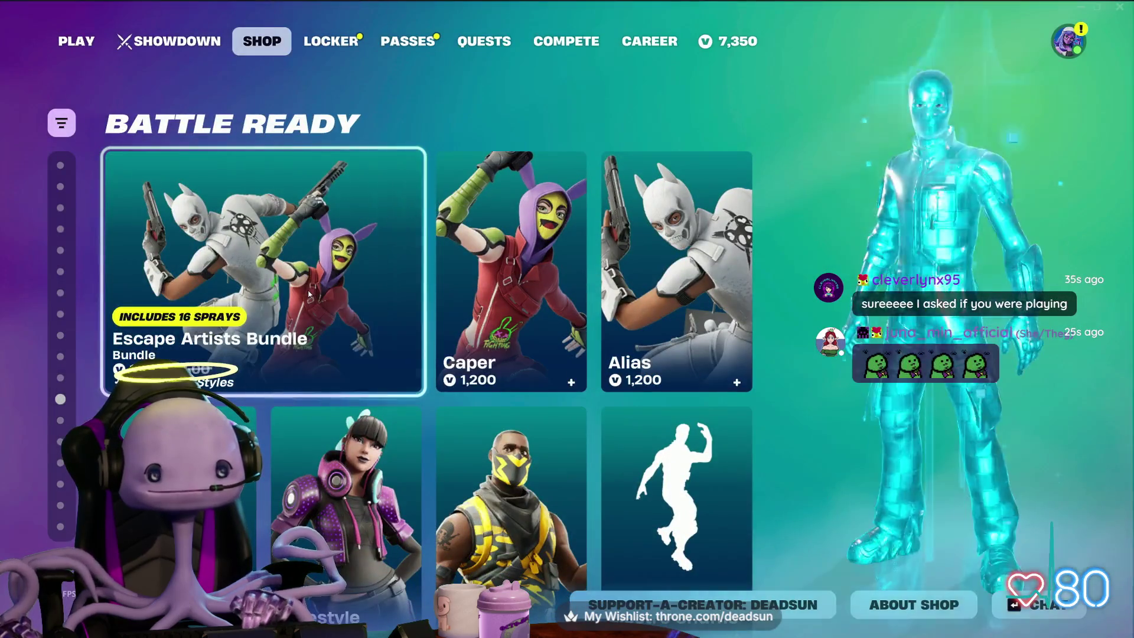
{"action": "scroll", "coordinate": [308, 293], "scroll_direction": "down", "scroll_amount": 1}
{"action": "scroll", "coordinate": [308, 293], "scroll_direction": "down", "scroll_amount": 1}
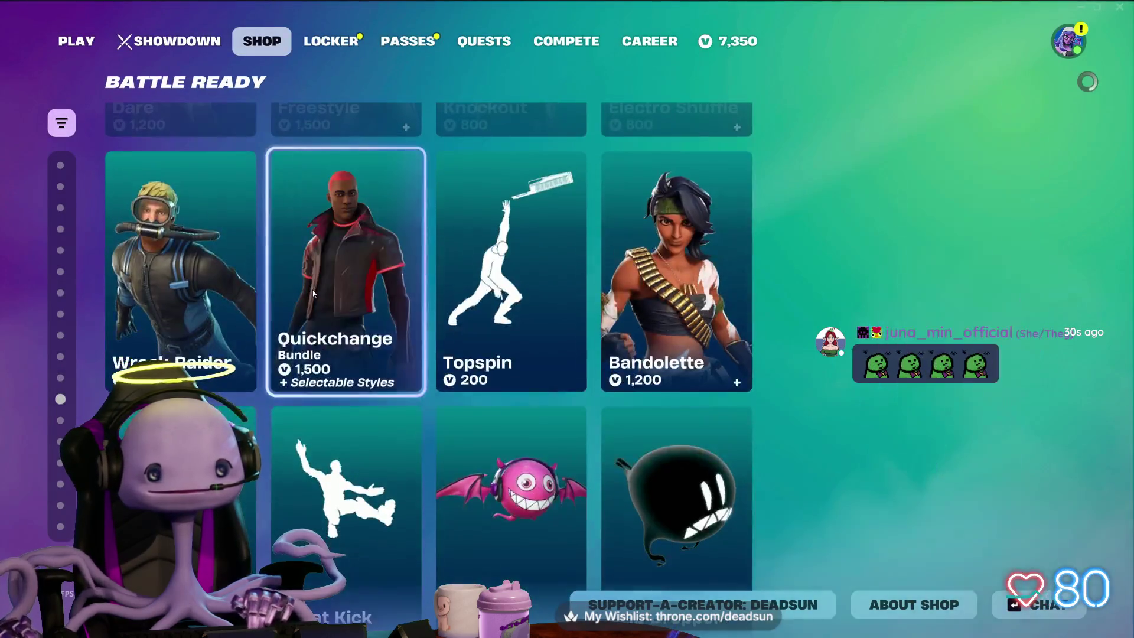
{"action": "scroll", "coordinate": [313, 293], "scroll_direction": "down", "scroll_amount": 1}
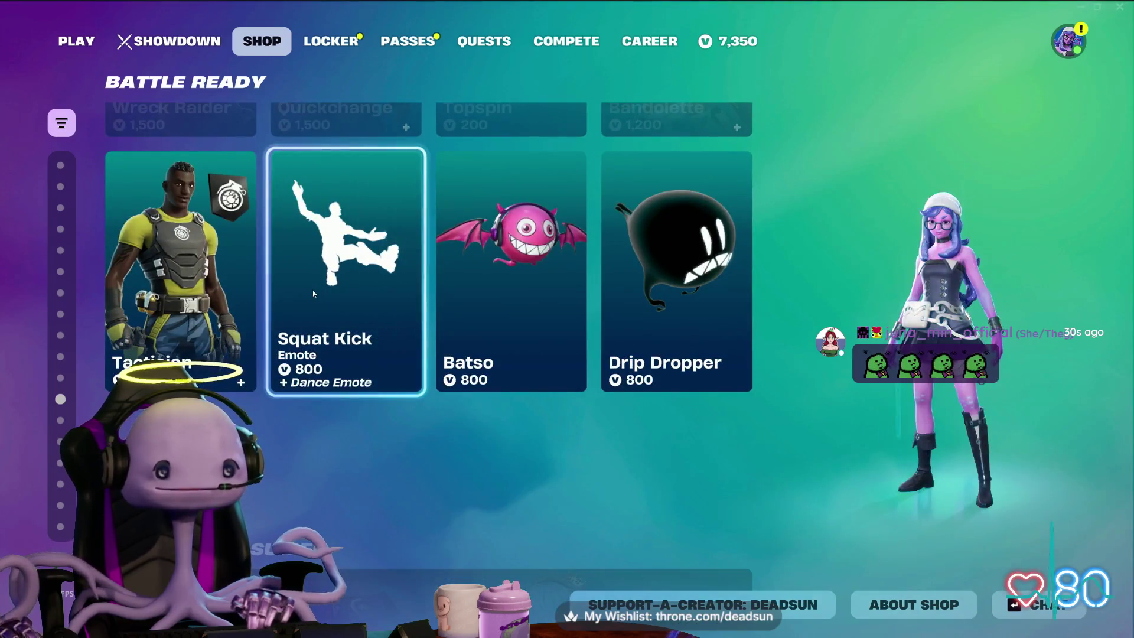
{"action": "scroll", "coordinate": [313, 293], "scroll_direction": "down", "scroll_amount": 1}
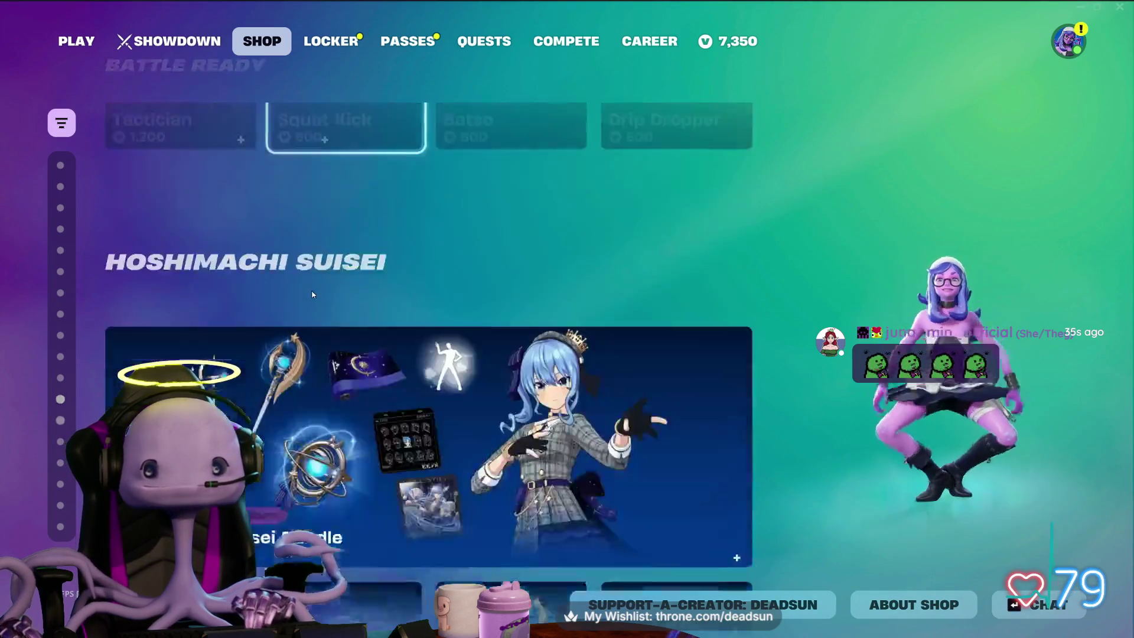
{"action": "scroll", "coordinate": [313, 293], "scroll_direction": "up", "scroll_amount": 1}
{"action": "scroll", "coordinate": [313, 292], "scroll_direction": "down", "scroll_amount": 1}
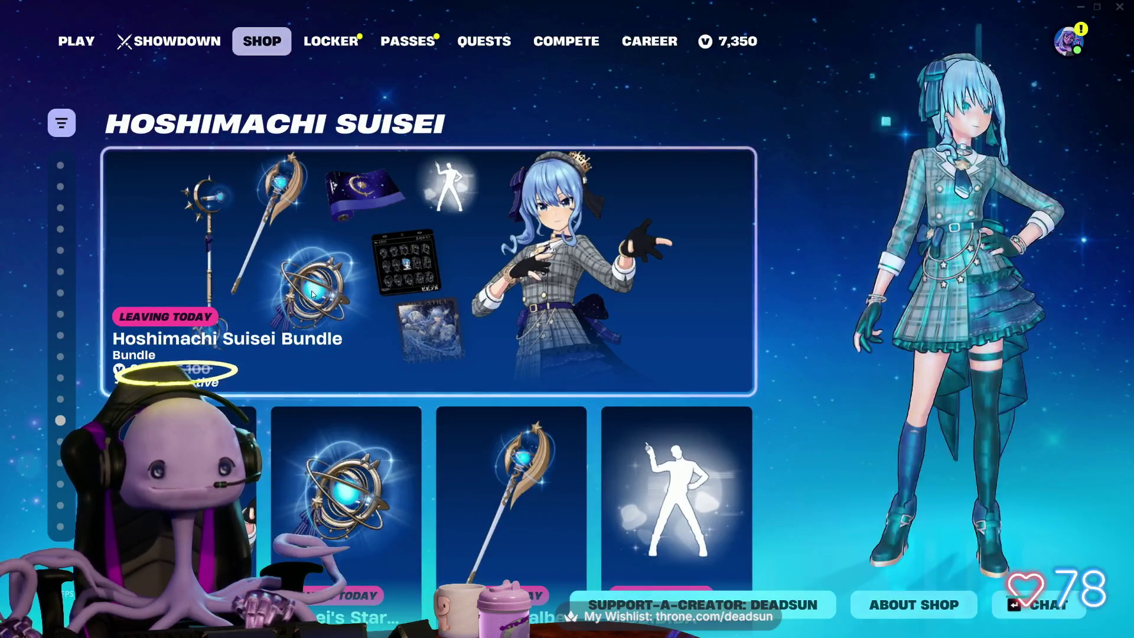
{"action": "scroll", "coordinate": [313, 294], "scroll_direction": "down", "scroll_amount": 2}
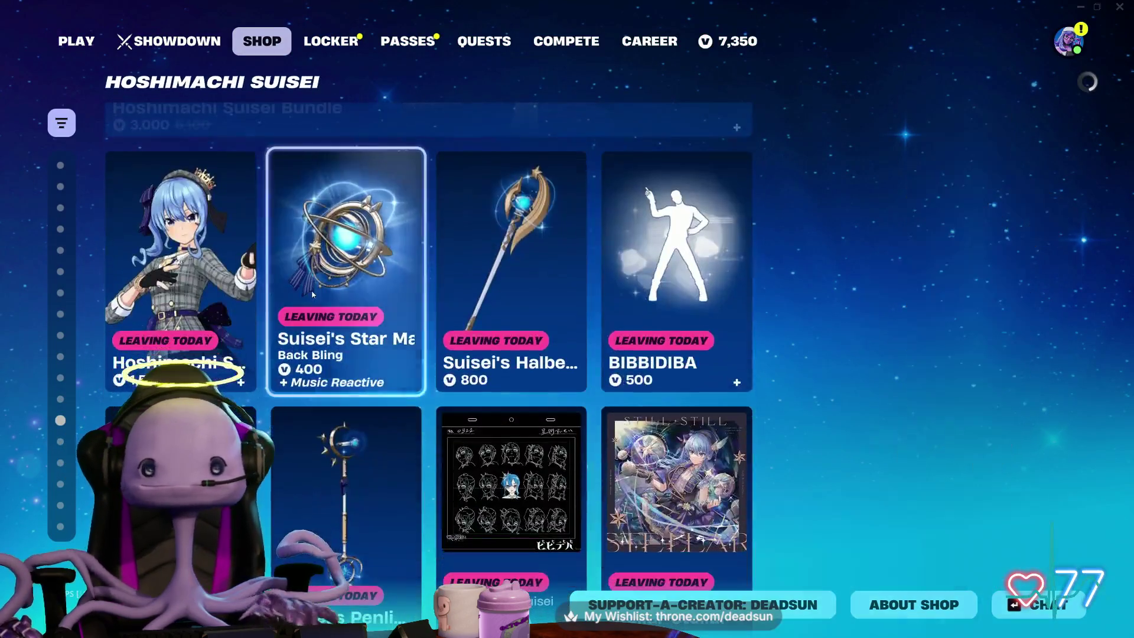
{"action": "scroll", "coordinate": [312, 293], "scroll_direction": "down", "scroll_amount": 1}
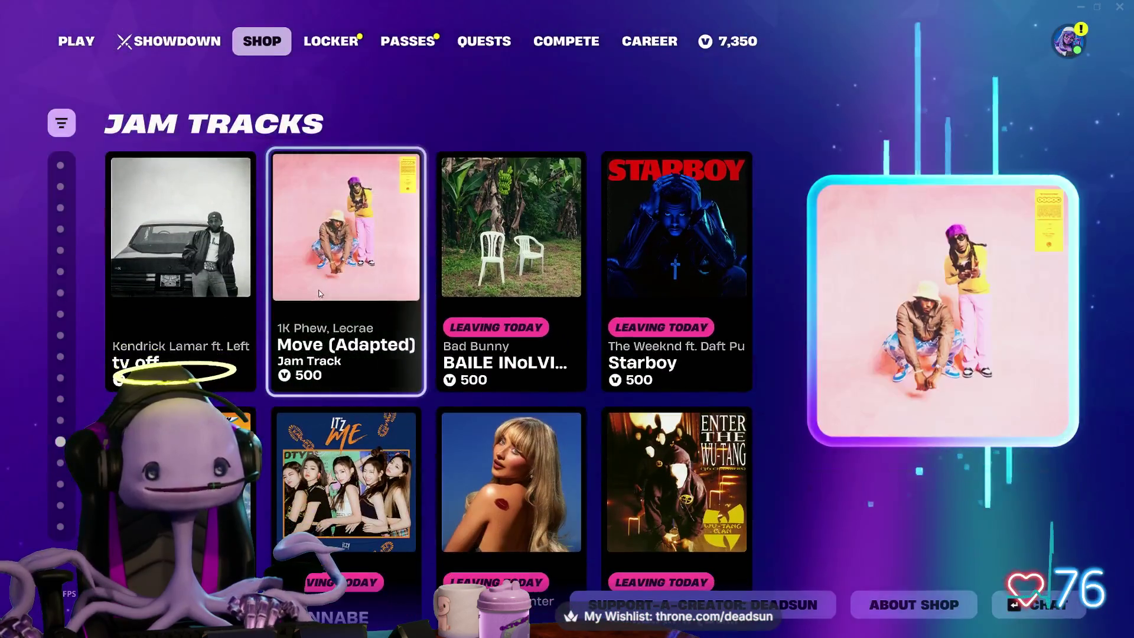
{"action": "scroll", "coordinate": [314, 298], "scroll_direction": "down", "scroll_amount": 1}
Step: Scroll back up to the PEAK Bundle, then return to the Play lobby
{"action": "scroll", "coordinate": [313, 308], "scroll_direction": "up", "scroll_amount": 4}
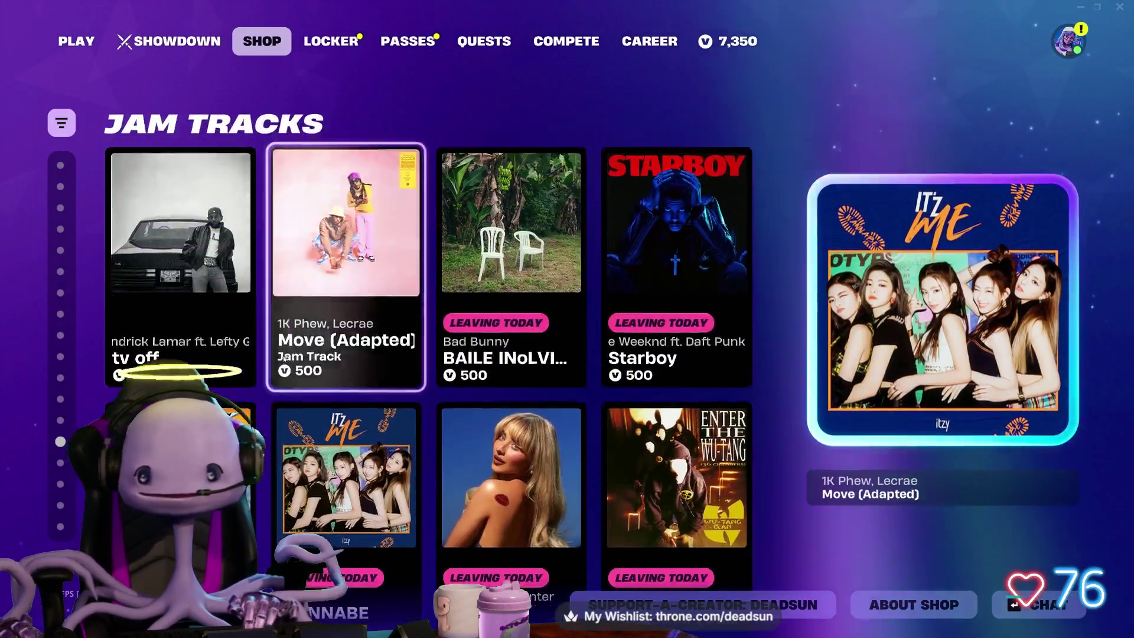
{"action": "scroll", "coordinate": [279, 343], "scroll_direction": "up", "scroll_amount": 4}
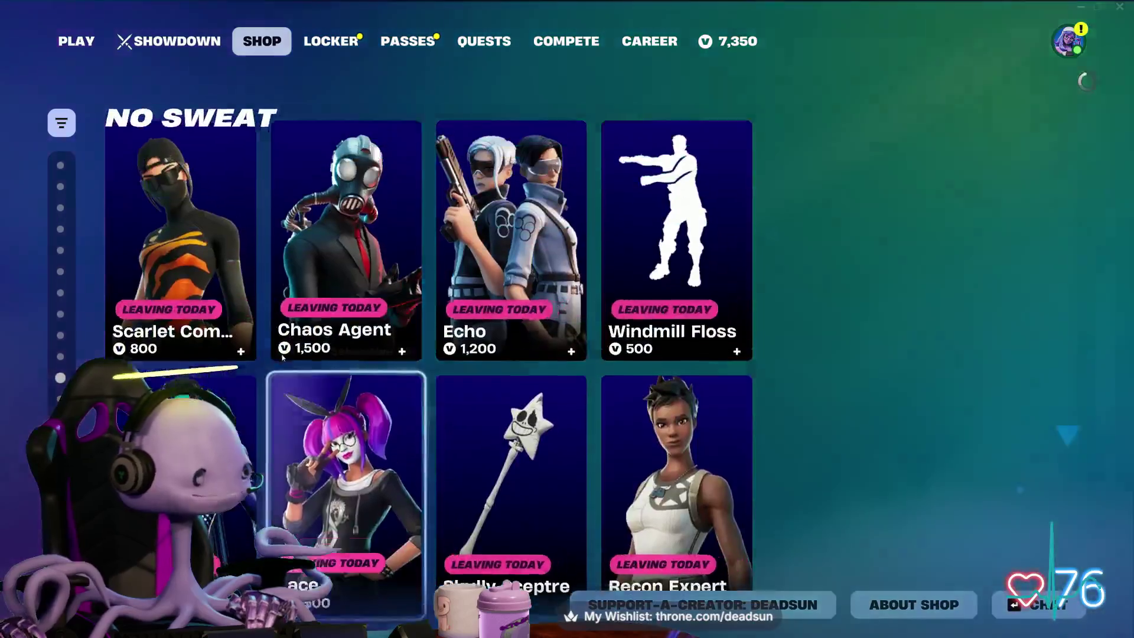
{"action": "scroll", "coordinate": [313, 372], "scroll_direction": "up", "scroll_amount": 5}
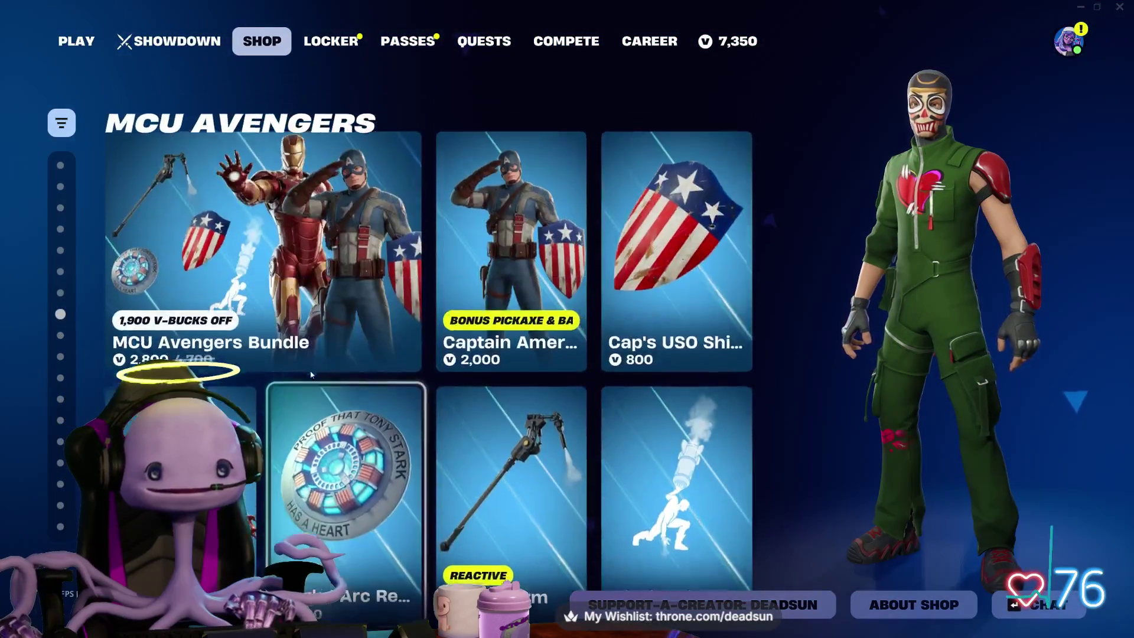
{"action": "scroll", "coordinate": [302, 363], "scroll_direction": "up", "scroll_amount": 5}
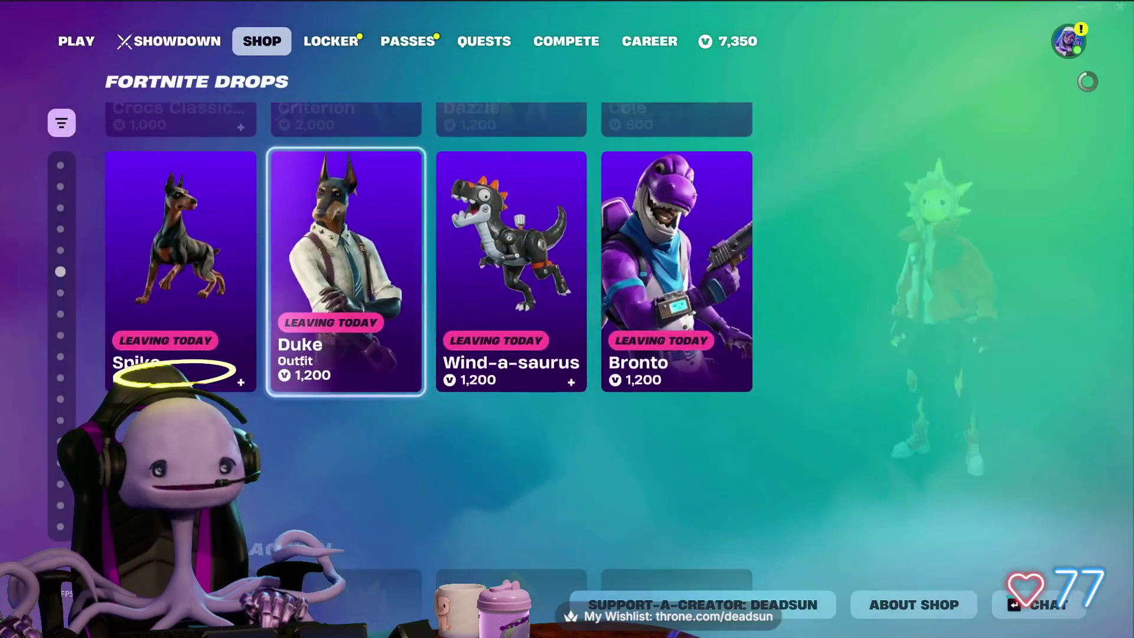
{"action": "scroll", "coordinate": [303, 358], "scroll_direction": "up", "scroll_amount": 5}
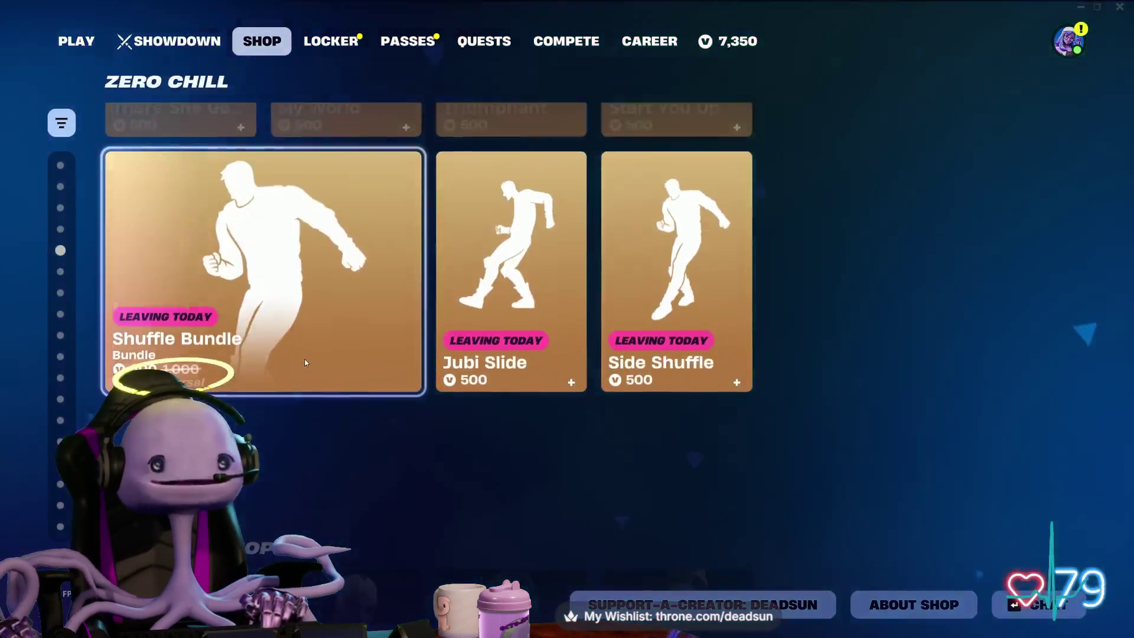
{"action": "scroll", "coordinate": [299, 357], "scroll_direction": "up", "scroll_amount": 4}
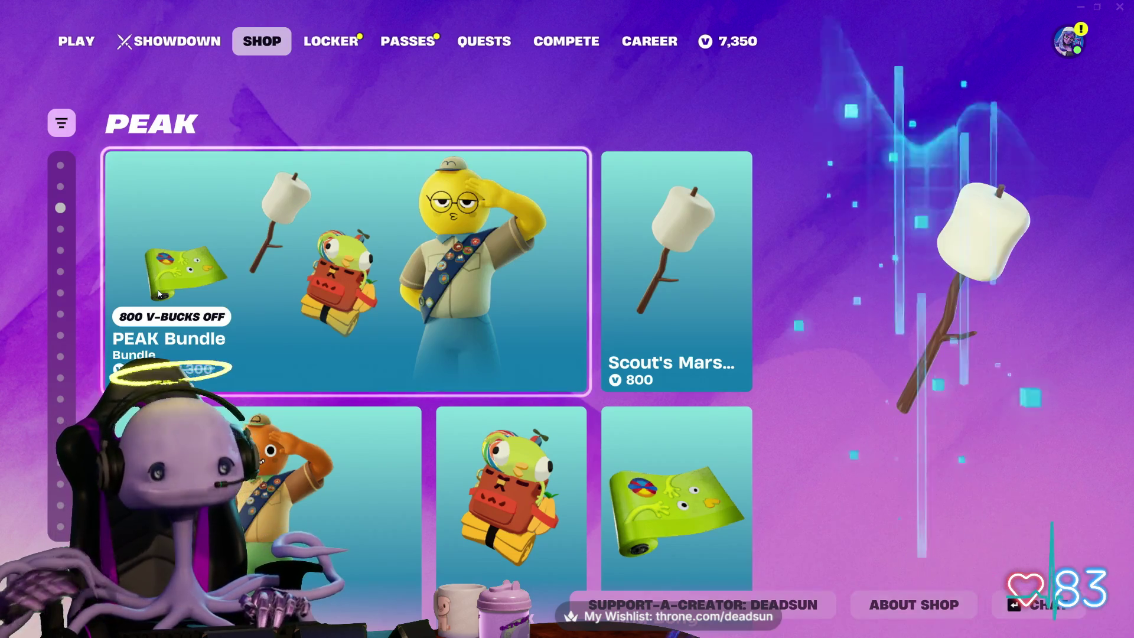
{"action": "key", "text": "Escape"}
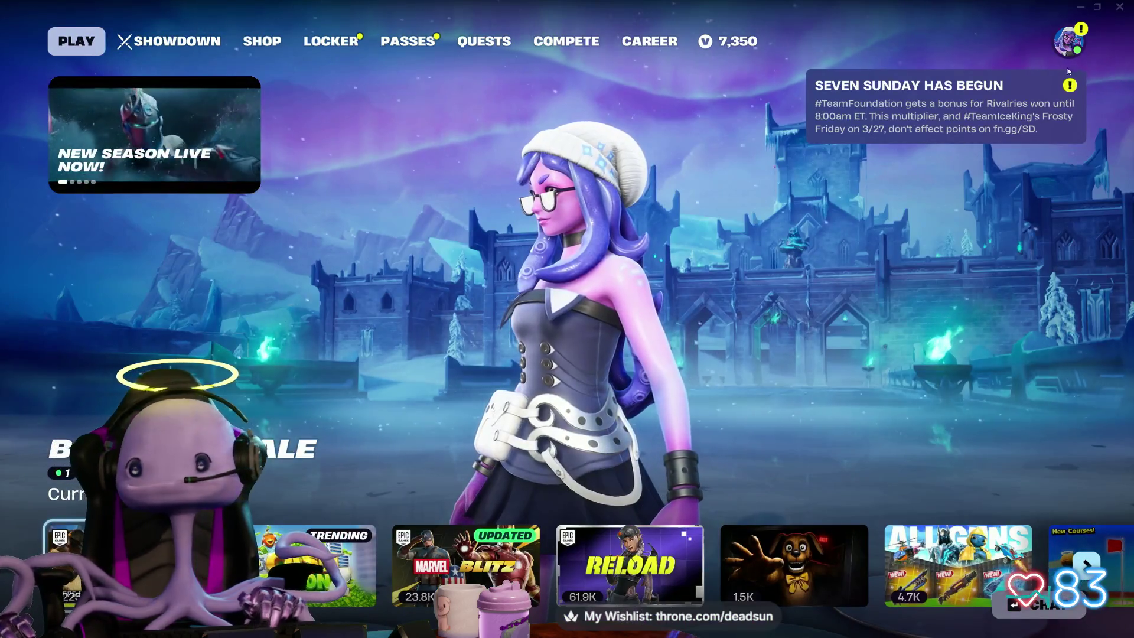
Step: Invite a friend from the Social panel to the party
{"action": "left_click", "coordinate": [1069, 42]}
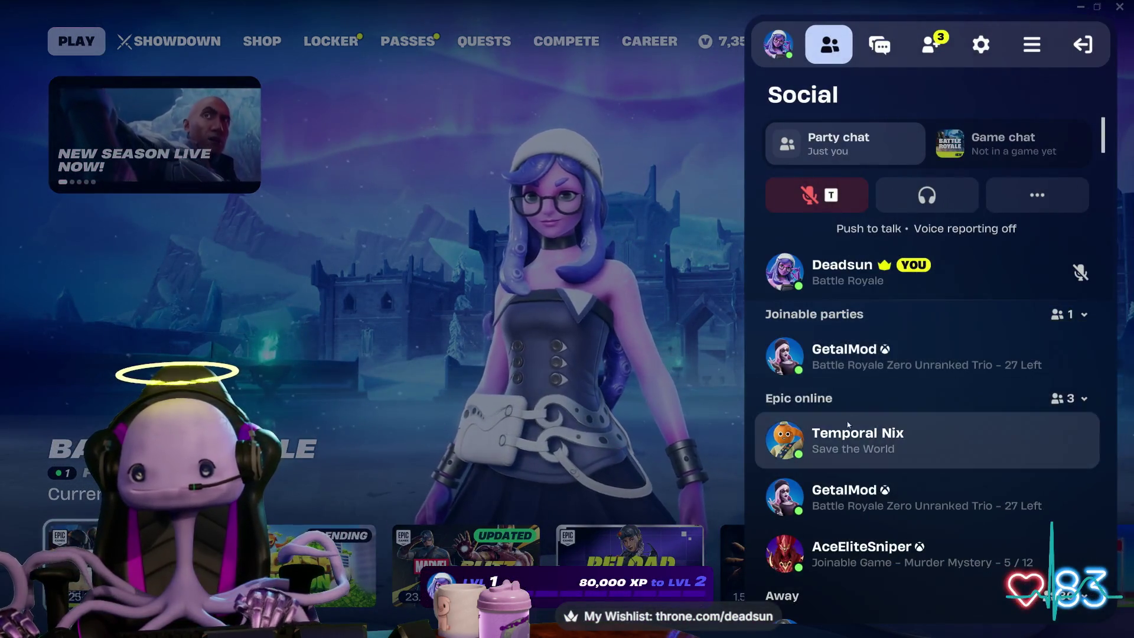
{"action": "left_click", "coordinate": [846, 437]}
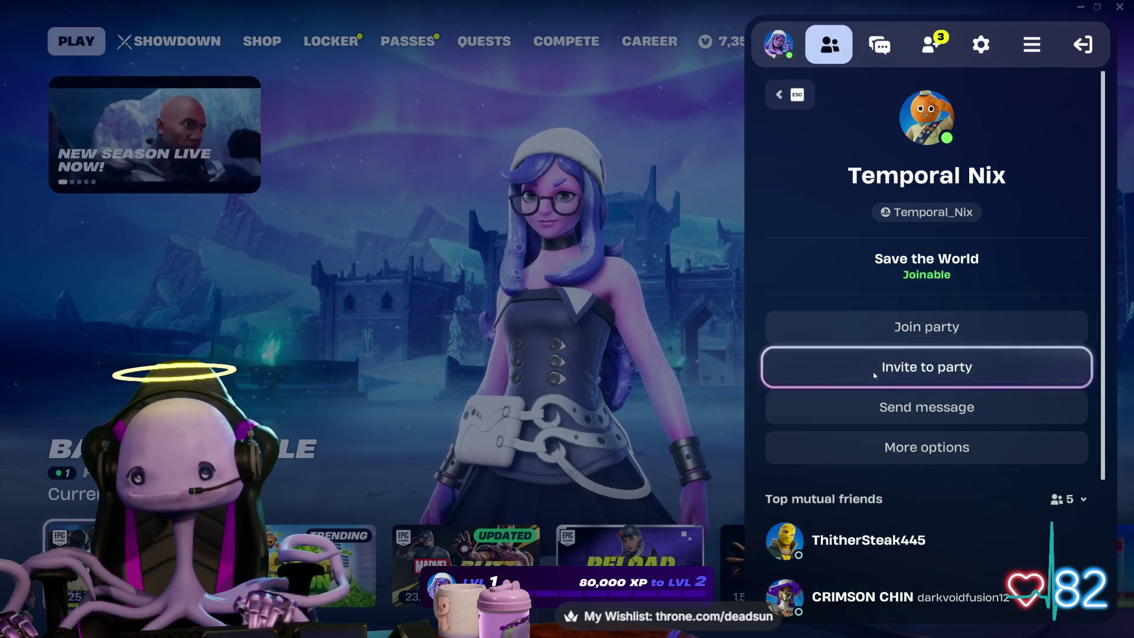
{"action": "left_click", "coordinate": [873, 371]}
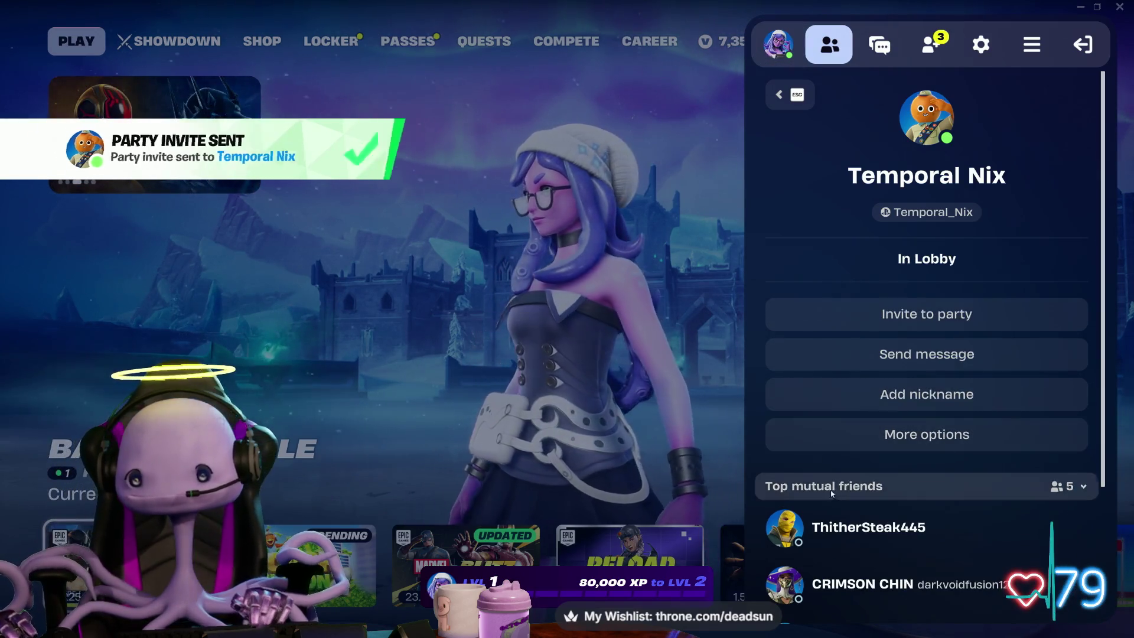
Step: Allow Fortnite through the Windows firewall, including private networks
{"action": "scroll", "coordinate": [849, 521], "scroll_direction": "down", "scroll_amount": 5}
{"action": "scroll", "coordinate": [844, 508], "scroll_direction": "down", "scroll_amount": 1}
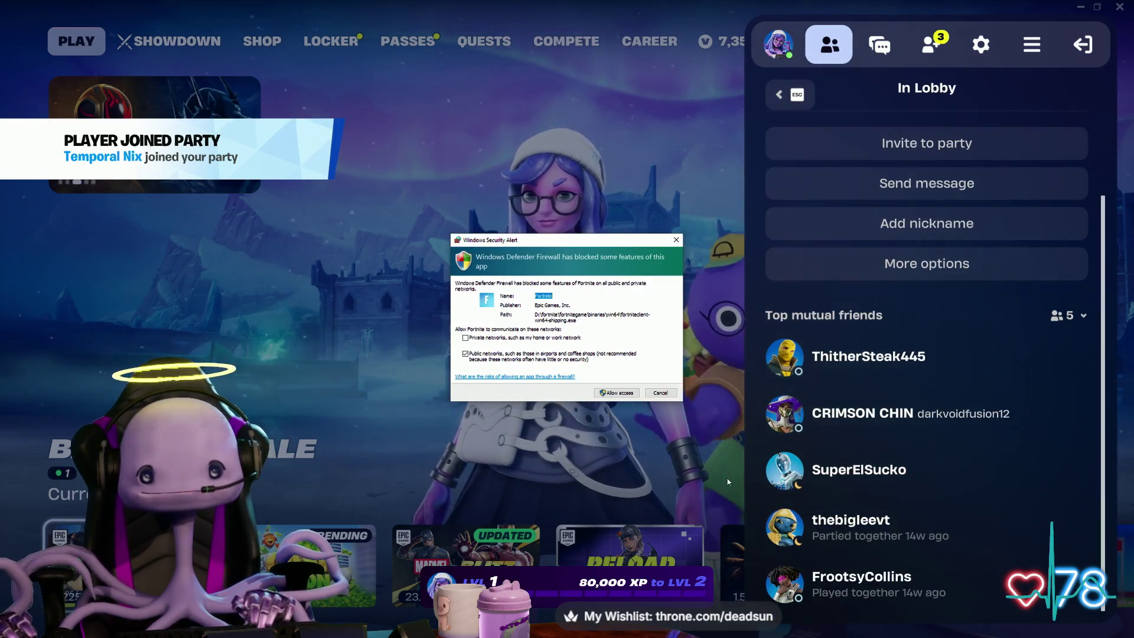
{"action": "left_click", "coordinate": [488, 339]}
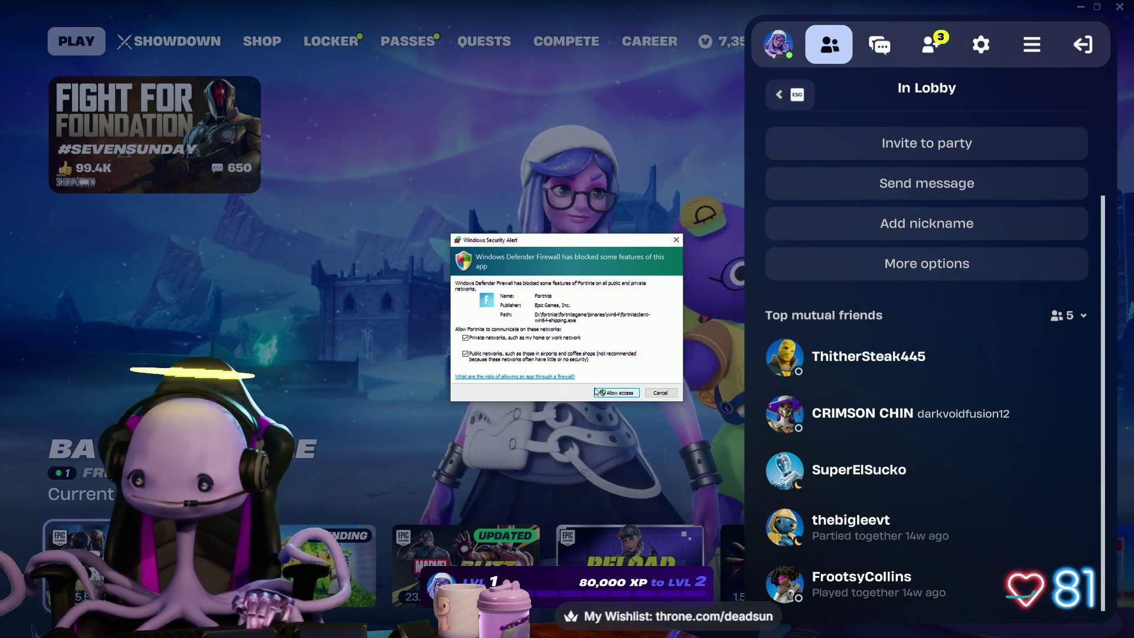
{"action": "left_click", "coordinate": [597, 392]}
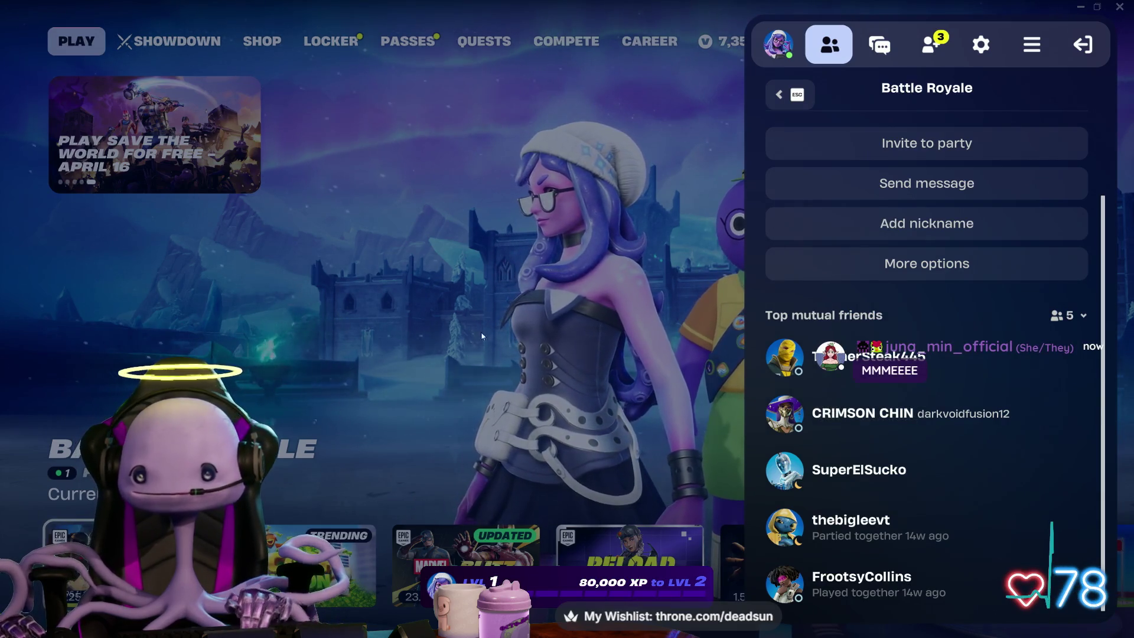
Step: Deafen party voice chat and close the Social panel back to the lobby
{"action": "left_click", "coordinate": [880, 45]}
{"action": "left_click", "coordinate": [980, 44]}
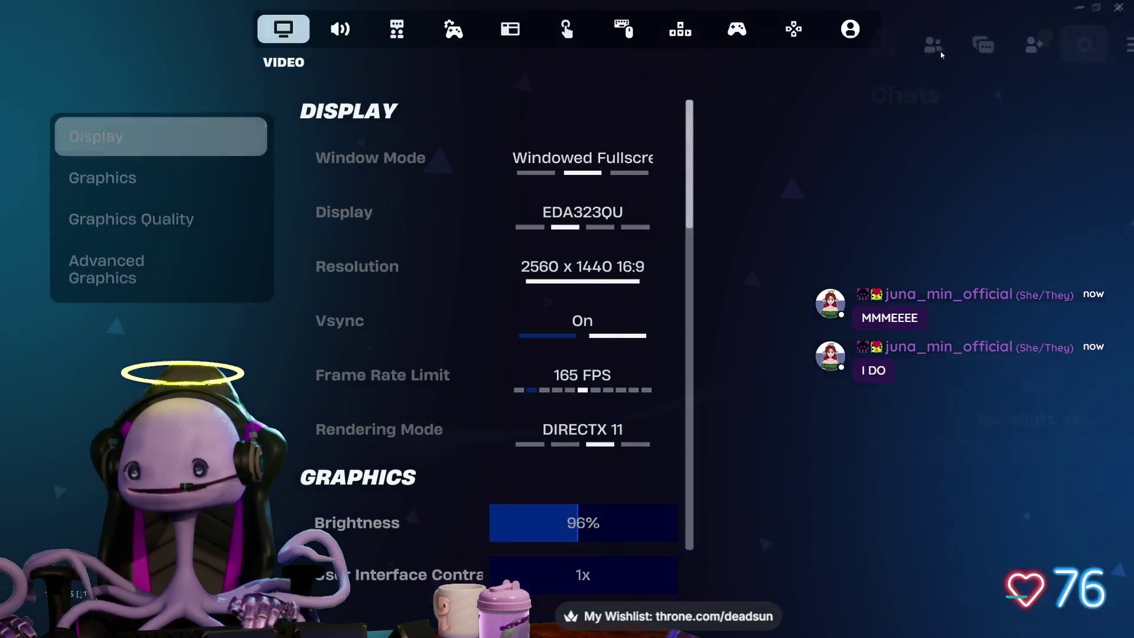
{"action": "key", "text": "Escape"}
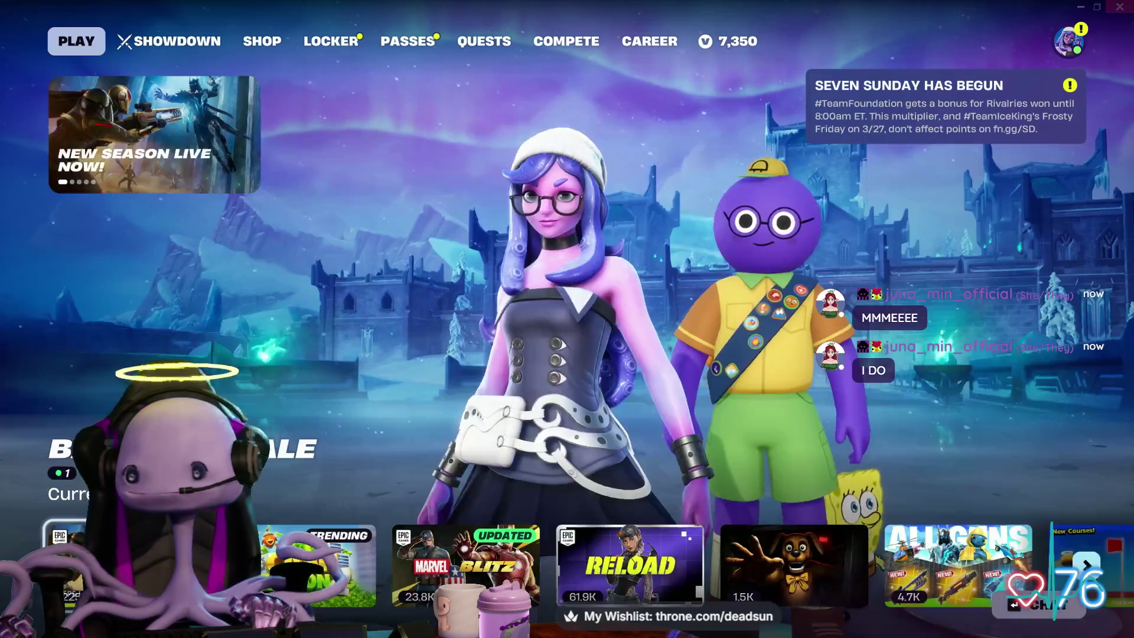
{"action": "key", "text": "Escape"}
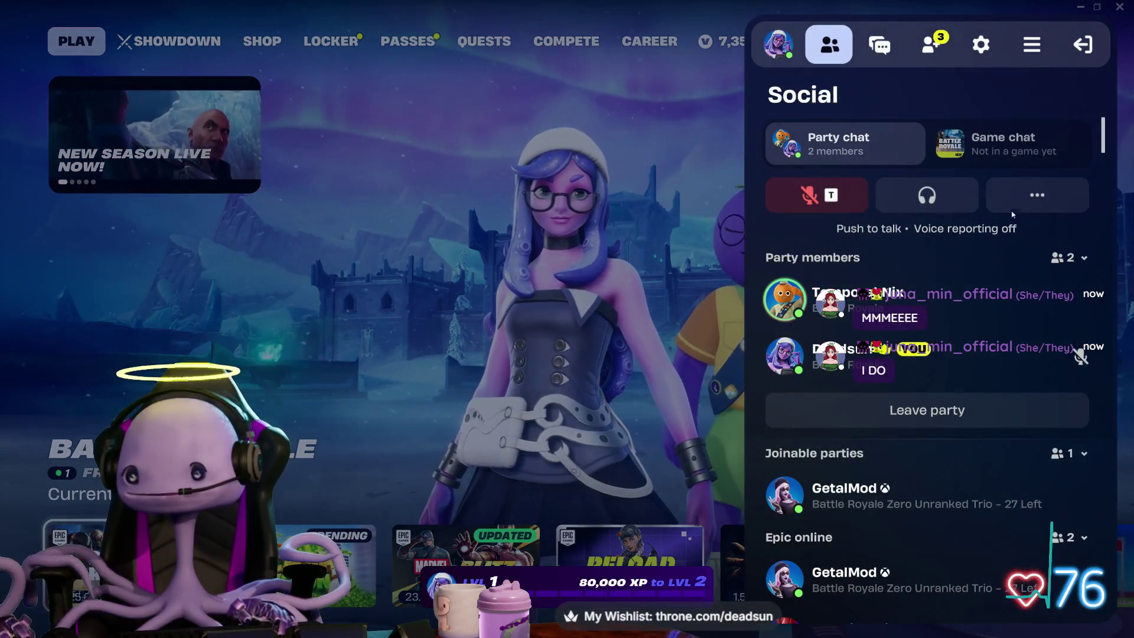
{"action": "left_click", "coordinate": [912, 212]}
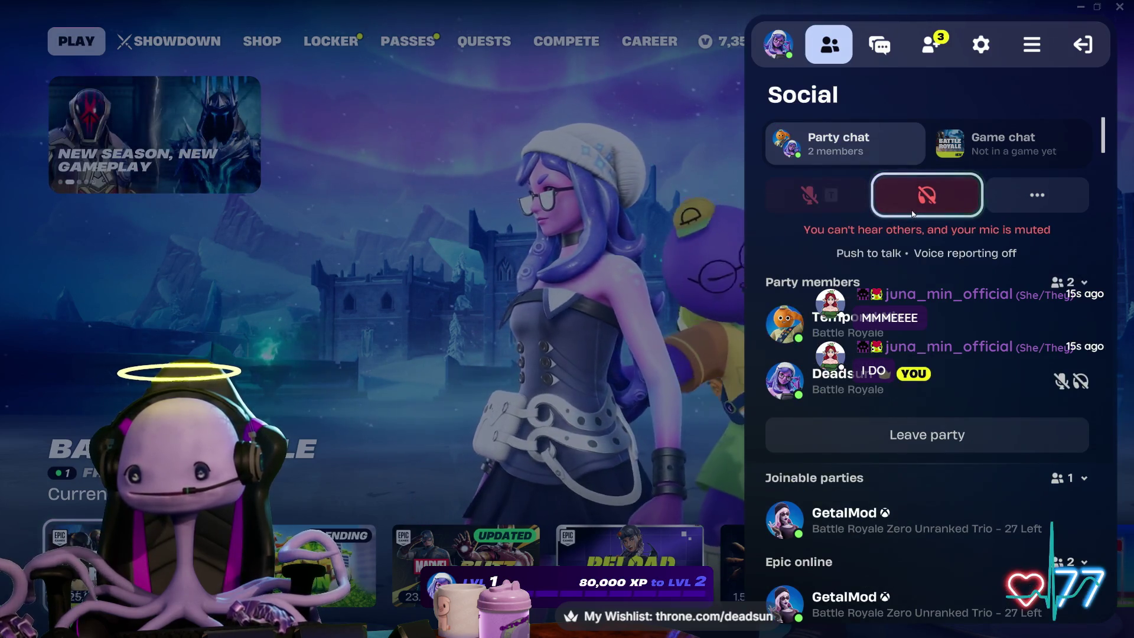
{"action": "left_click", "coordinate": [476, 380]}
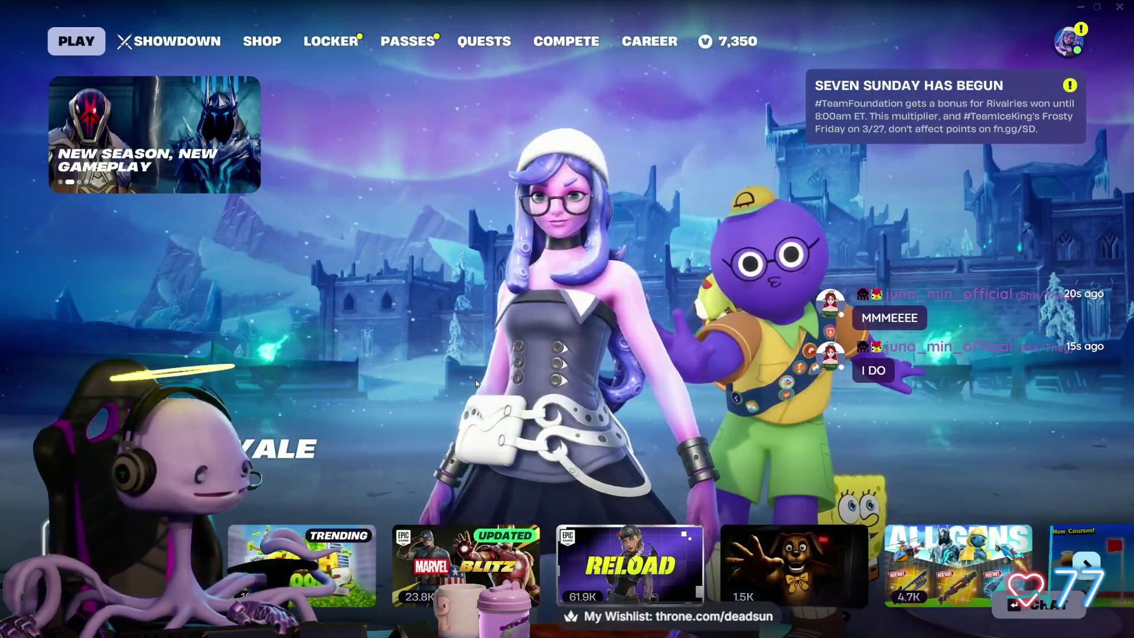
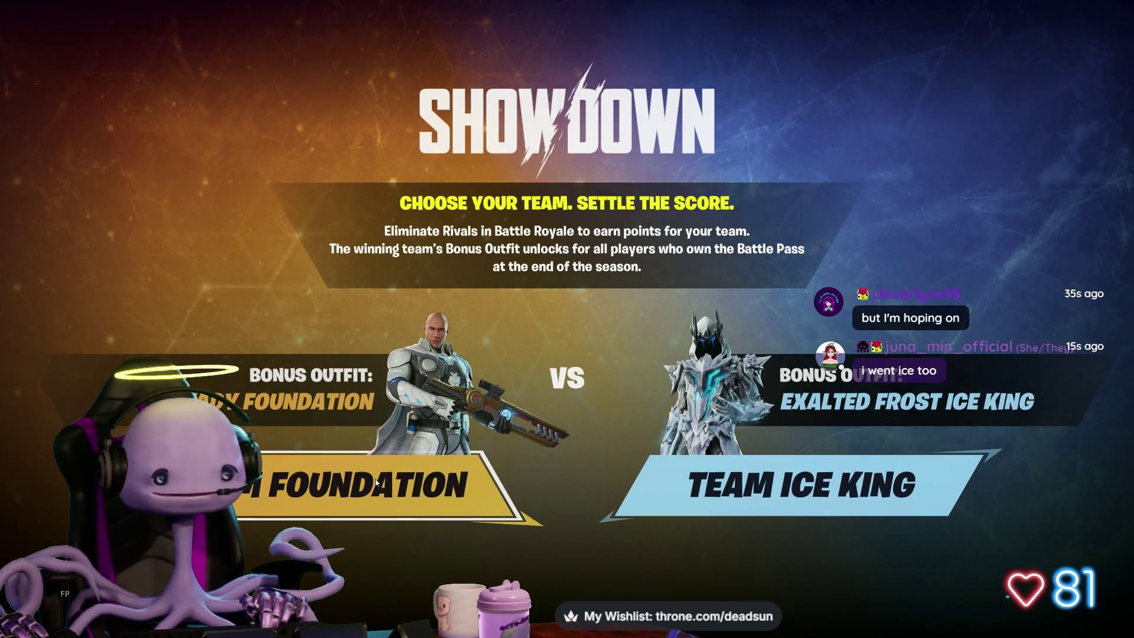
Step: Pick Team Foundation for the Showdown, then send an online friend a party invite from Social
{"action": "left_click", "coordinate": [376, 482]}
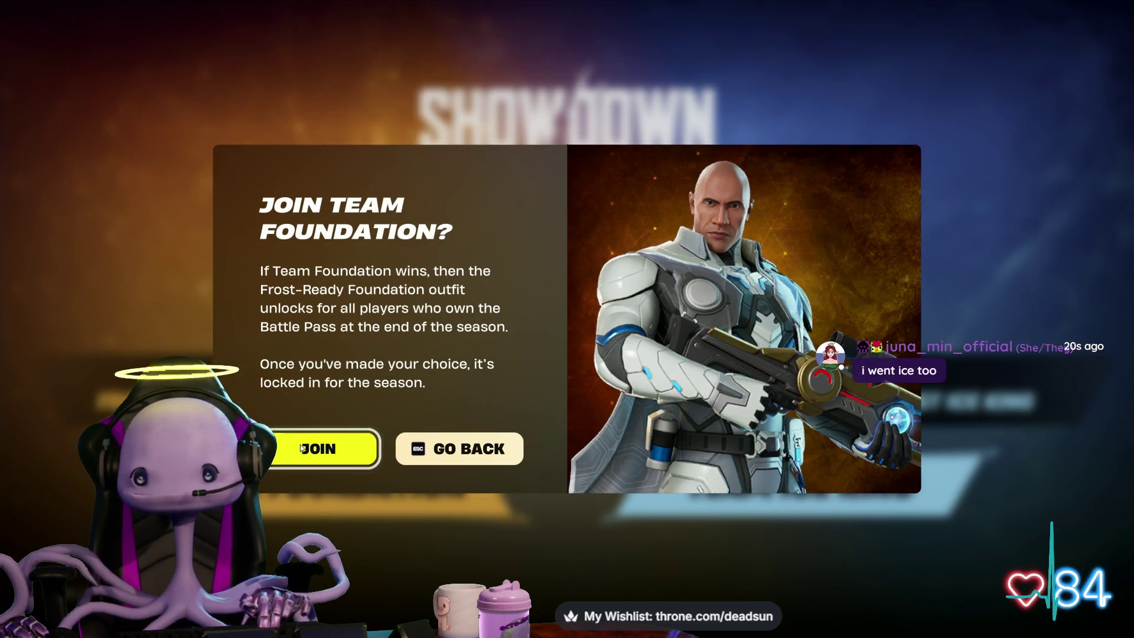
{"action": "left_click", "coordinate": [301, 447]}
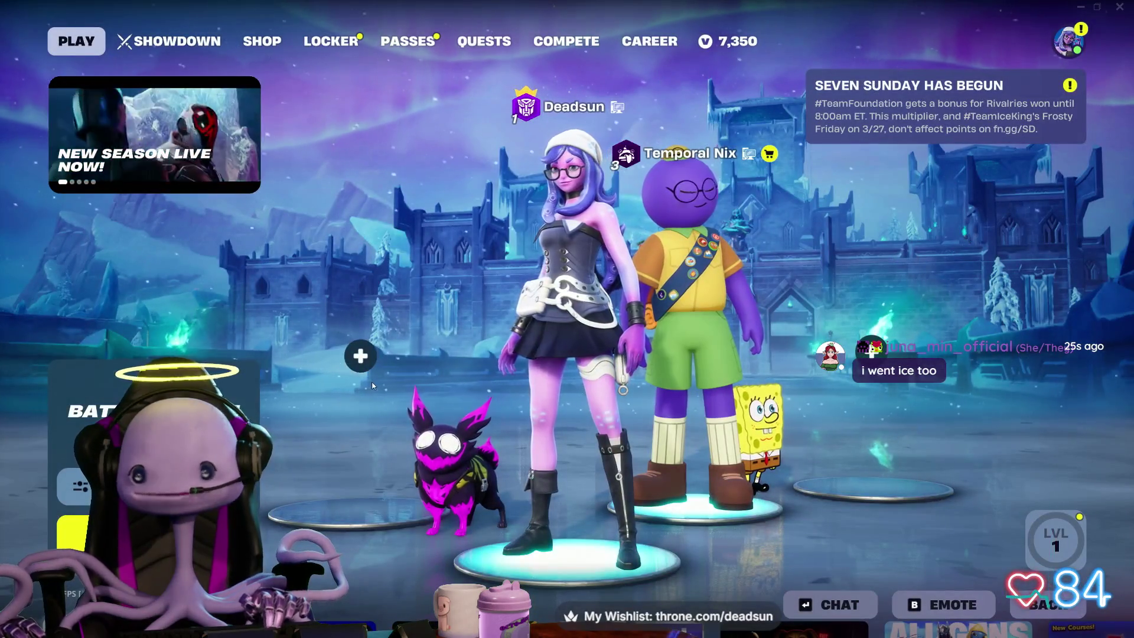
{"action": "left_click", "coordinate": [1068, 41]}
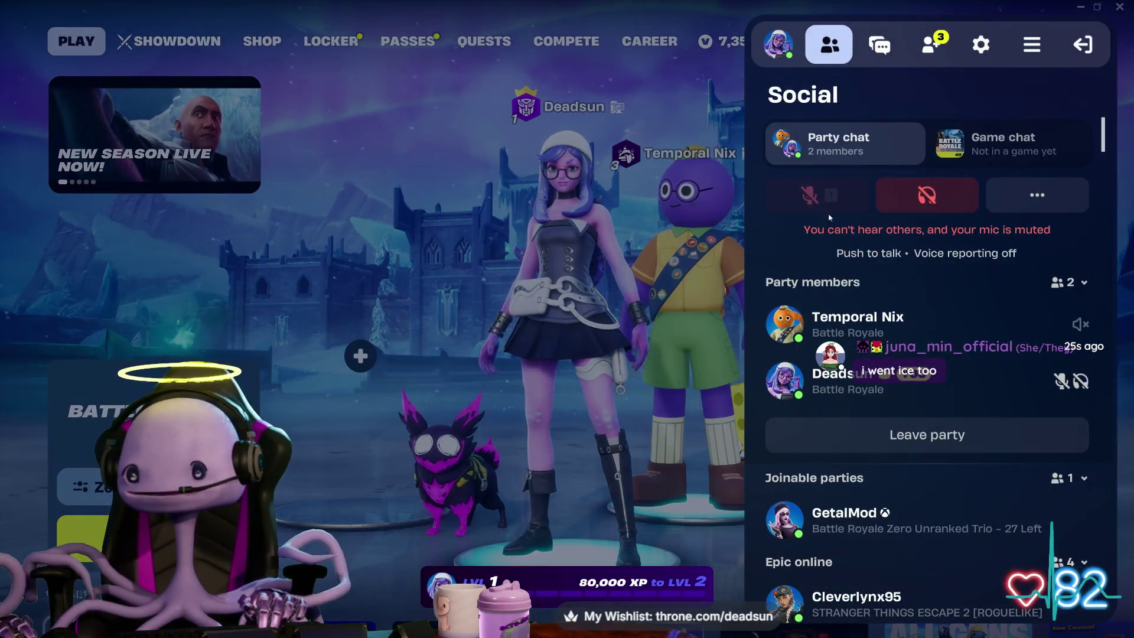
{"action": "scroll", "coordinate": [856, 381], "scroll_direction": "down", "scroll_amount": 1}
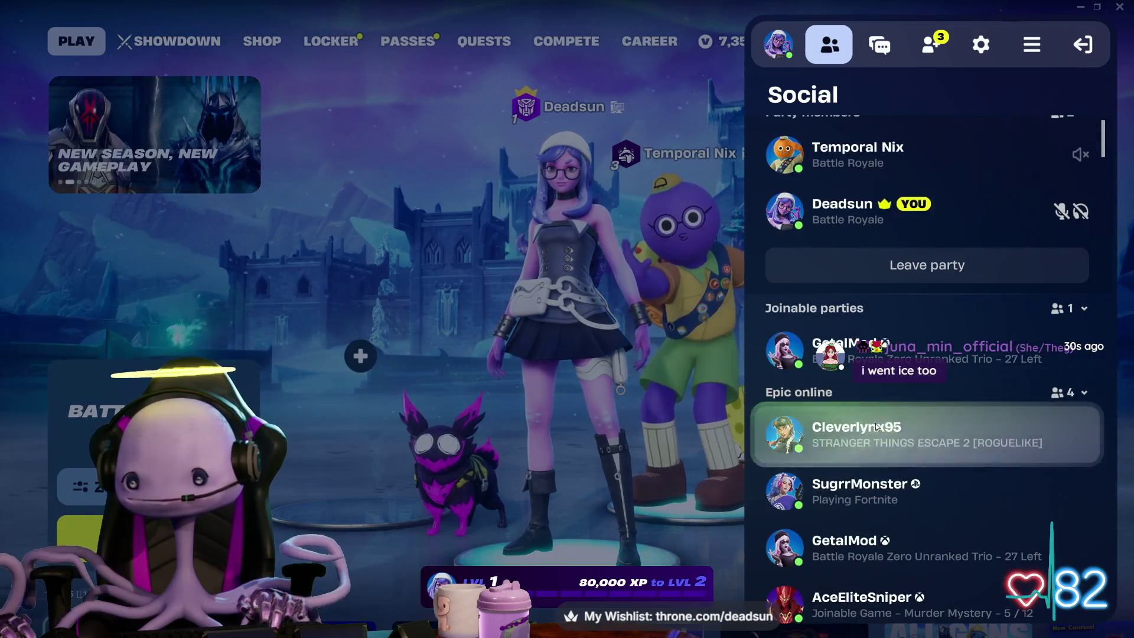
{"action": "left_click", "coordinate": [856, 470]}
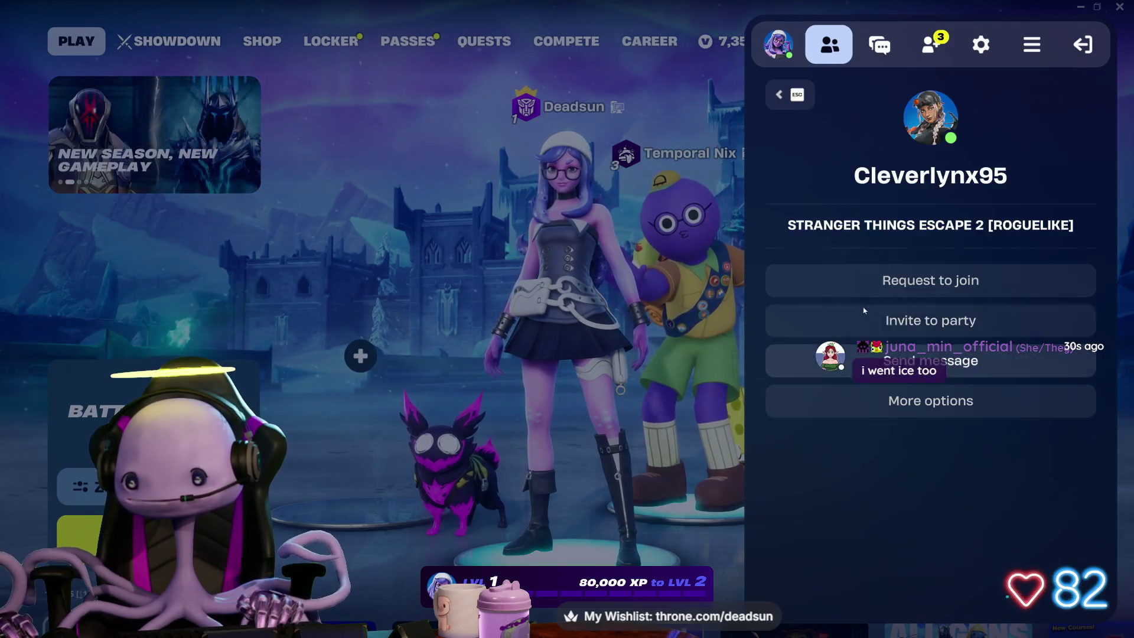
{"action": "left_click", "coordinate": [928, 322]}
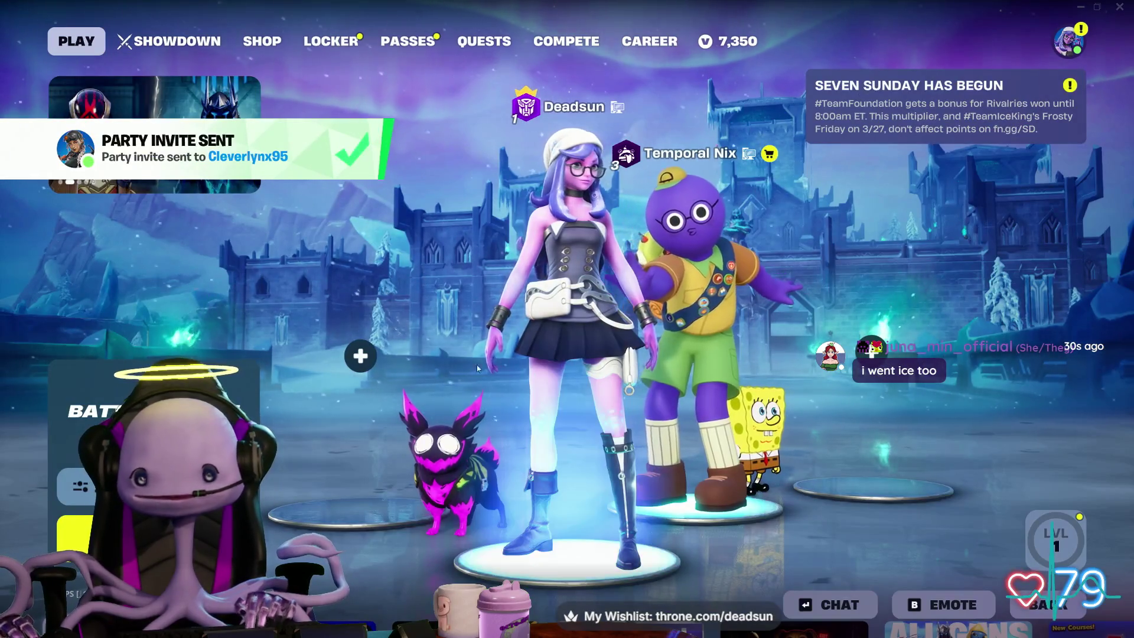
Step: Buy the PEAK Bundle for 2,500 V-Bucks, equip PEAK Scout and claim all four items
{"action": "left_click", "coordinate": [262, 41]}
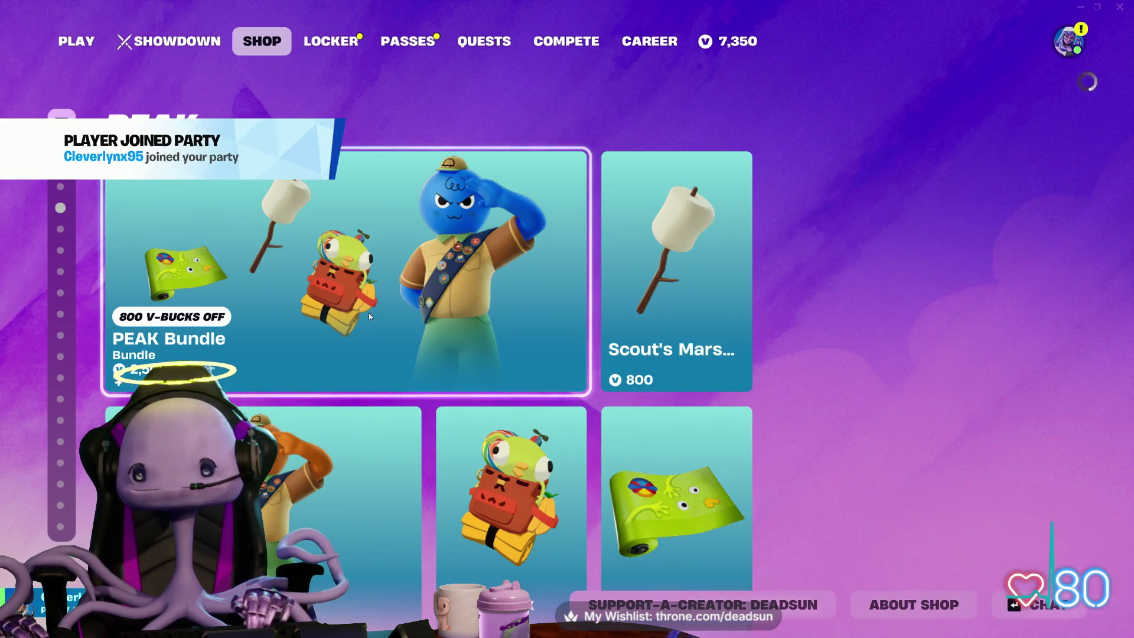
{"action": "left_click", "coordinate": [367, 318]}
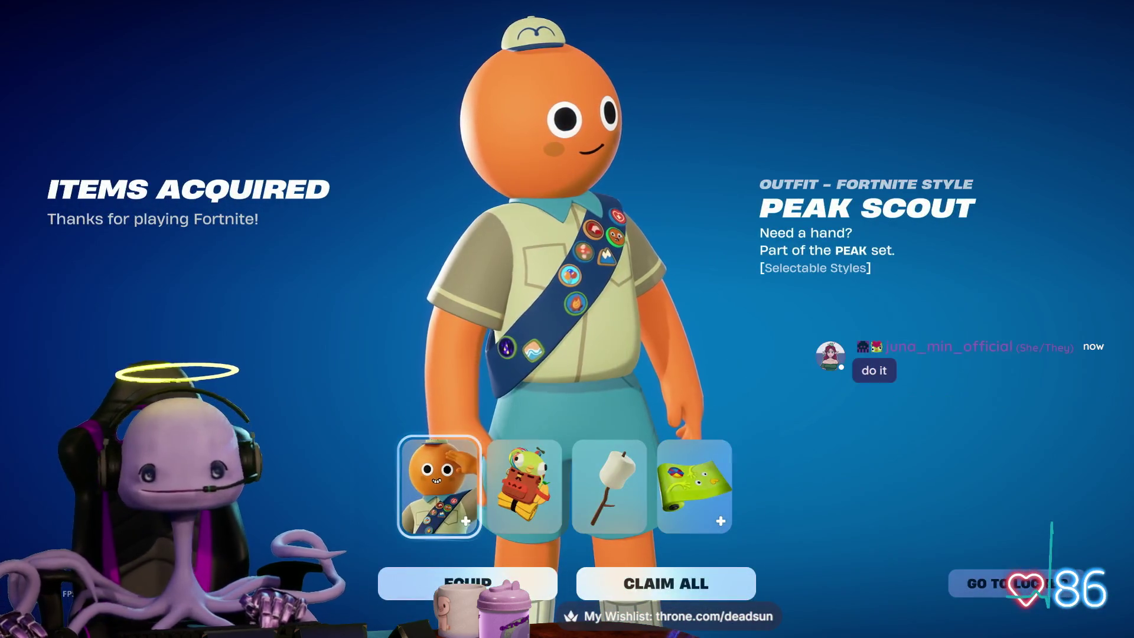
{"action": "left_click", "coordinate": [467, 583]}
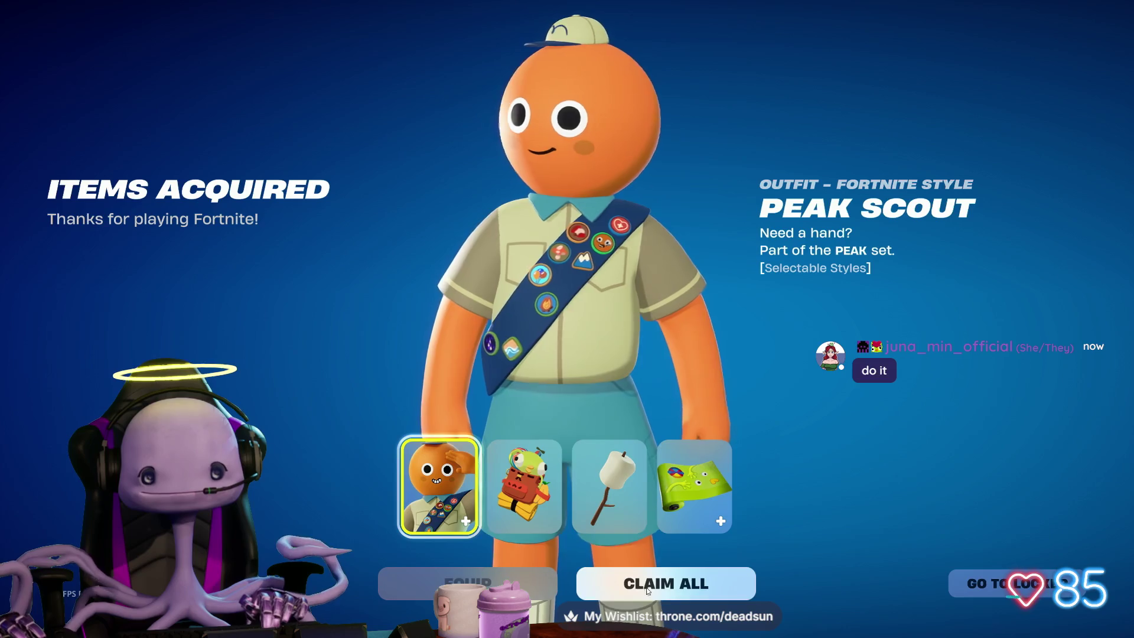
{"action": "left_click", "coordinate": [644, 591]}
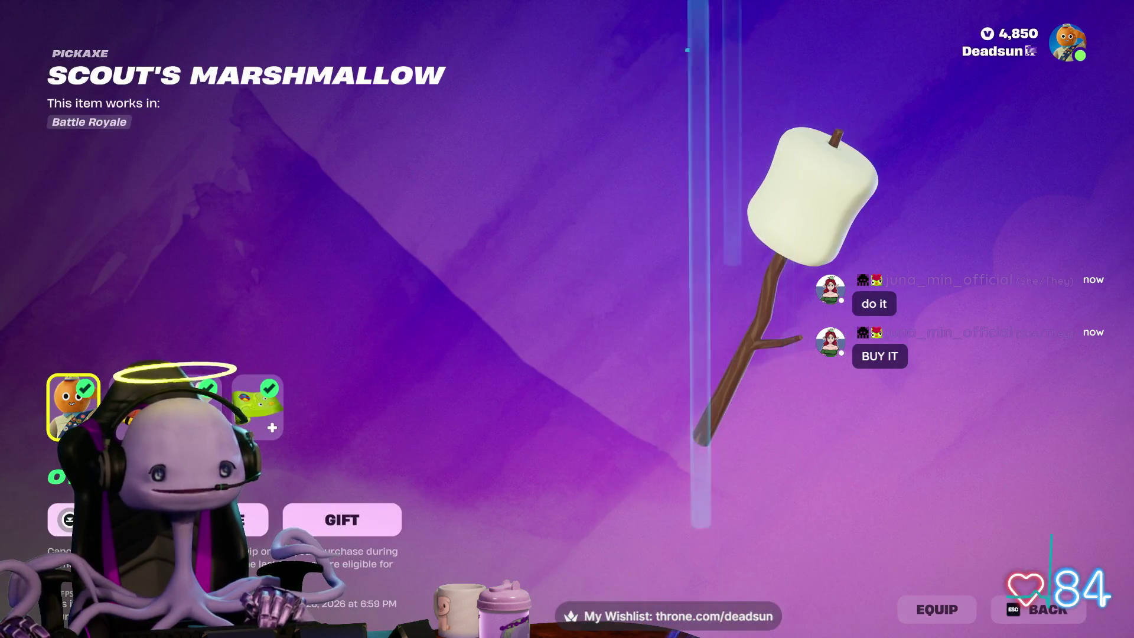
Step: Leave the PEAK shop page and go to the locker loadout
{"action": "key", "text": "Escape"}
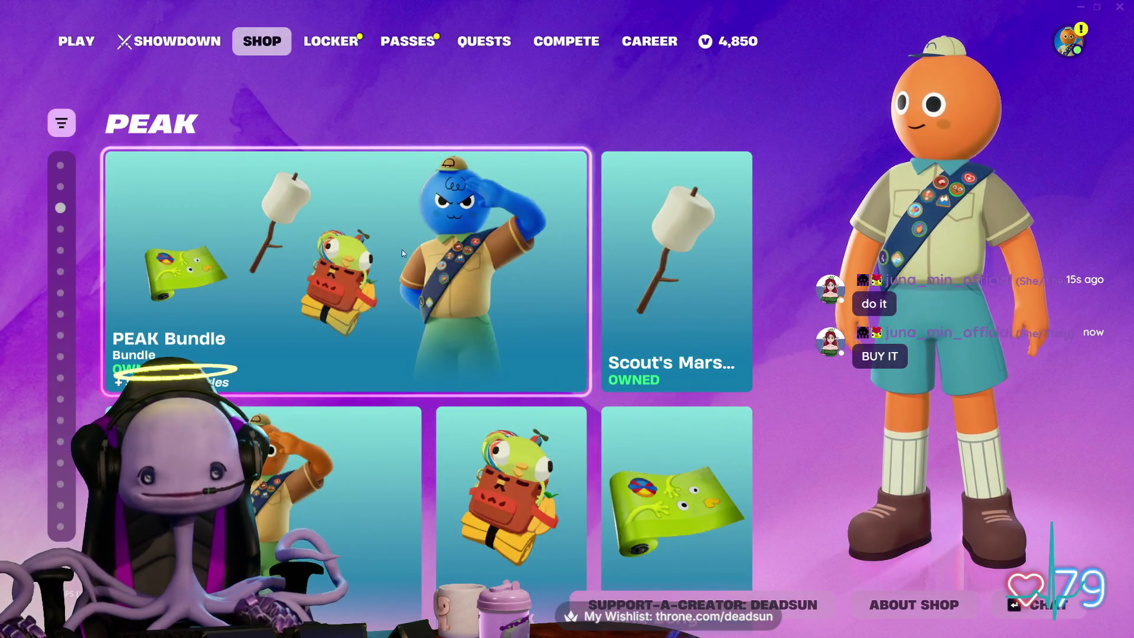
{"action": "scroll", "coordinate": [402, 249], "scroll_direction": "down", "scroll_amount": 2}
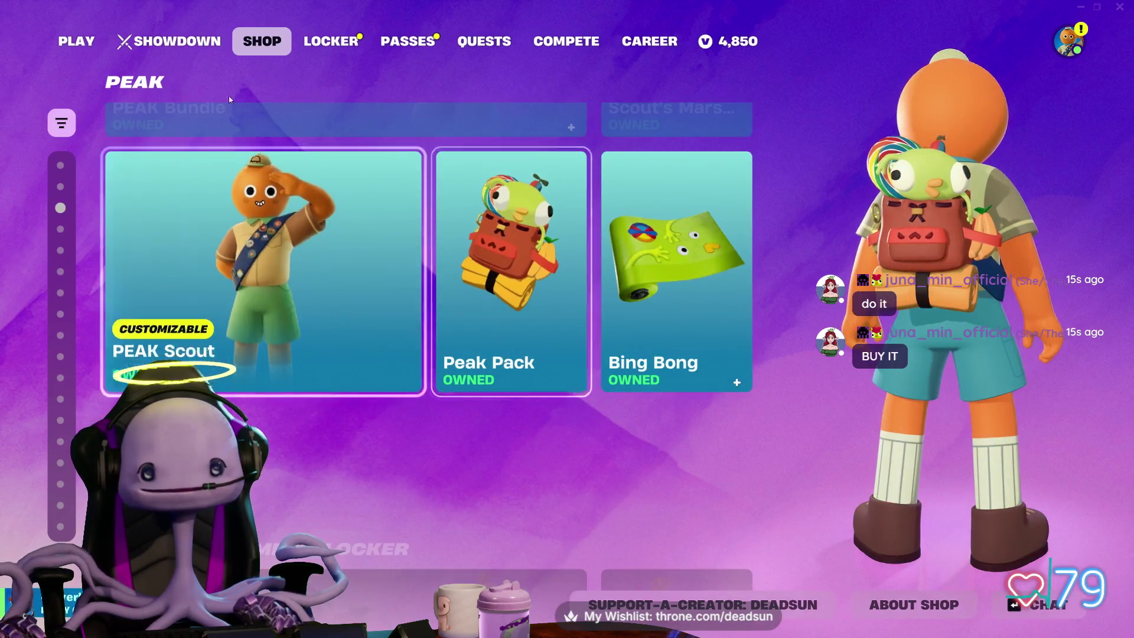
{"action": "left_click", "coordinate": [167, 238]}
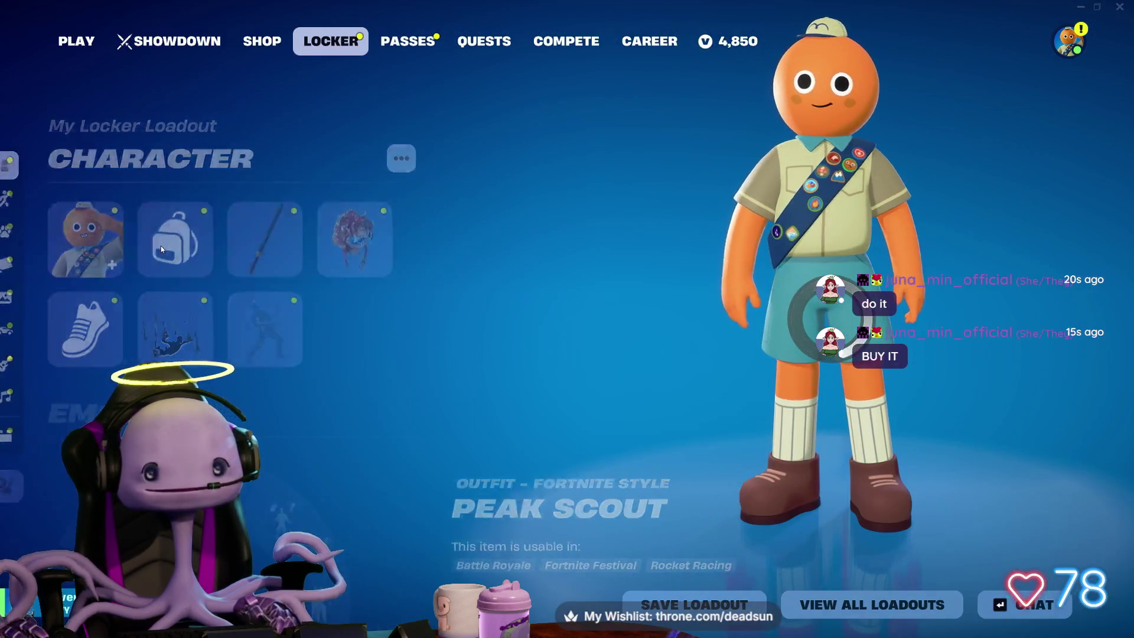
Step: Search outfits for 'chun' and equip the Chun-Li outfit
{"action": "left_click", "coordinate": [160, 245]}
{"action": "scroll", "coordinate": [753, 312], "scroll_direction": "down", "scroll_amount": 10}
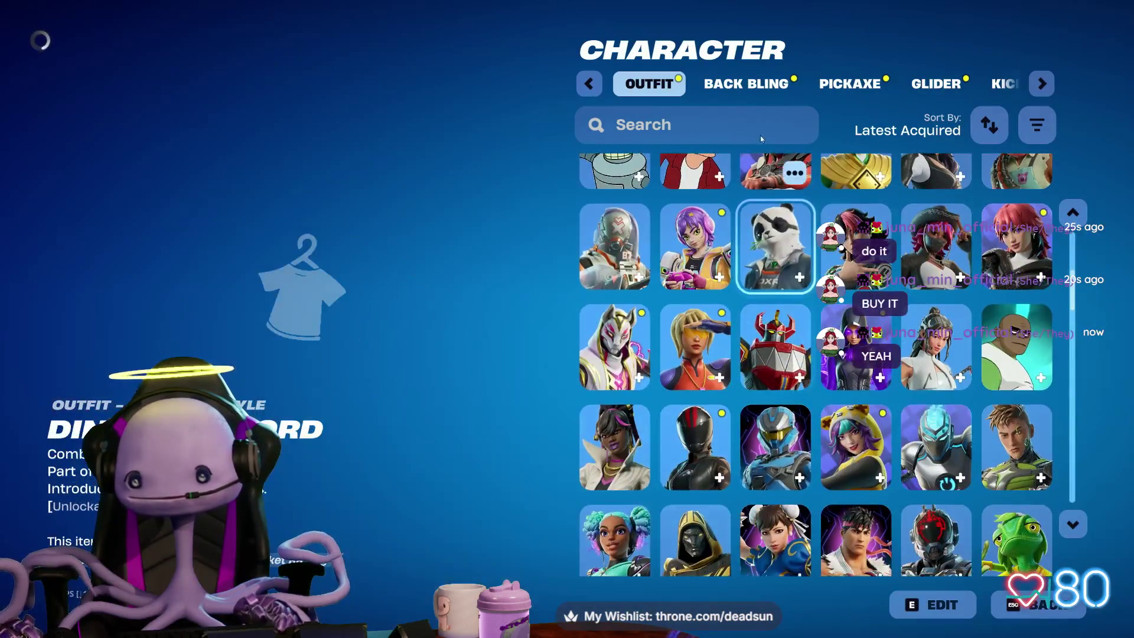
{"action": "left_click", "coordinate": [705, 113]}
{"action": "type", "text": "chun"}
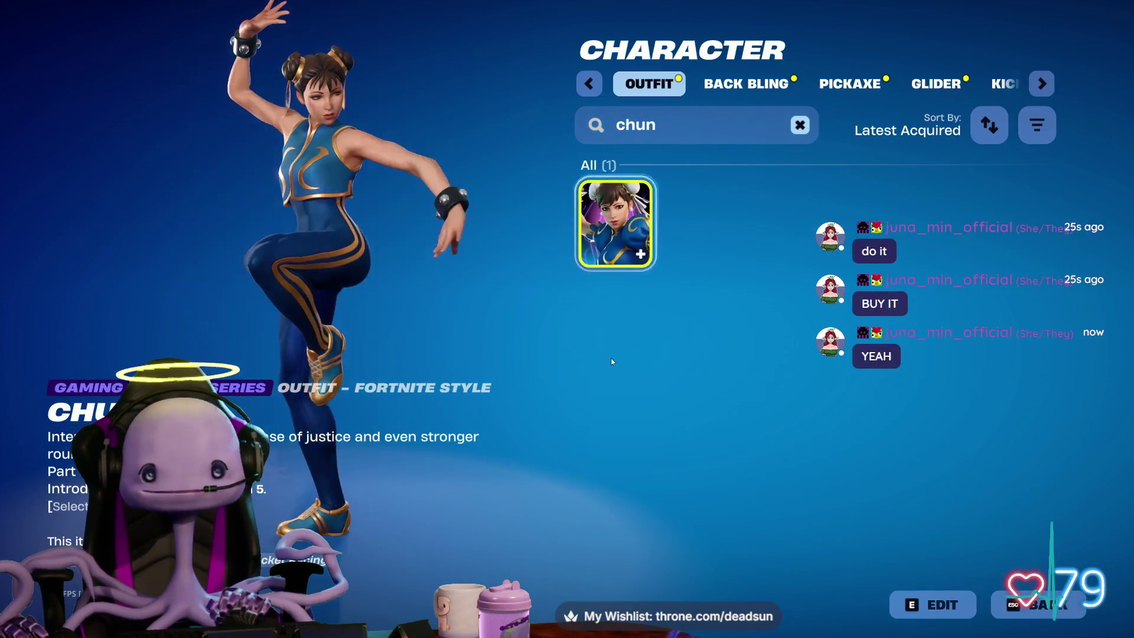
{"action": "left_click", "coordinate": [1034, 608]}
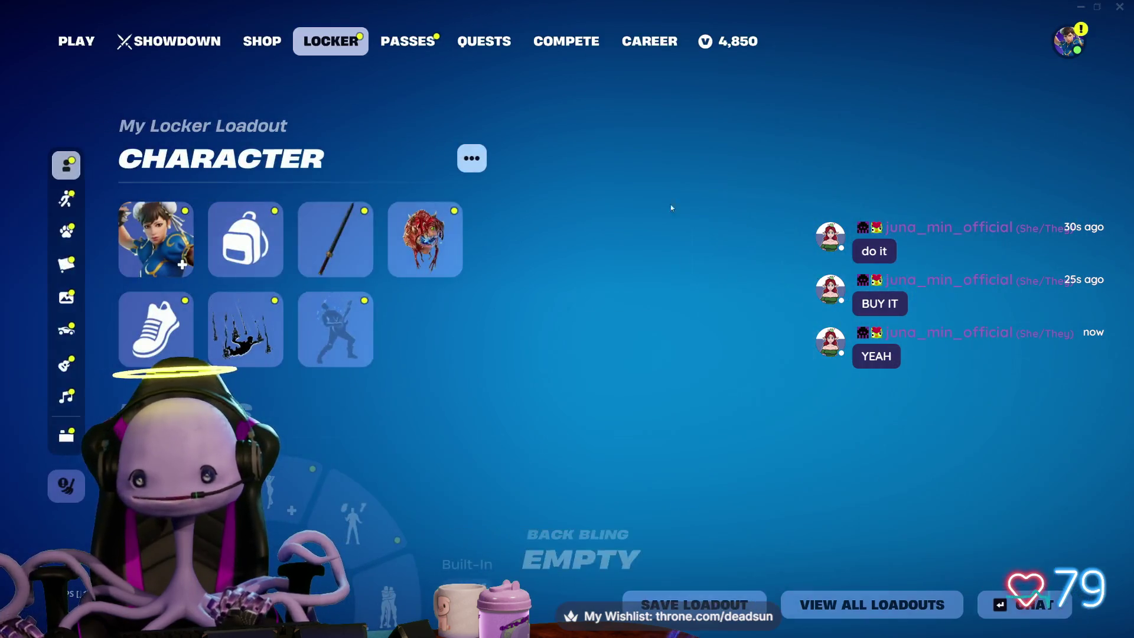
Step: Filter the back bling list by 'back' and browse the 33 results
{"action": "left_click", "coordinate": [243, 238]}
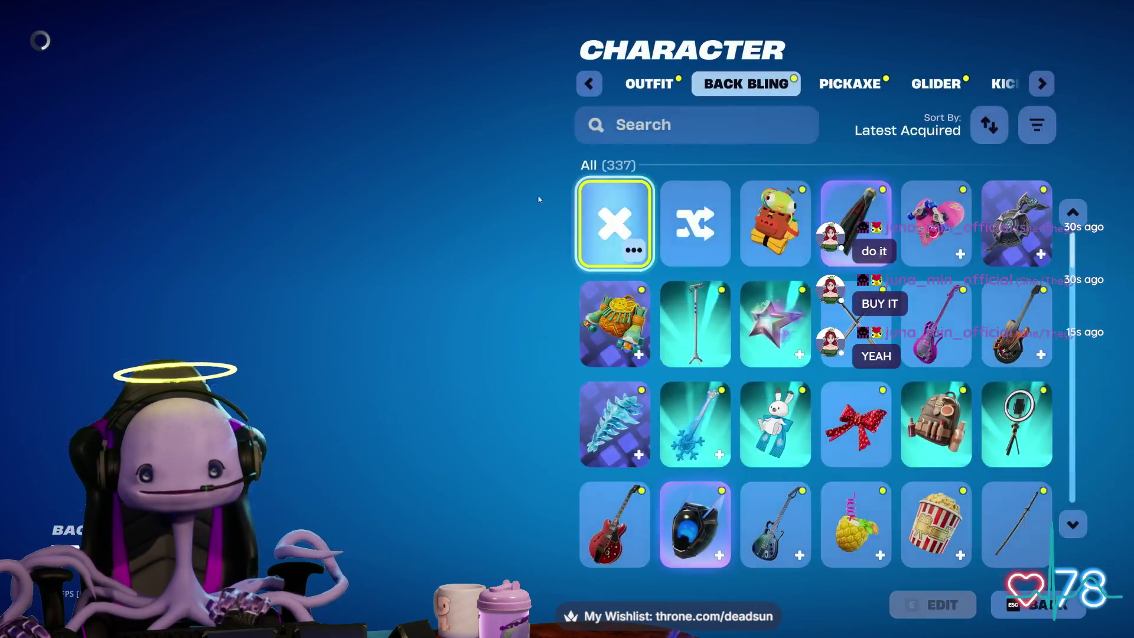
{"action": "type", "text": "bing"}
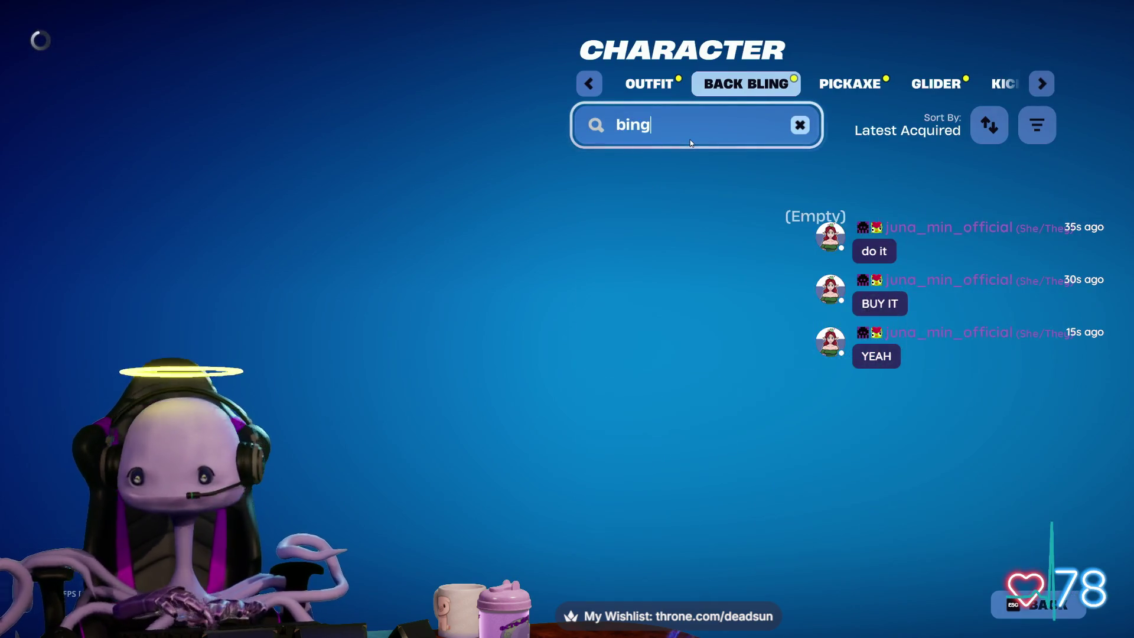
{"action": "key", "text": "BackSpace"}
{"action": "key", "text": "BackSpace"}
{"action": "key", "text": "BackSpace"}
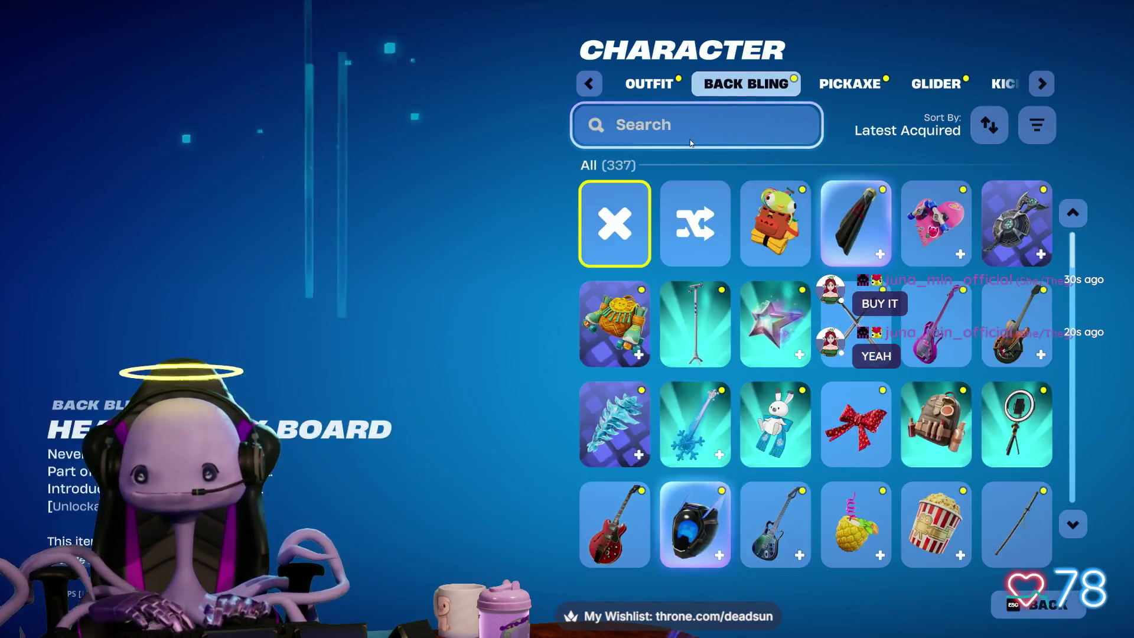
{"action": "type", "text": "back"}
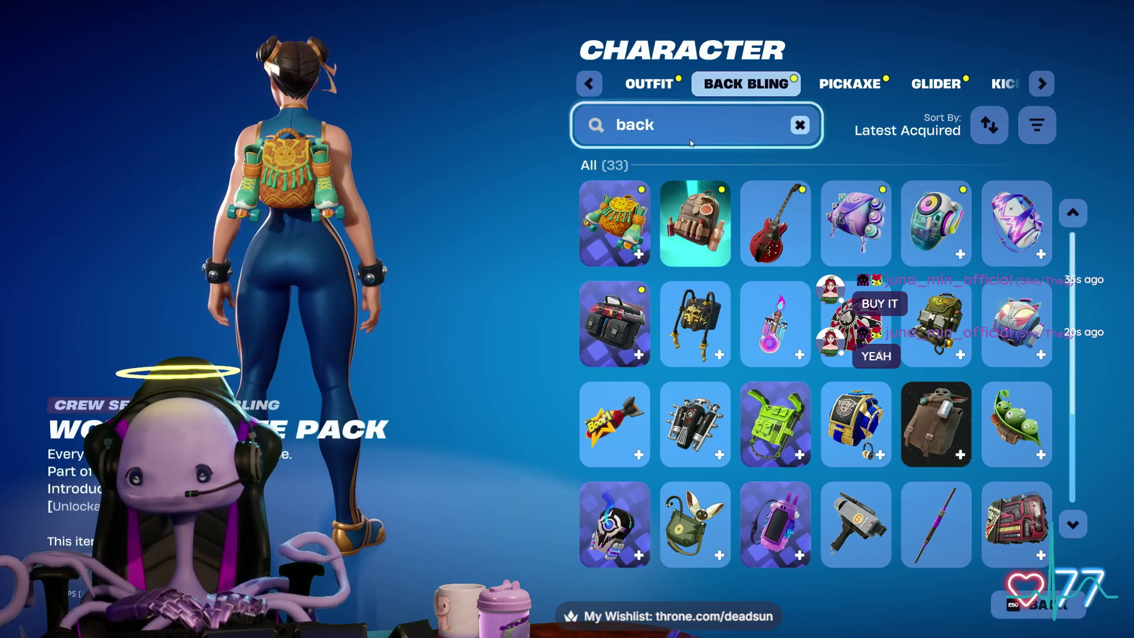
{"action": "scroll", "coordinate": [739, 312], "scroll_direction": "down", "scroll_amount": 4}
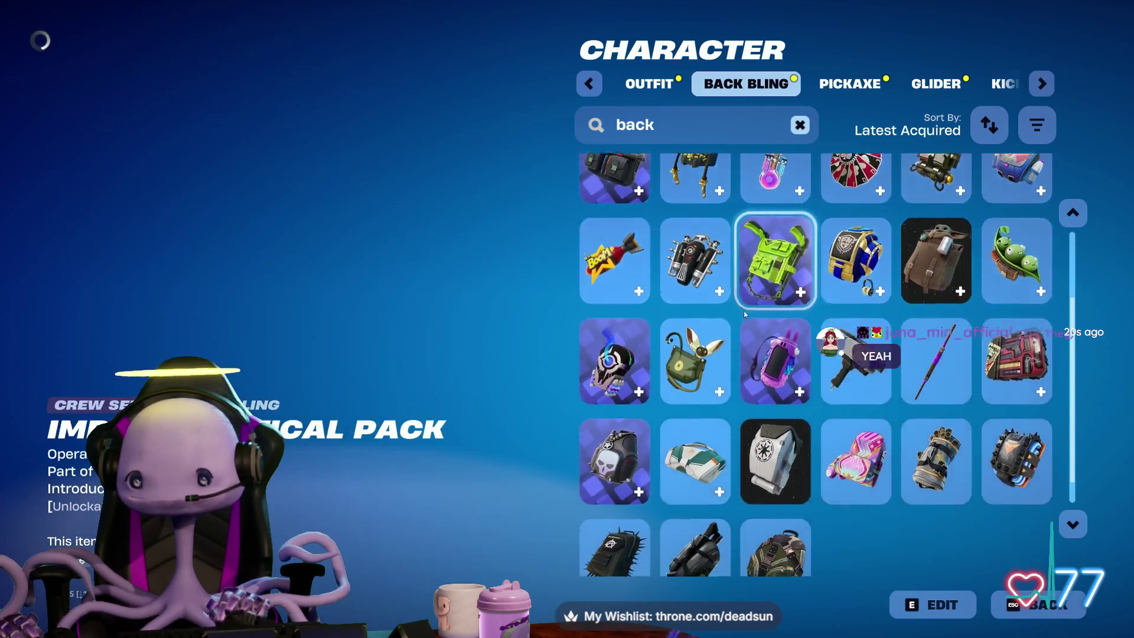
{"action": "scroll", "coordinate": [743, 319], "scroll_direction": "up", "scroll_amount": 2}
{"action": "scroll", "coordinate": [743, 325], "scroll_direction": "up", "scroll_amount": 3}
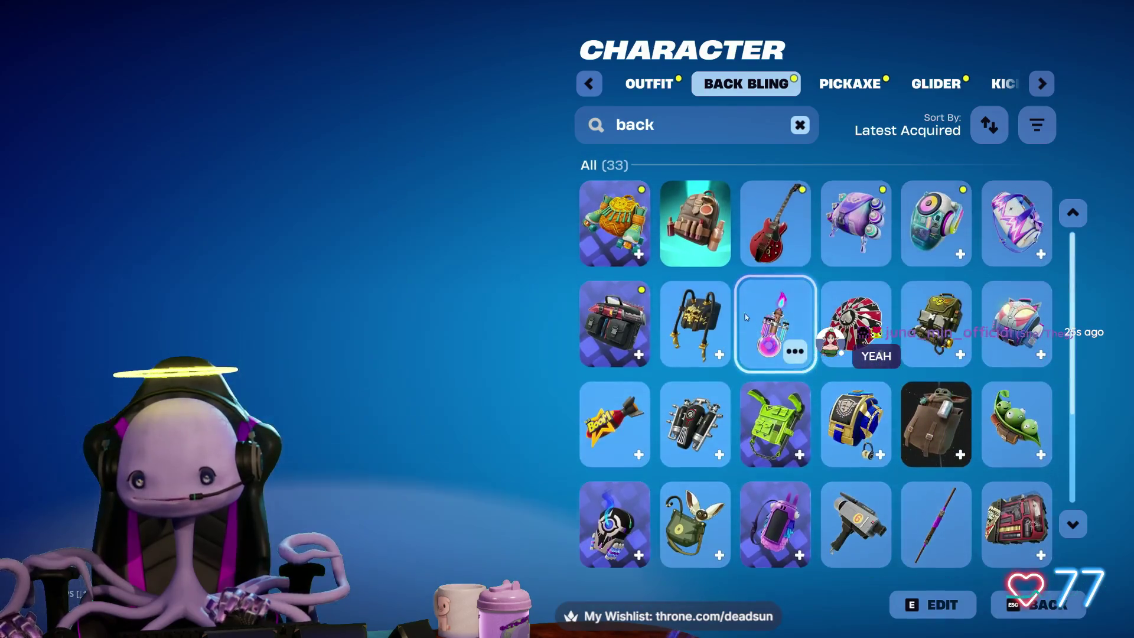